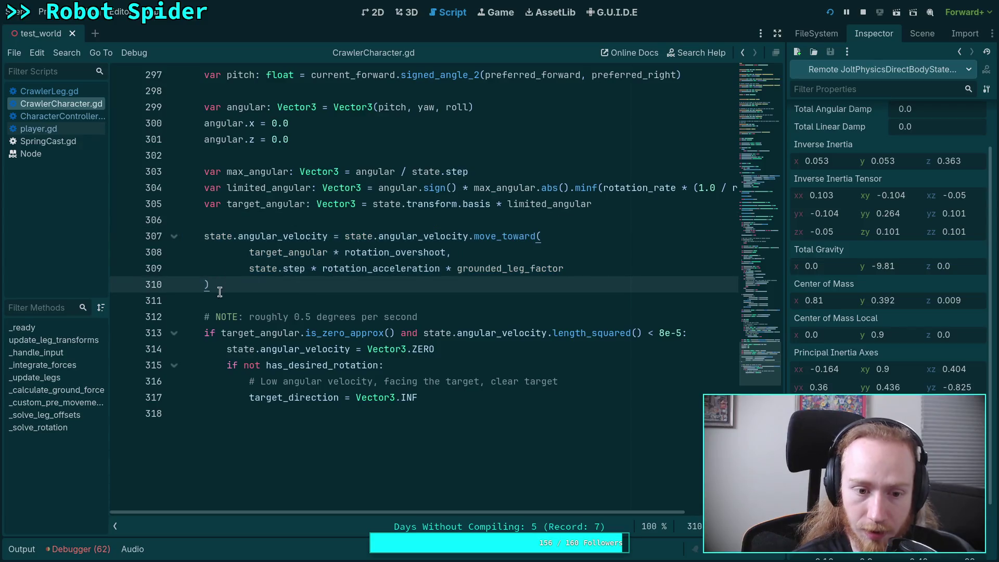
Step: Glance at CharacterController.gd, then return to CrawlerCharacter.gd's rotation solver code
scroll(236, 233, "up", 1)
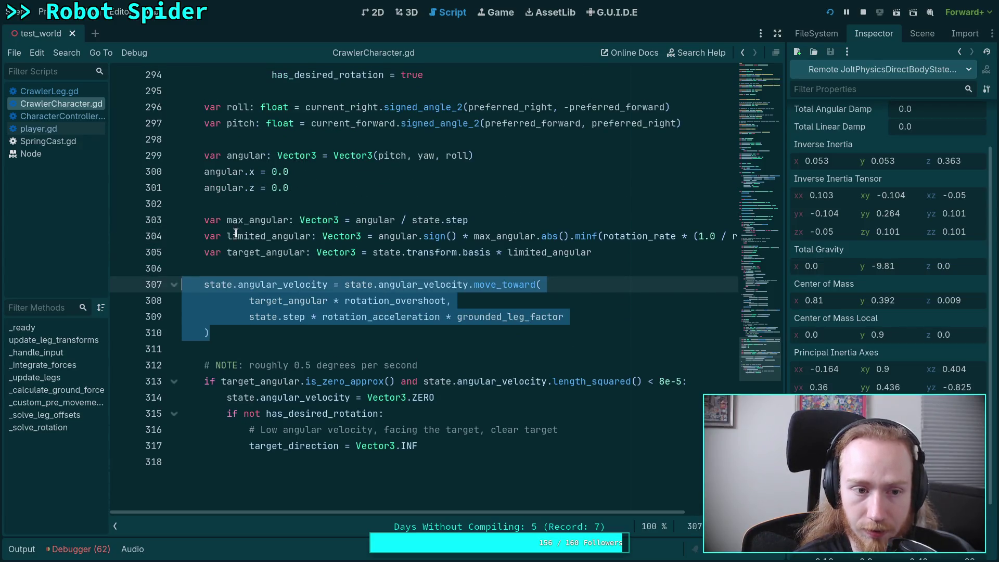
left_click(67, 118)
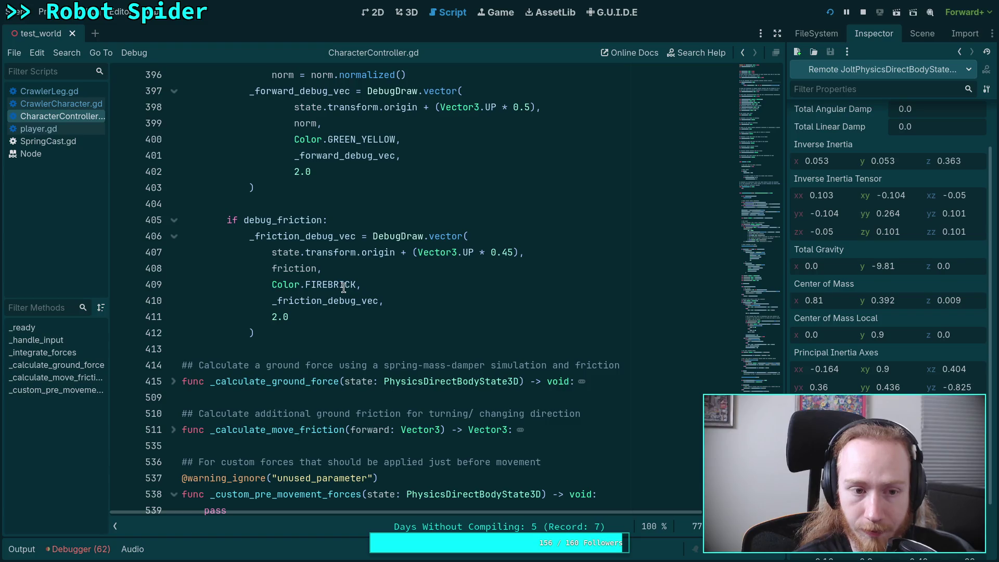
scroll(197, 234, "down", 3)
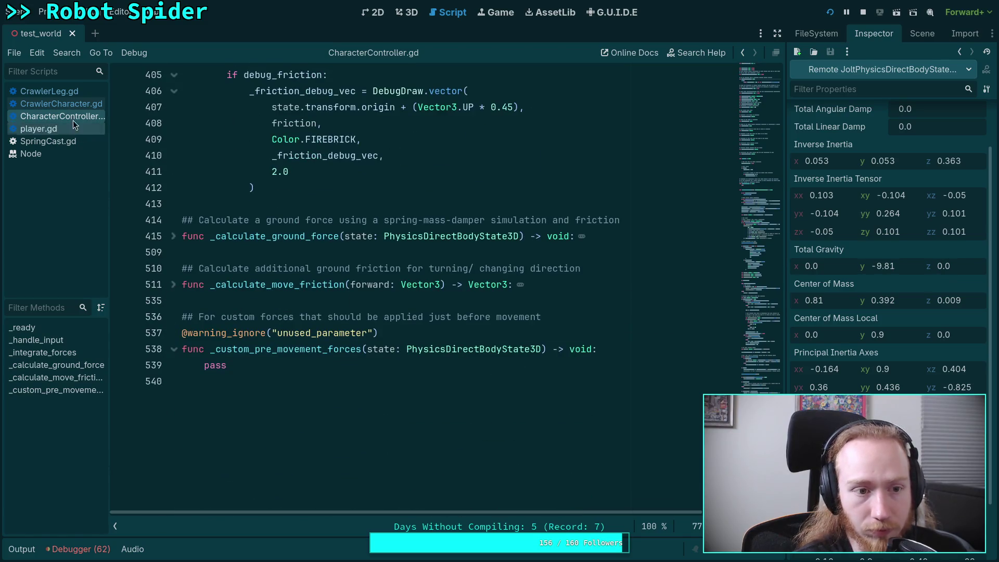
left_click(81, 103)
scroll(301, 247, "up", 20)
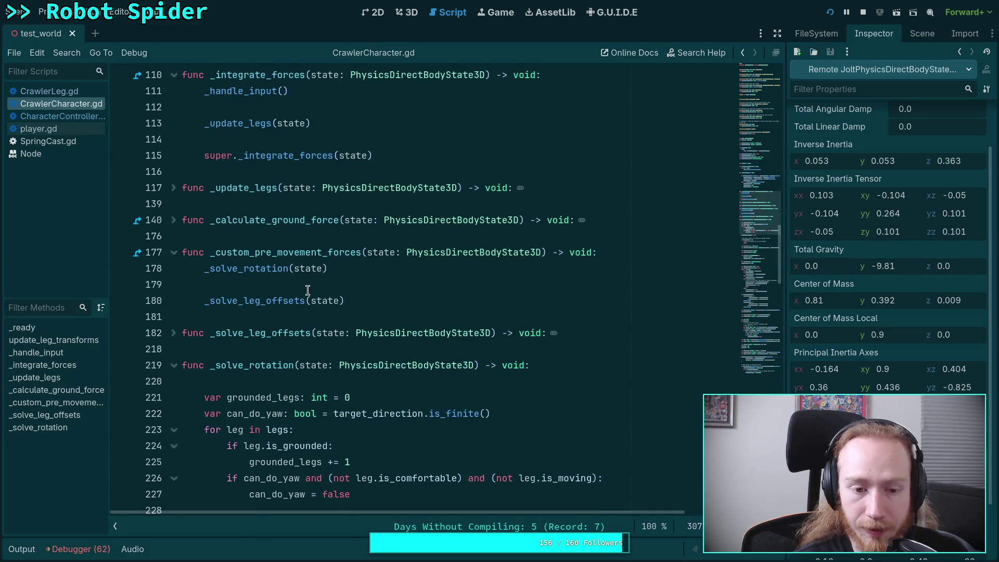
scroll(284, 284, "down", 6)
scroll(471, 297, "down", 19)
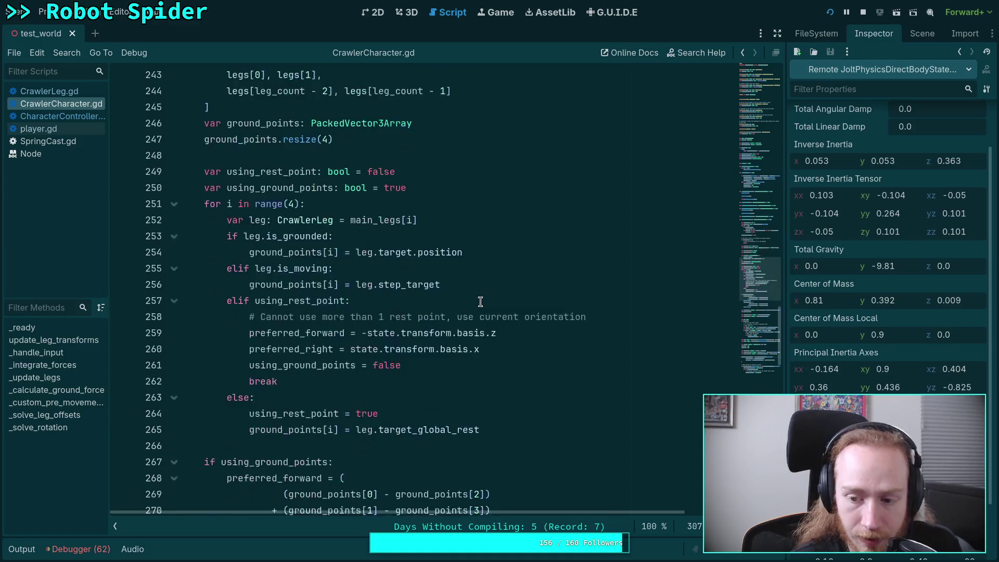
scroll(484, 321, "down", 4)
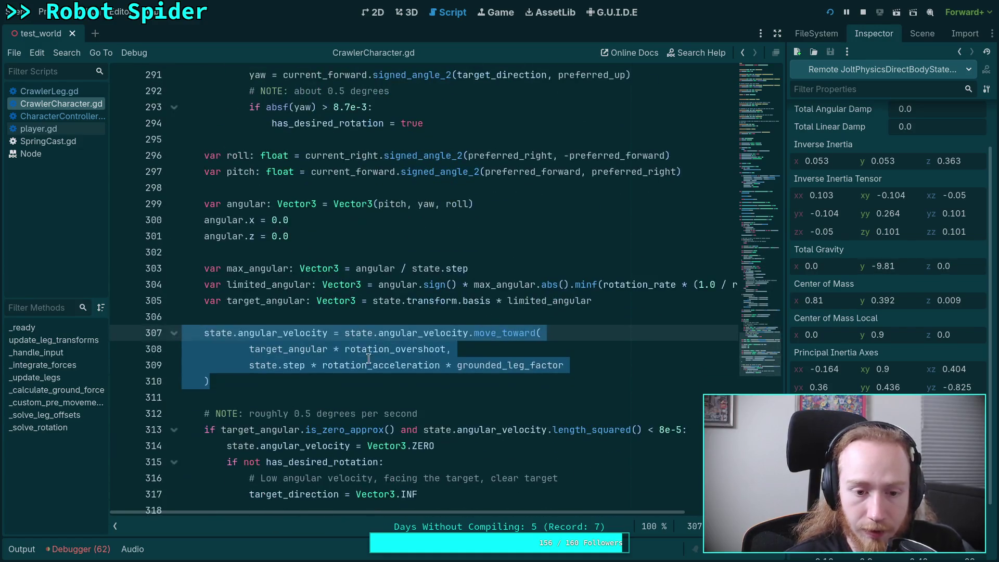
Step: Break on line 307, review the rotation locals, then close the Debugger dock
left_click(123, 332)
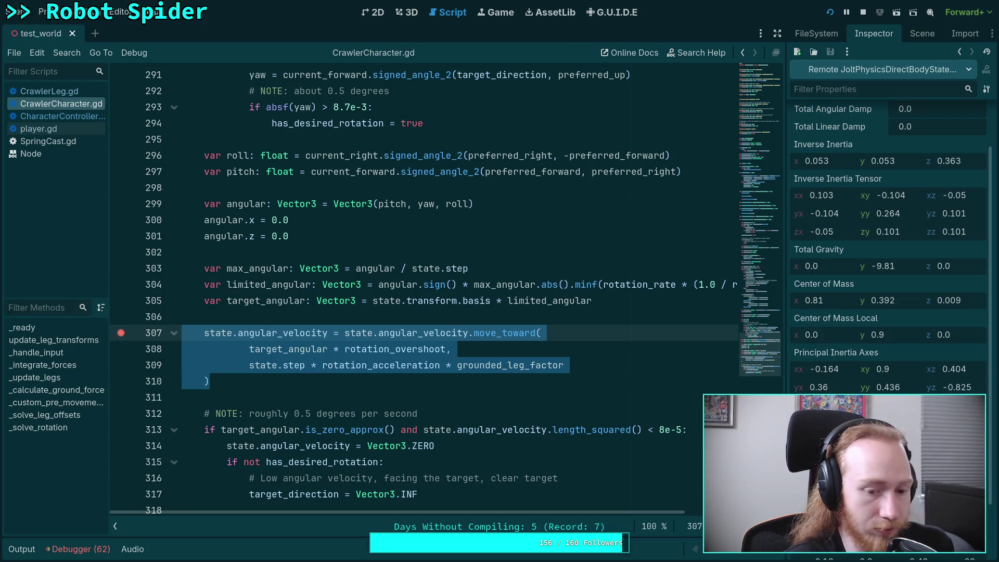
scroll(371, 452, "down", 5)
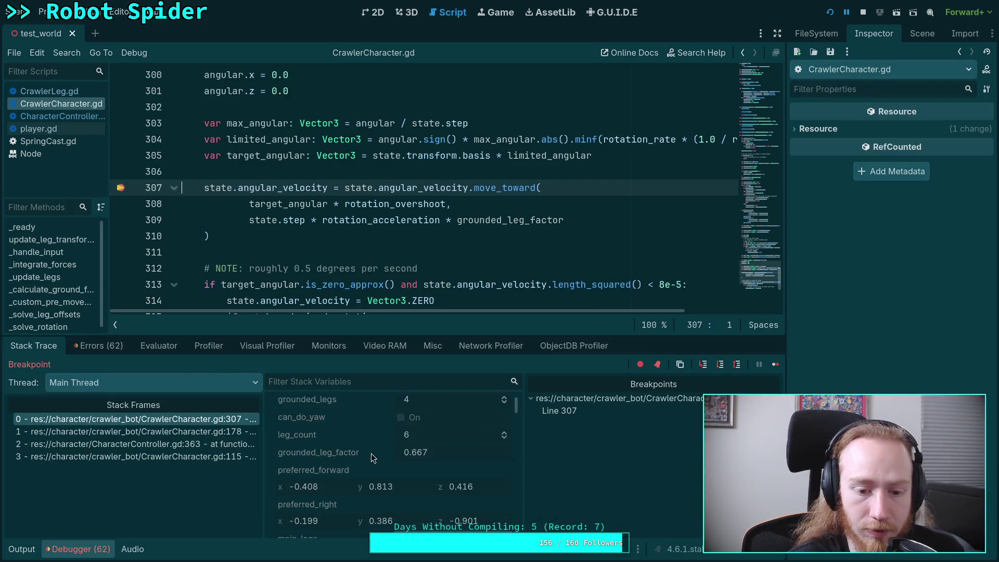
scroll(378, 477, "down", 5)
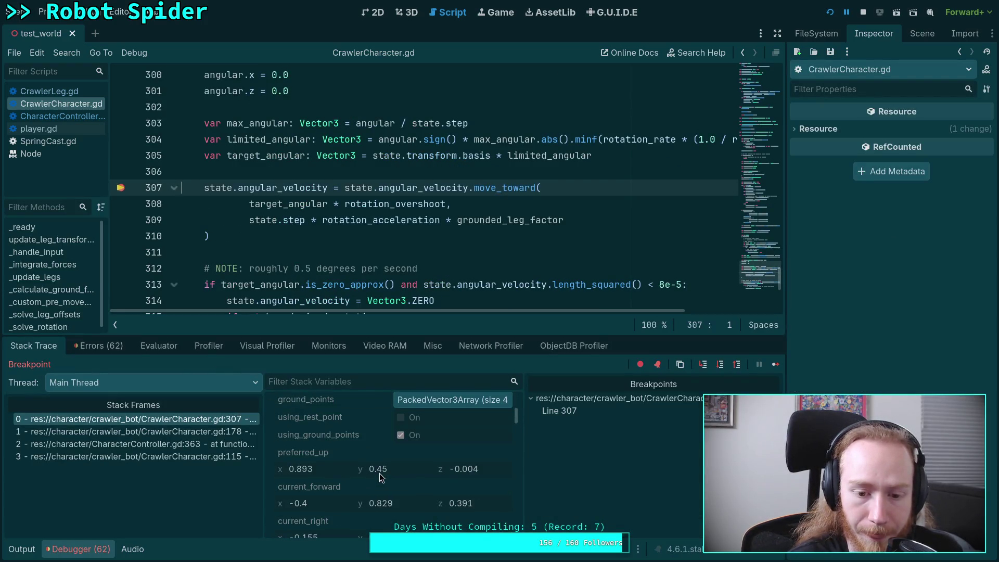
scroll(395, 476, "down", 4)
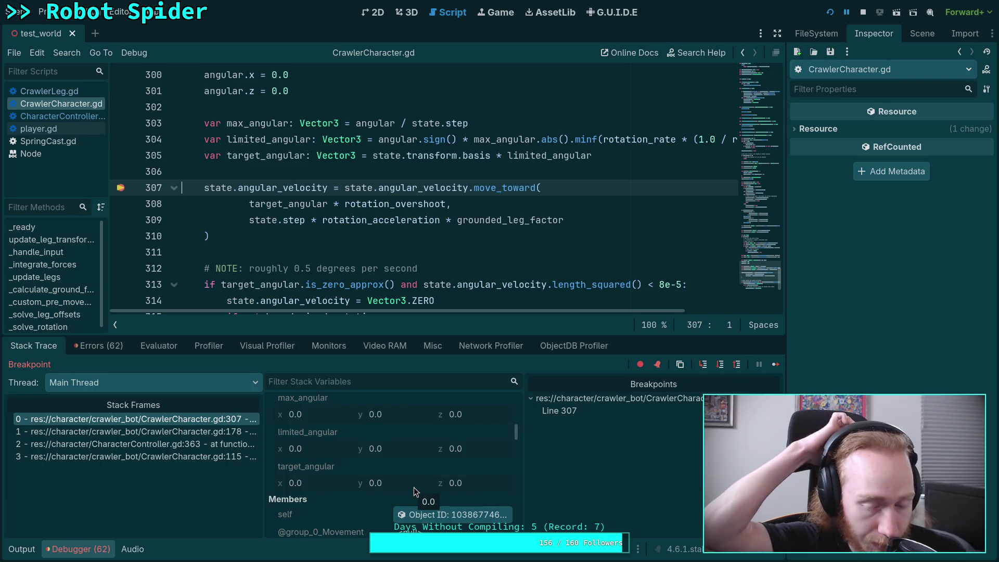
left_click(85, 550)
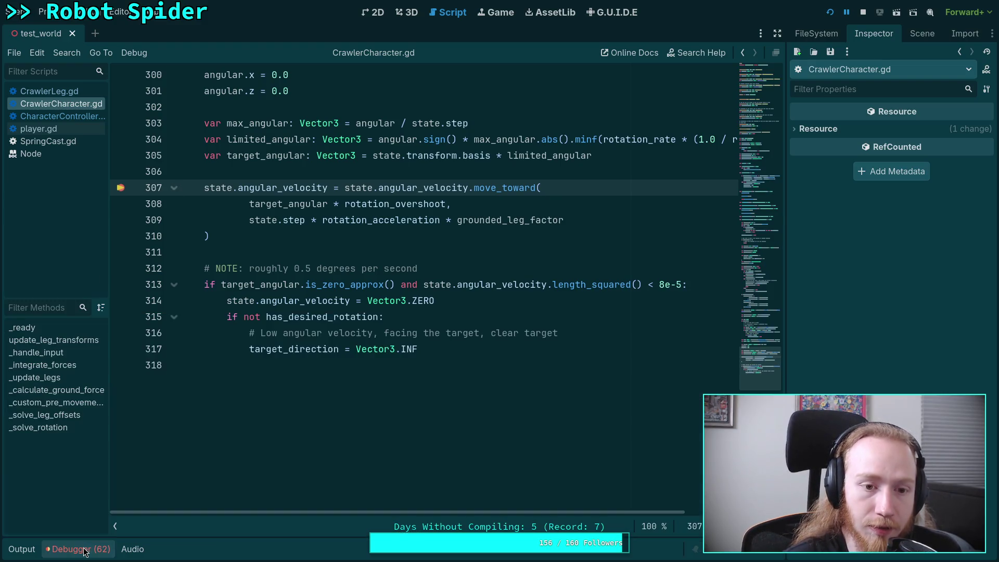
Step: Peek at CharacterController.gd and come back to CrawlerCharacter.gd near _solve_leg_offsets
left_click(62, 116)
left_click(61, 103)
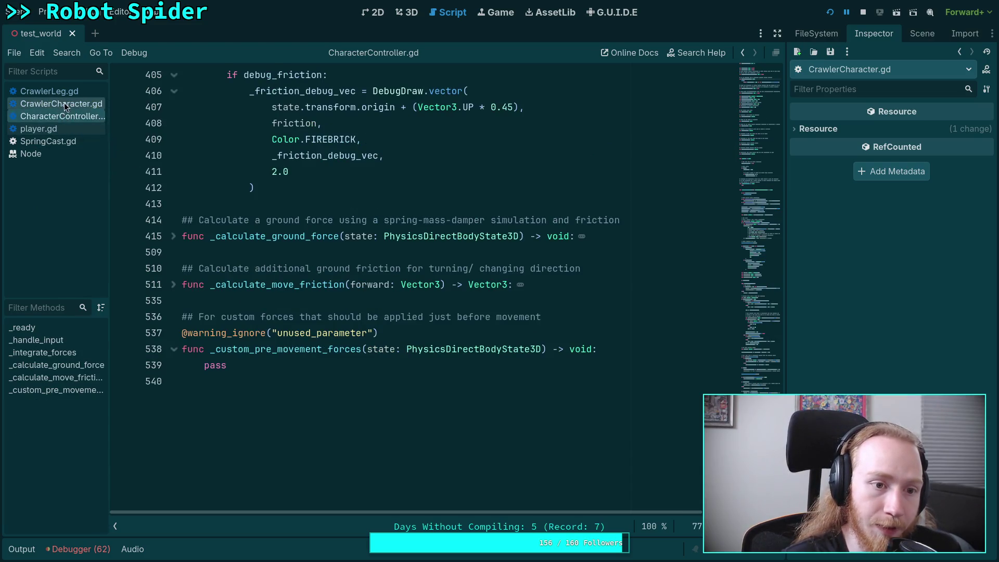
scroll(368, 290, "up", 20)
scroll(368, 290, "up", 18)
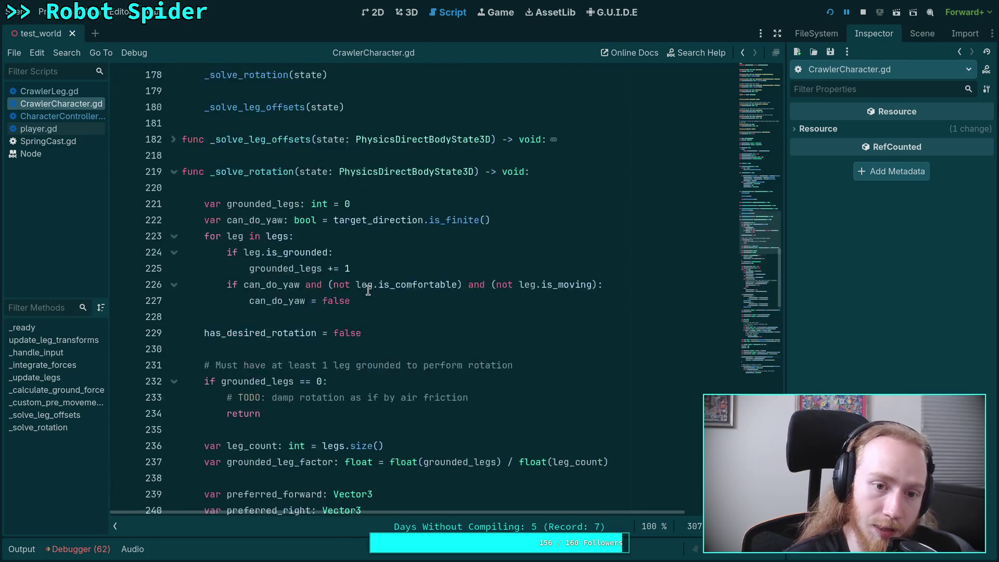
scroll(223, 286, "down", 3)
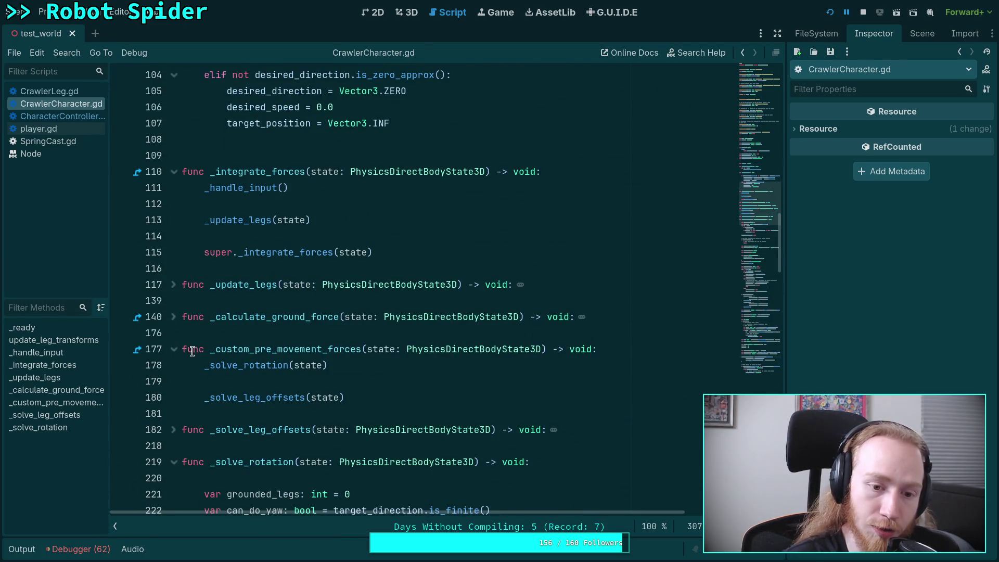
scroll(188, 351, "down", 2)
Step: Unfold _solve_leg_offsets and hide the script list to read the full line 214 apply_impulse call
left_click(174, 334)
scroll(292, 375, "down", 20)
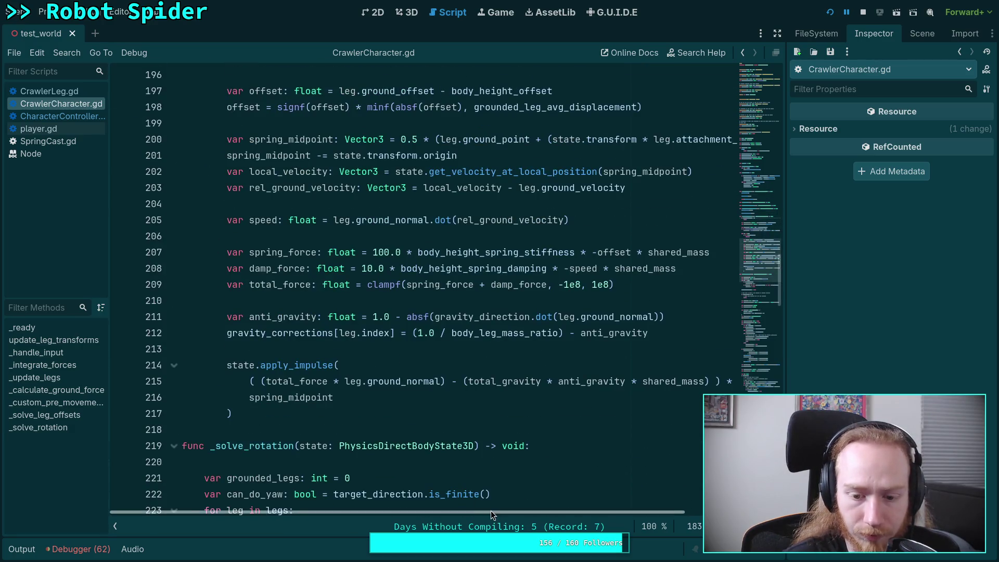
left_click_drag(492, 512, 519, 513)
left_click_drag(424, 381, 664, 395)
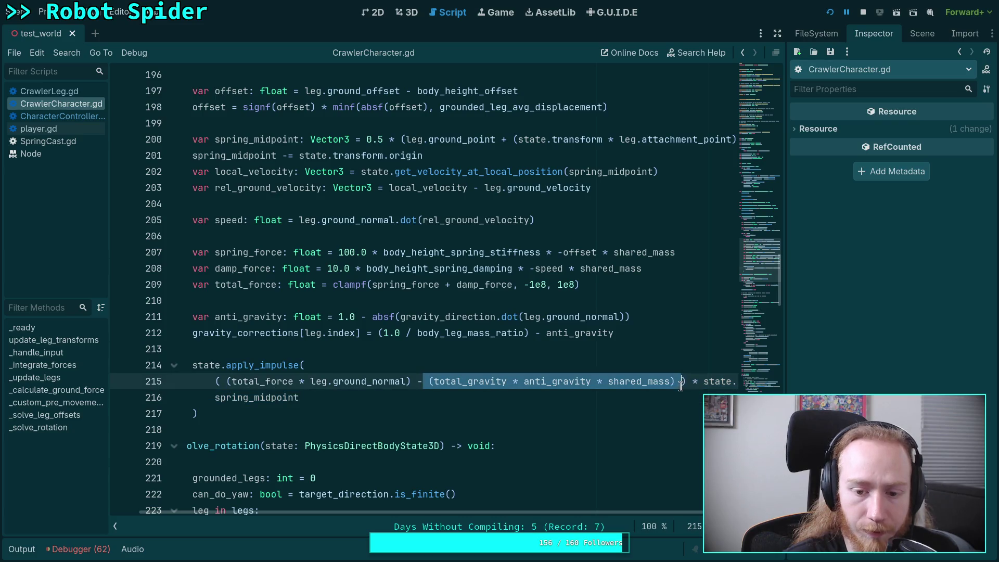
left_click(446, 396)
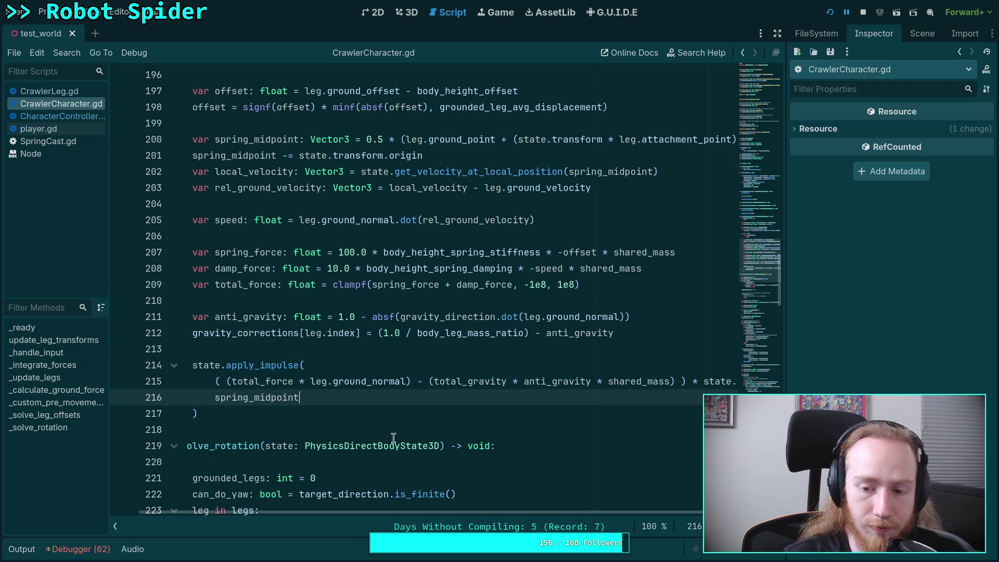
left_click(115, 527)
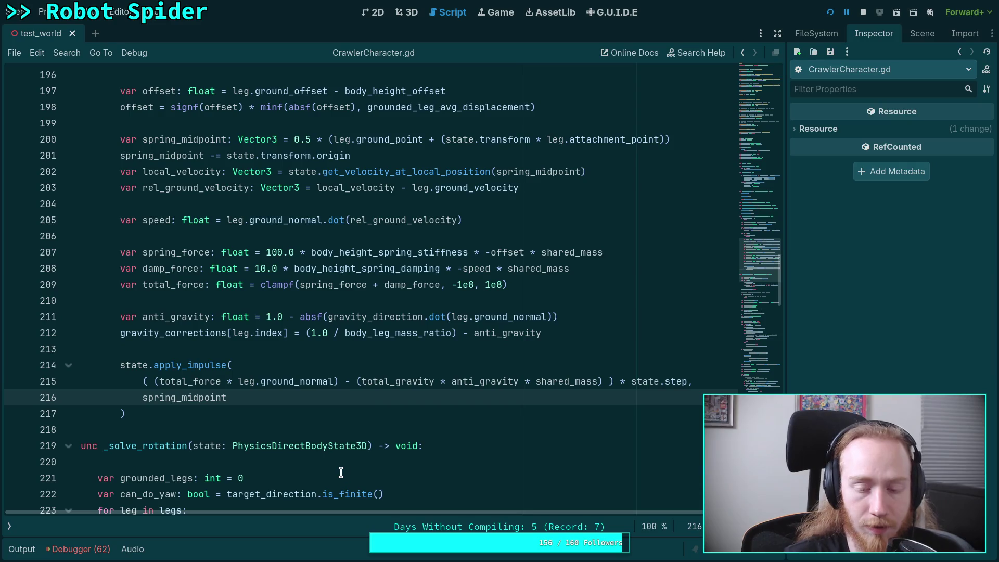
Step: Highlight total_gravity, anti_gravity and apply_impulse on lines 214–215, then search for apply_impulse
double_click(412, 381)
double_click(478, 381)
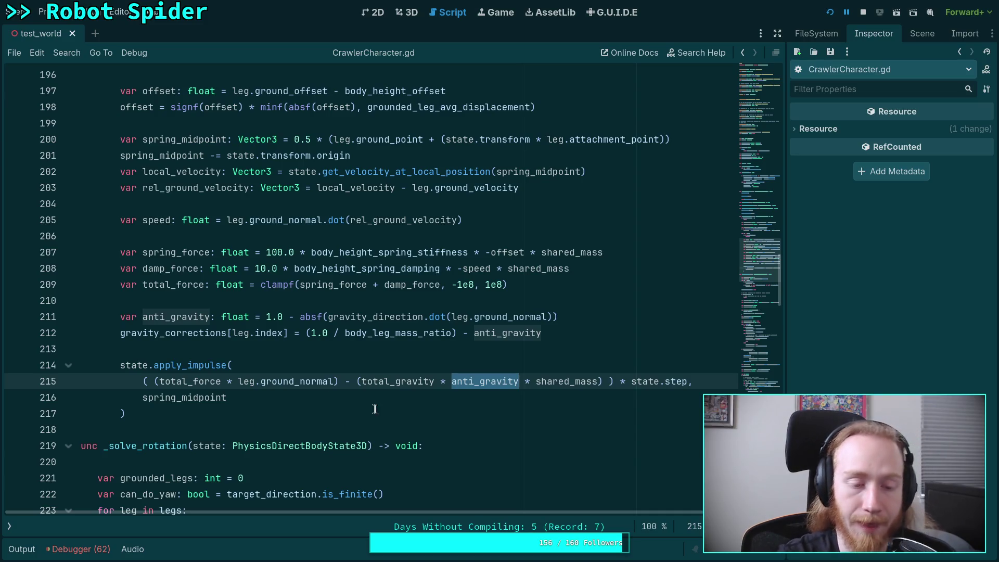
double_click(188, 365)
key("ctrl+f")
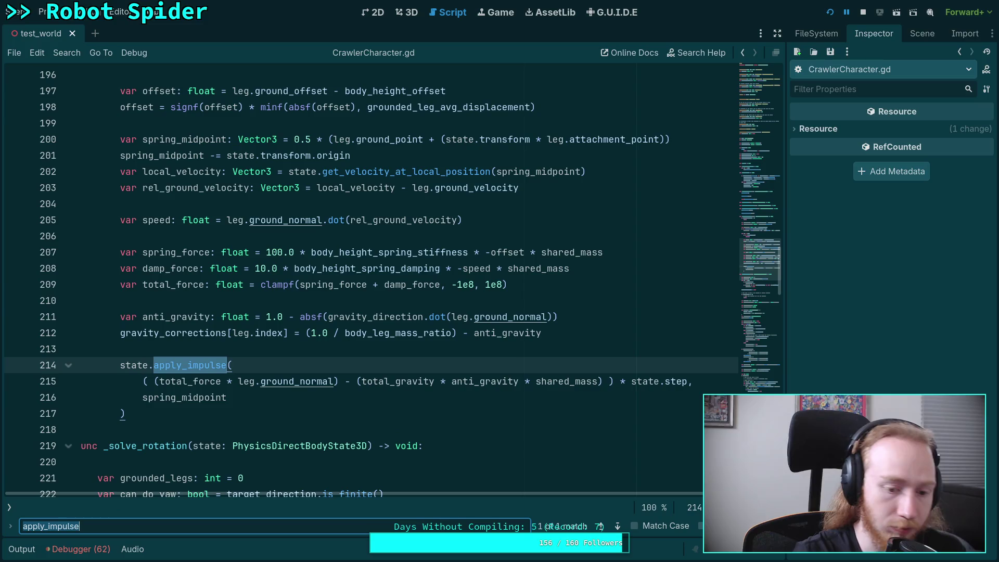
Step: Change the search term to angular_velocity and jump to the next match
left_click(78, 527)
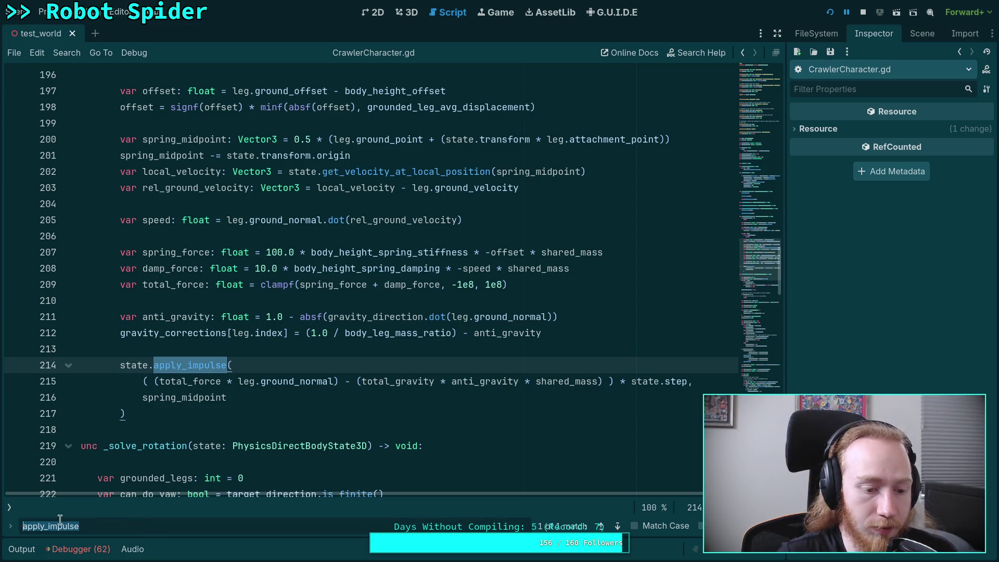
key("ctrl+a")
type("angu")
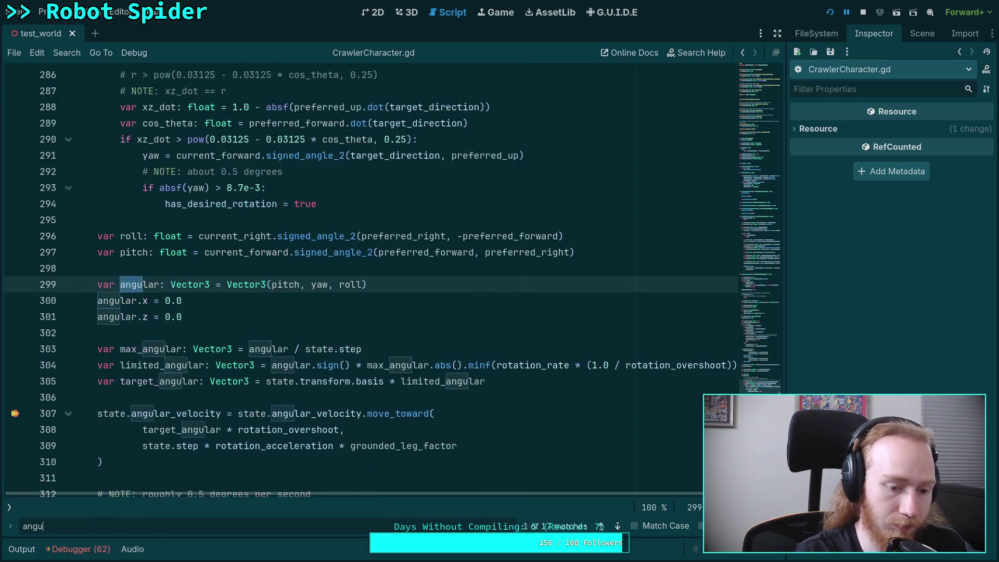
type("lar_velocity")
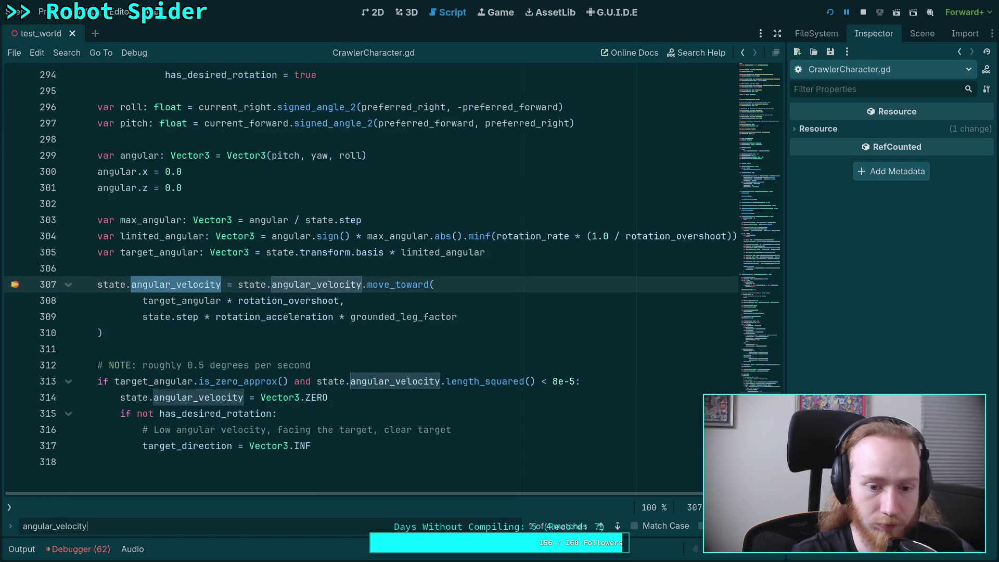
key("Return")
key("Return")
key("Return")
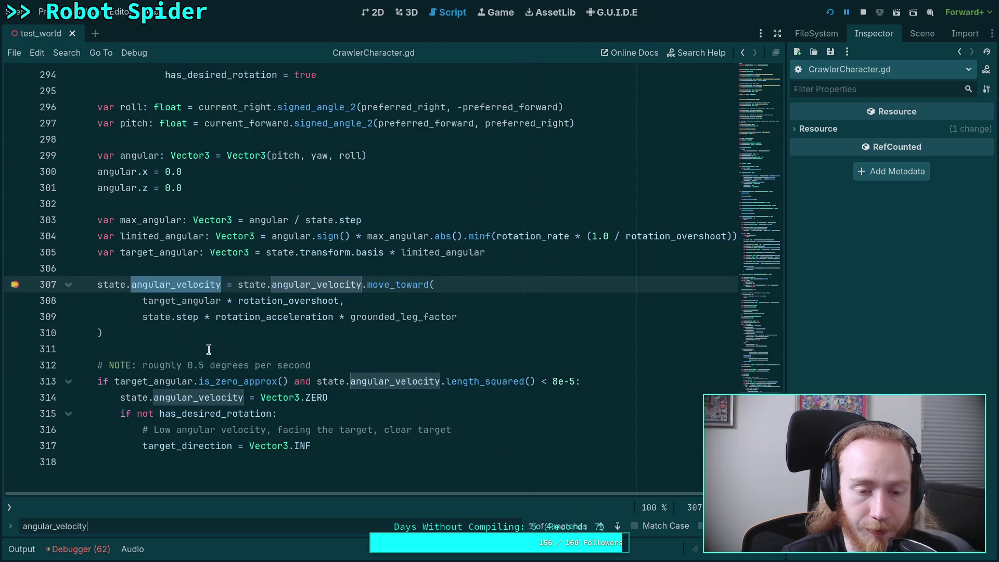
Step: Trace target_angular on line 308 back to limited_angular on line 305, then bring up the game window
double_click(163, 298)
scroll(417, 400, "up", 1)
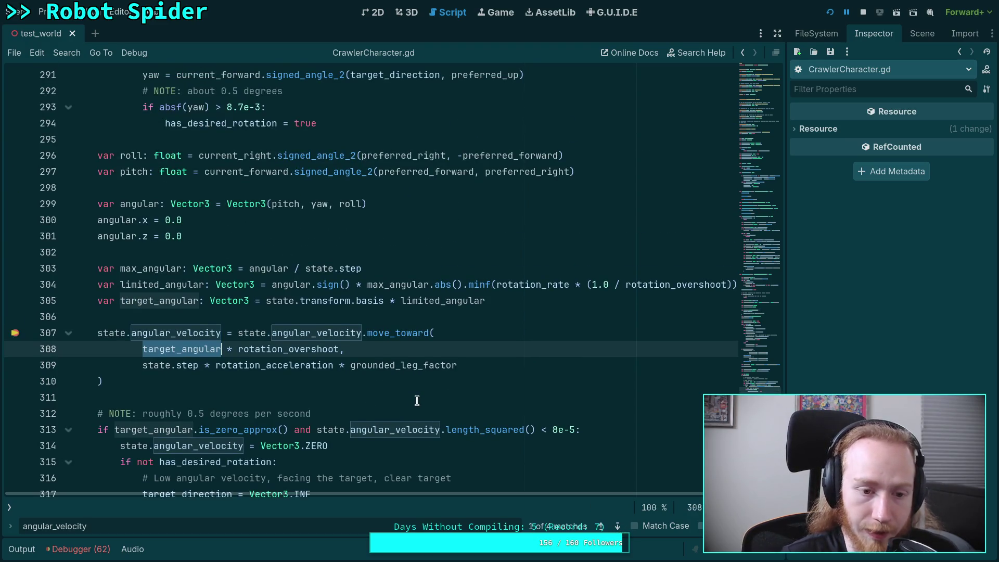
double_click(444, 297)
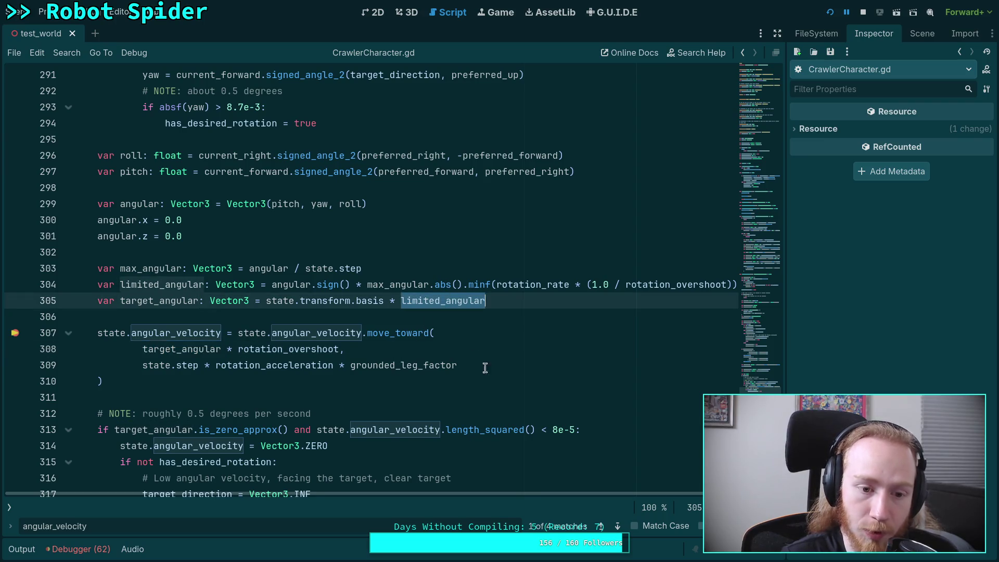
scroll(417, 443, "up", 2)
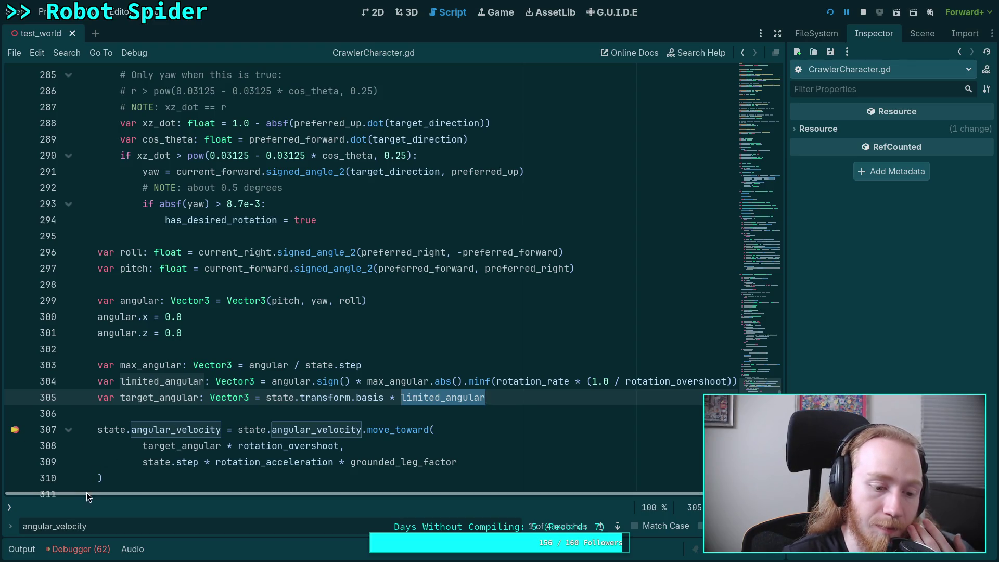
mouse_move(180, 455)
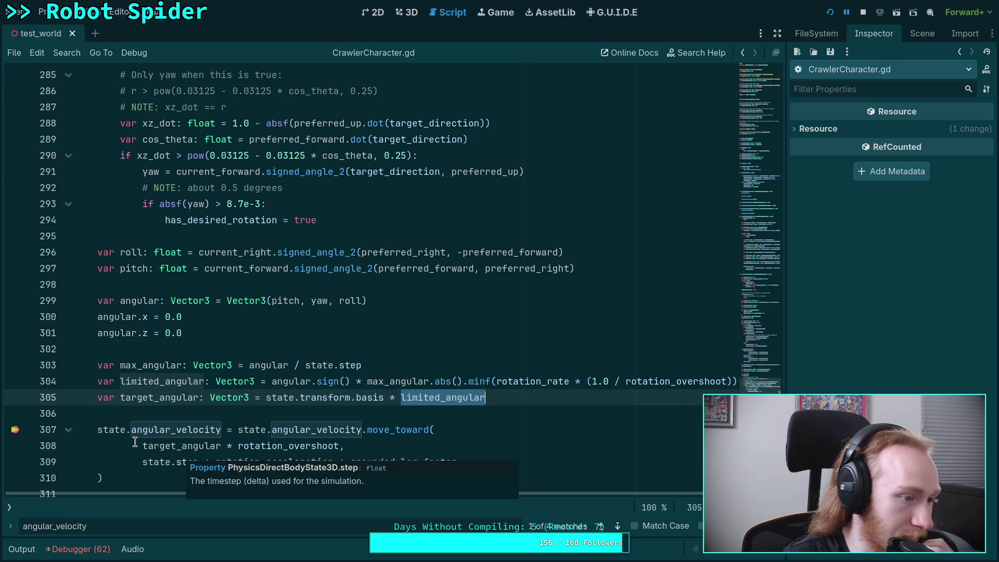
key("F12")
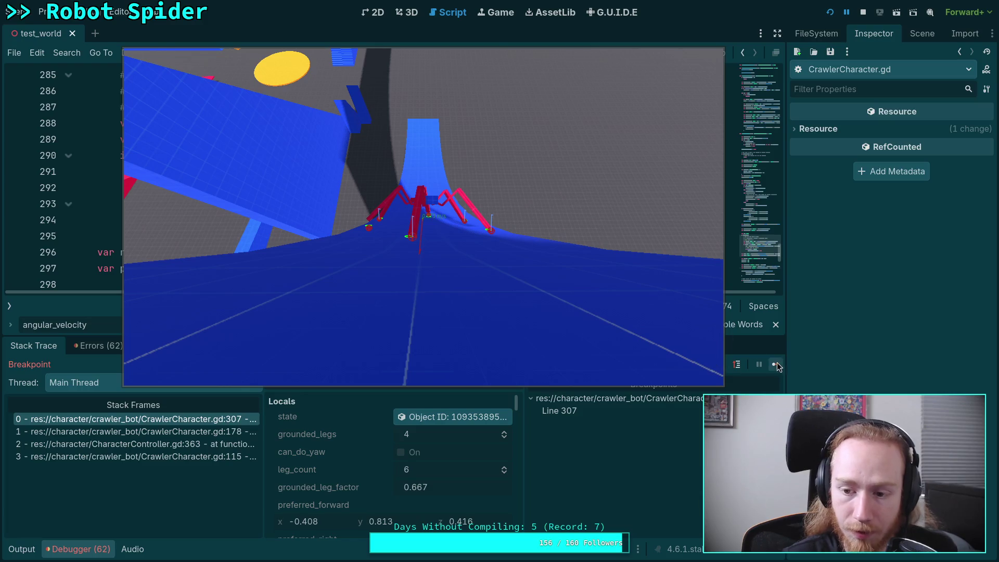
Step: Remove the line 307 breakpoint, resume and then stop the spider game, and hide the debugger
key("F12")
left_click(595, 339)
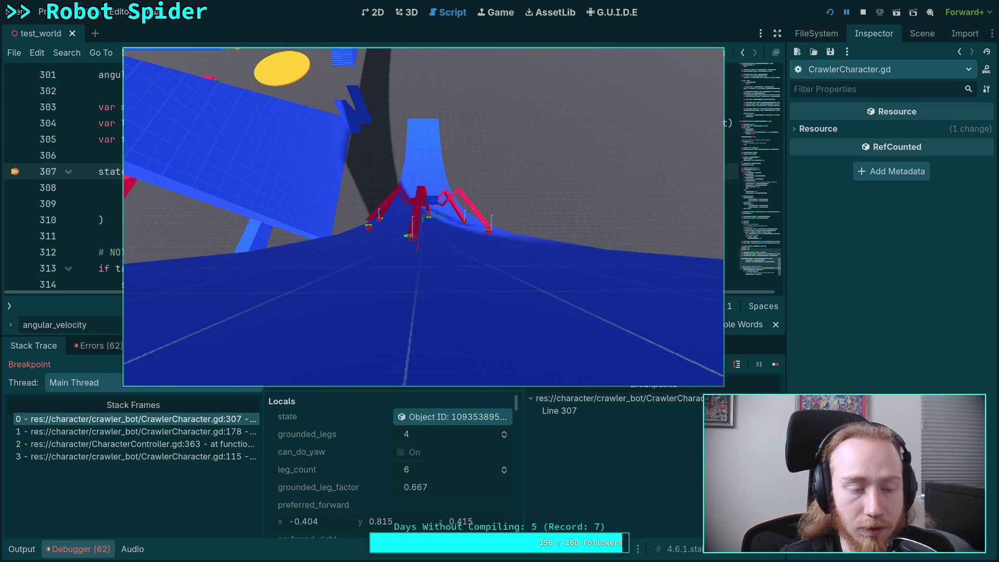
left_click(15, 172)
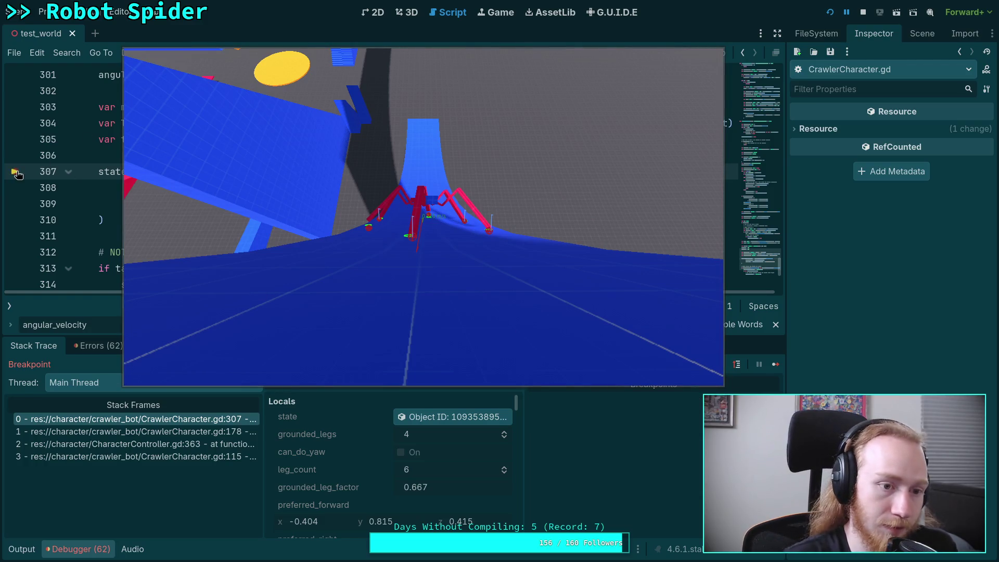
left_click(771, 368)
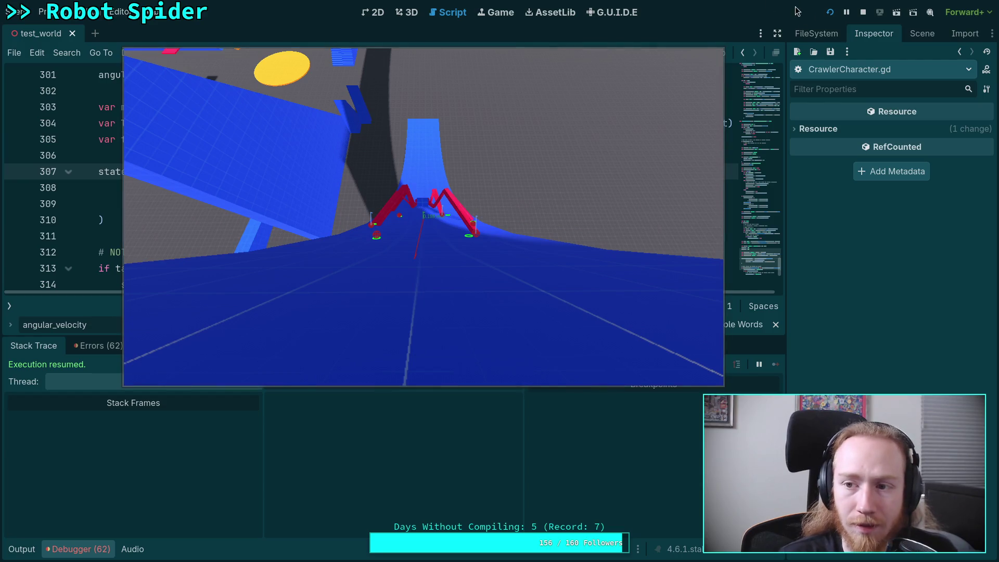
left_click(864, 12)
left_click(107, 557)
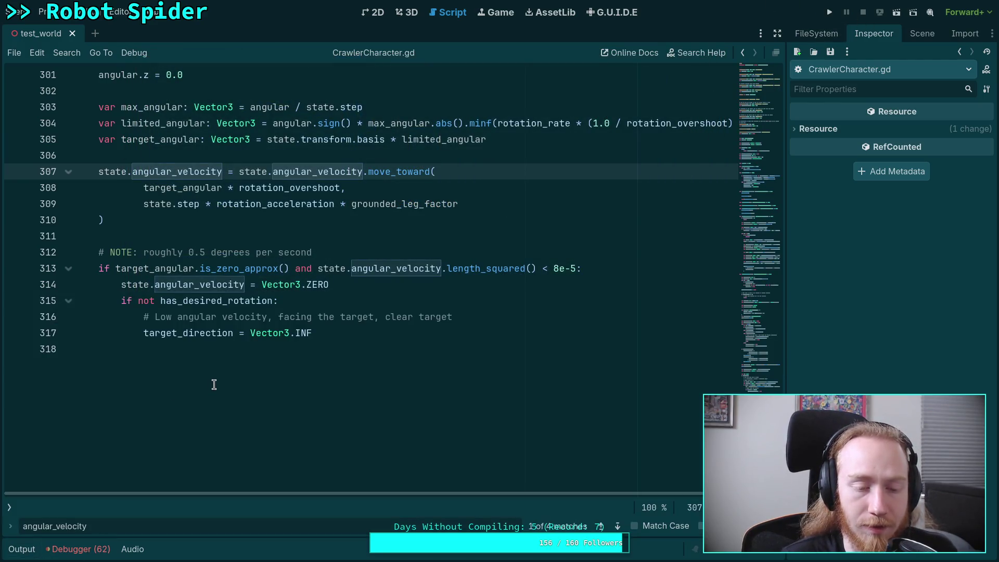
Step: Show the script and method lists again and scroll back up to the apply_impulse call
left_click(350, 331)
left_click(315, 347)
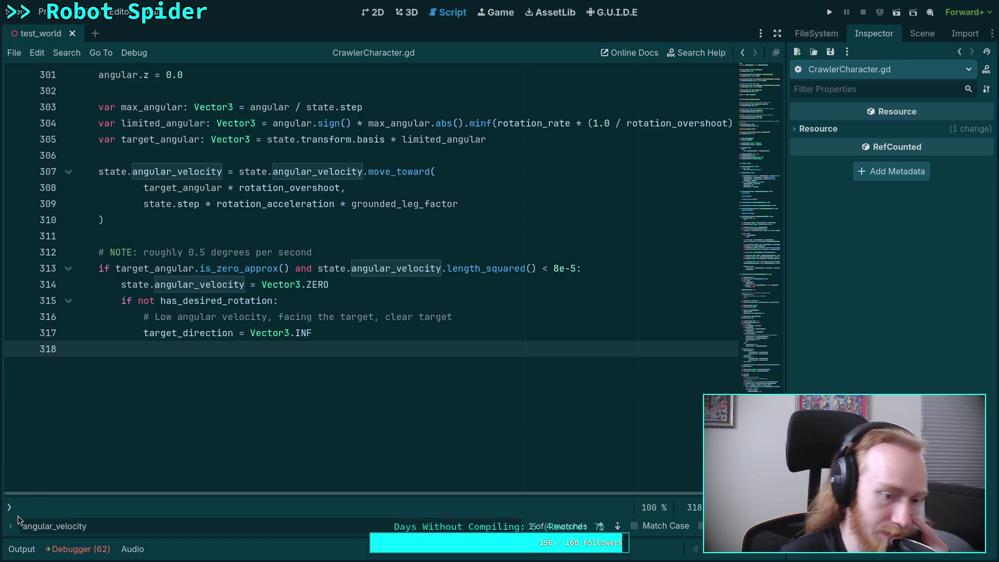
left_click(9, 507)
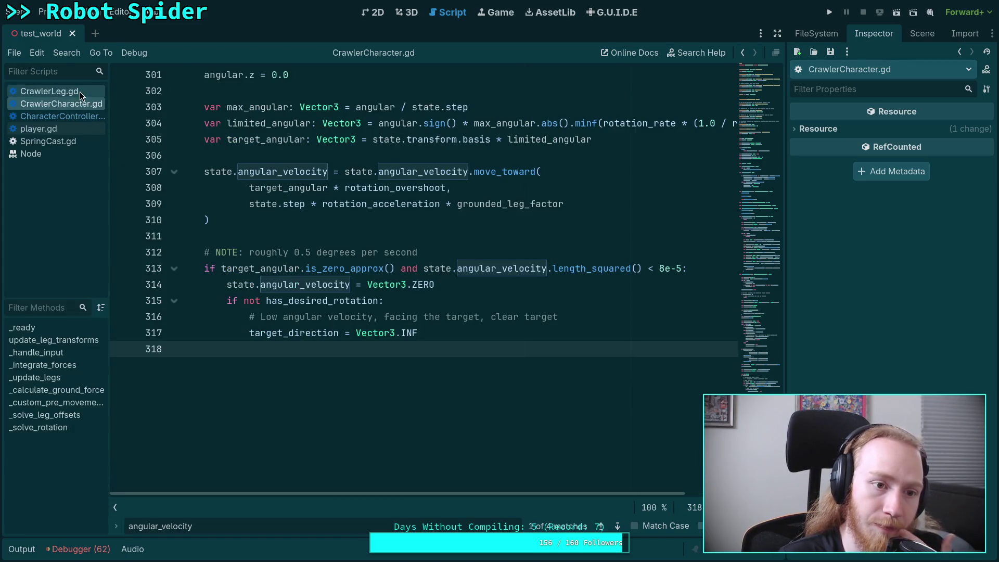
scroll(341, 269, "up", 15)
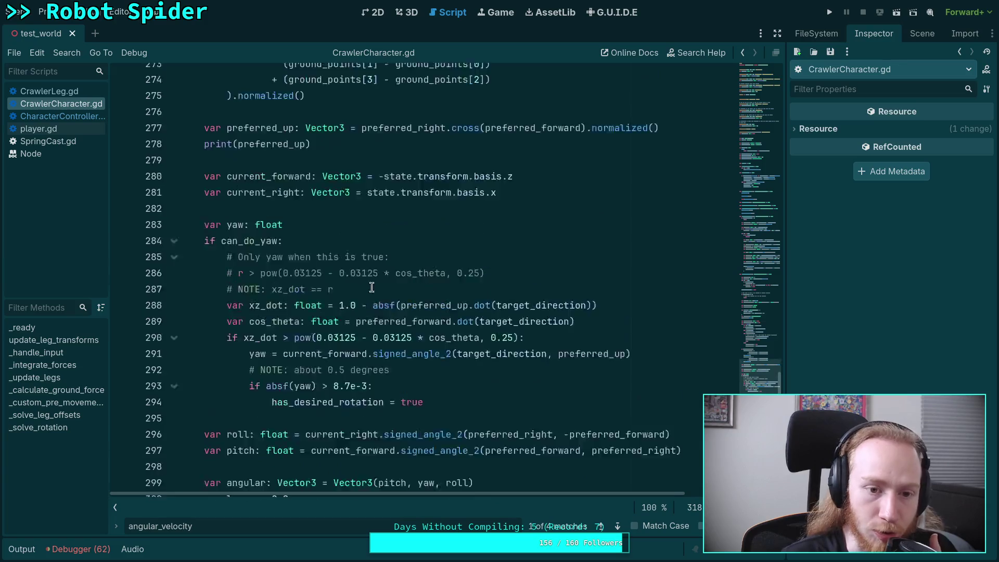
scroll(336, 322, "up", 15)
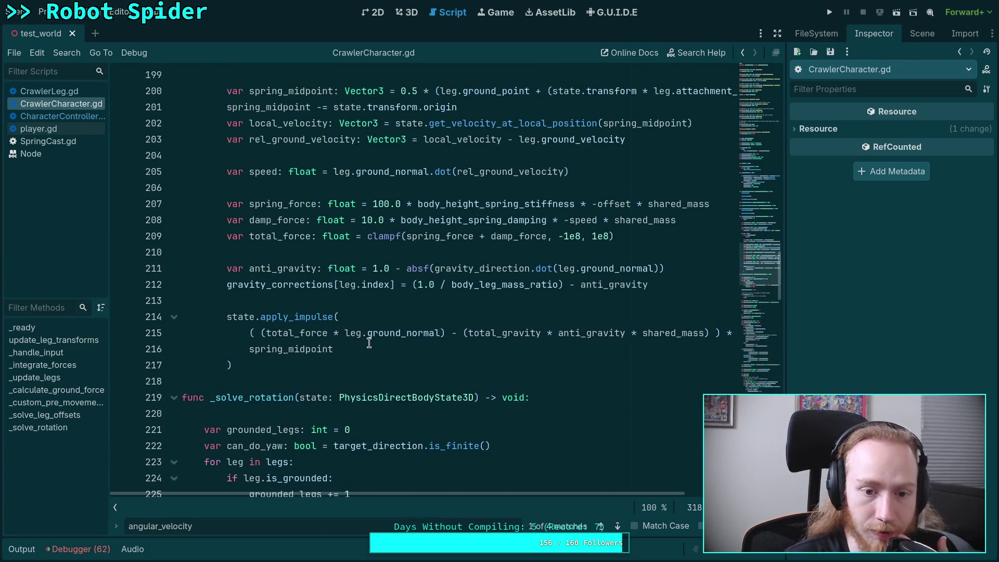
Step: Insert 'var old_angular: Vector3 = state.angular_velocity' above the apply_impulse call
left_click(340, 364)
key("Return")
key("Return")
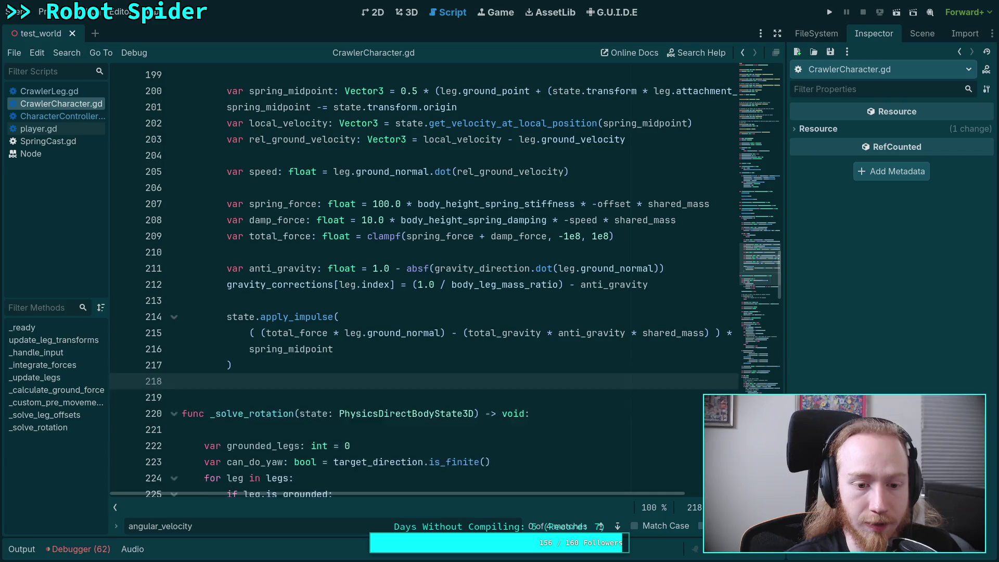
key("Up")
key("Up")
key("Up")
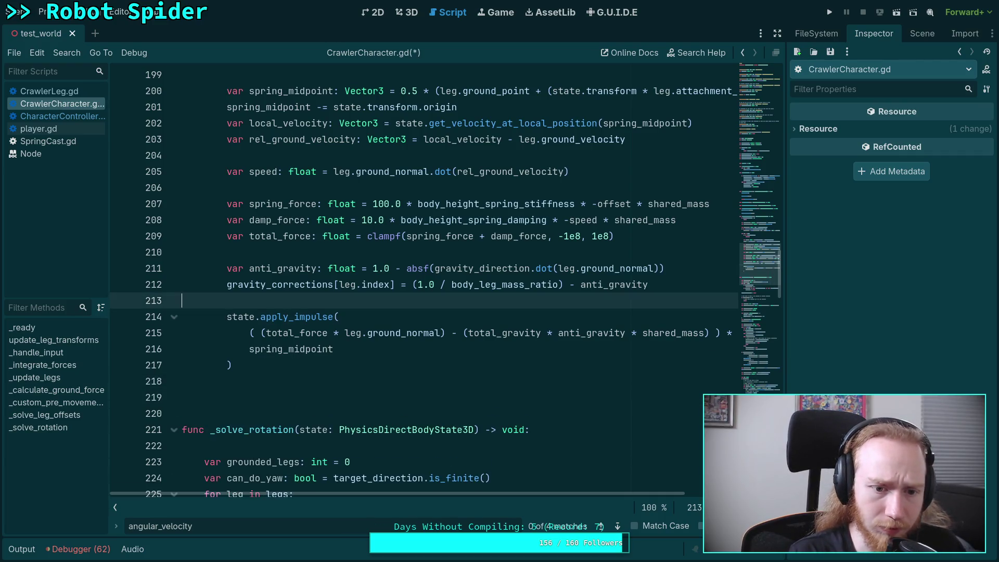
key("Return")
key("Return")
left_click(226, 316)
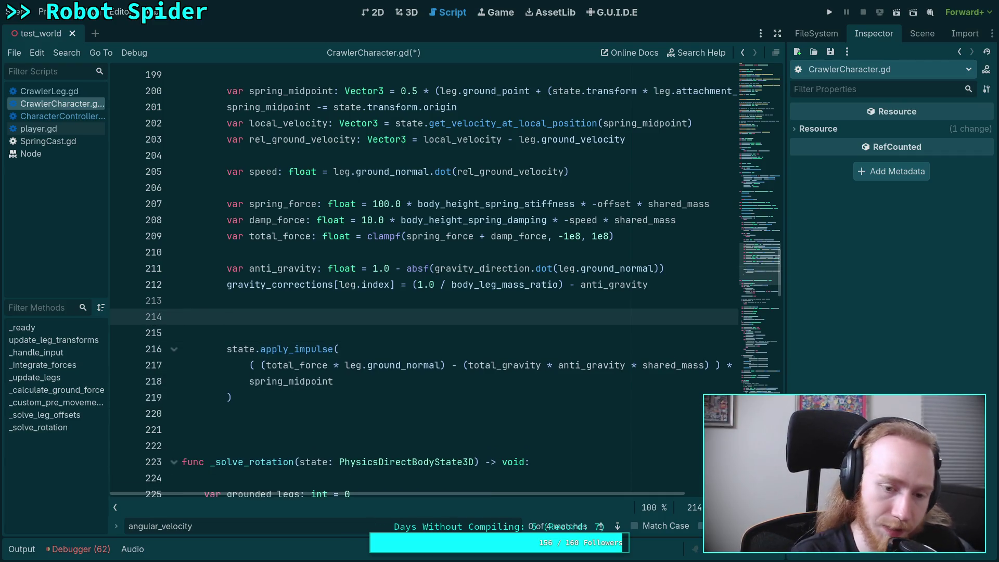
type("var old_angl")
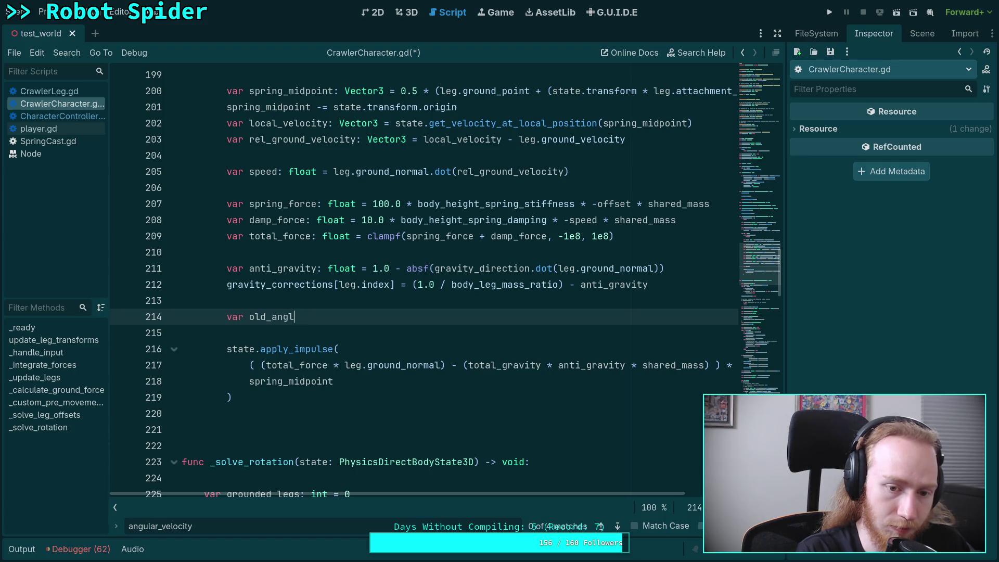
key("BackSpace")
type("ular: Vec")
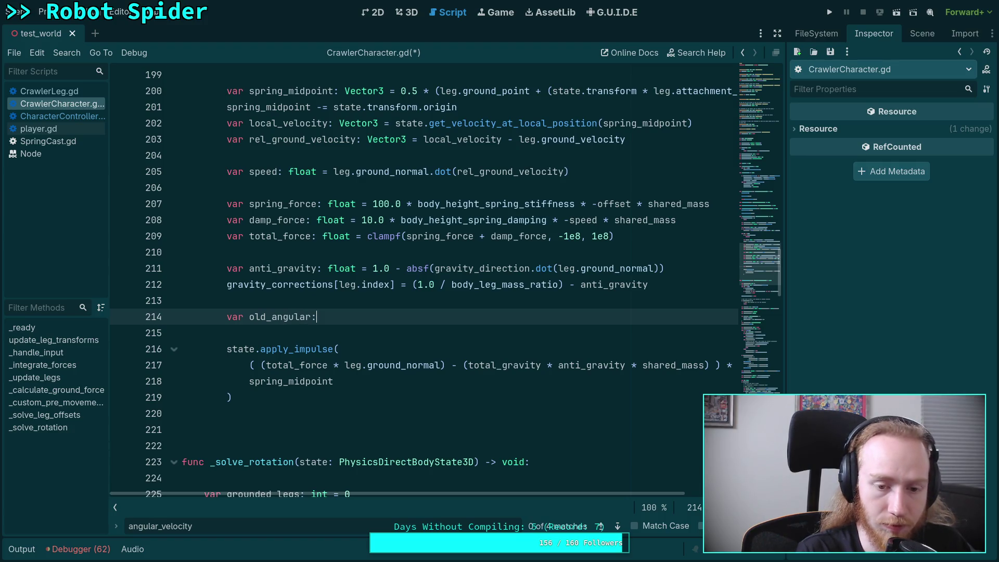
type("tor3 = state.ang")
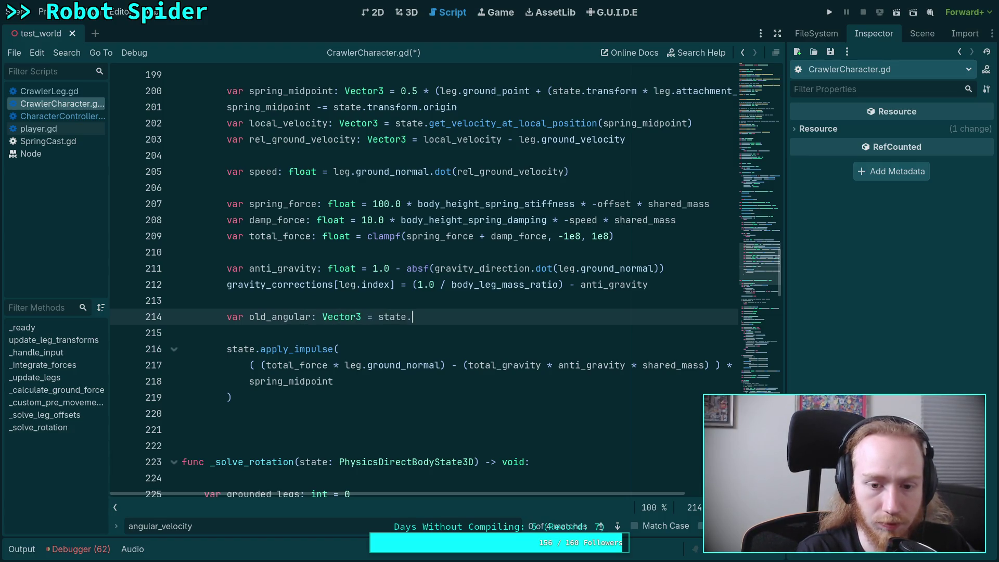
key("Return")
key("Down")
key("Down")
key("Down")
key("Down")
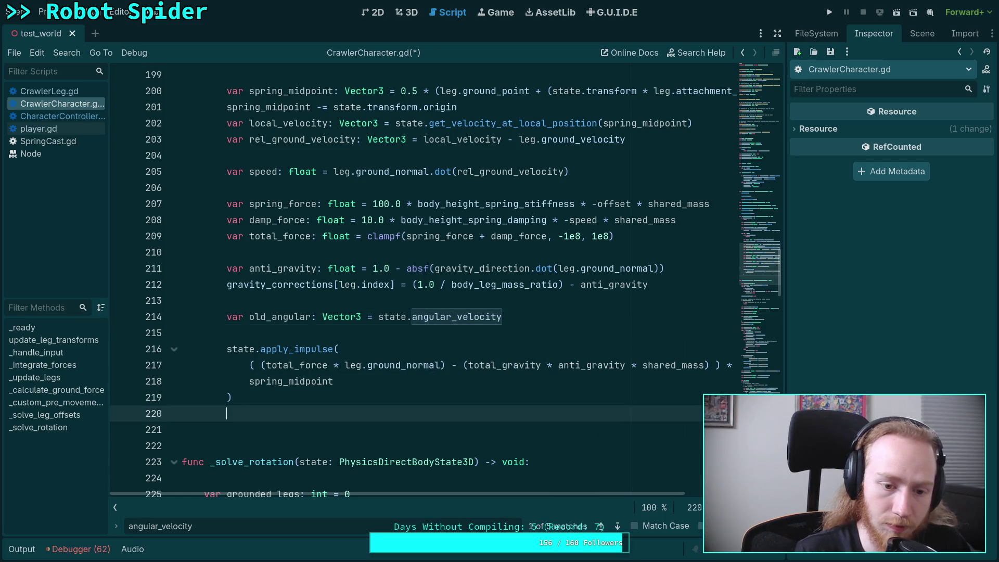
Step: Start an if check below the impulse testing state.angular_velocity.length()
type("if")
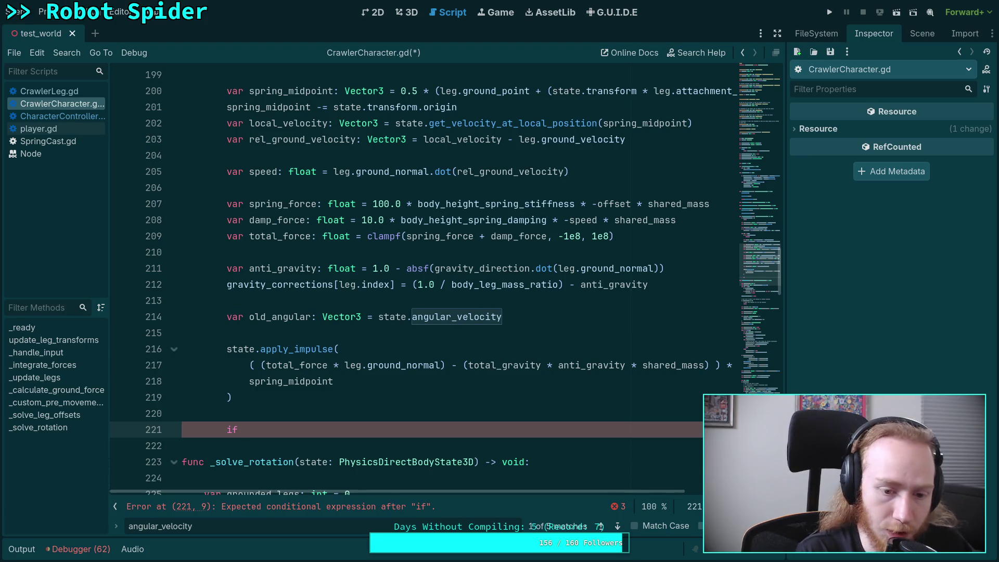
type(" state.ang")
key("Return")
type(".le")
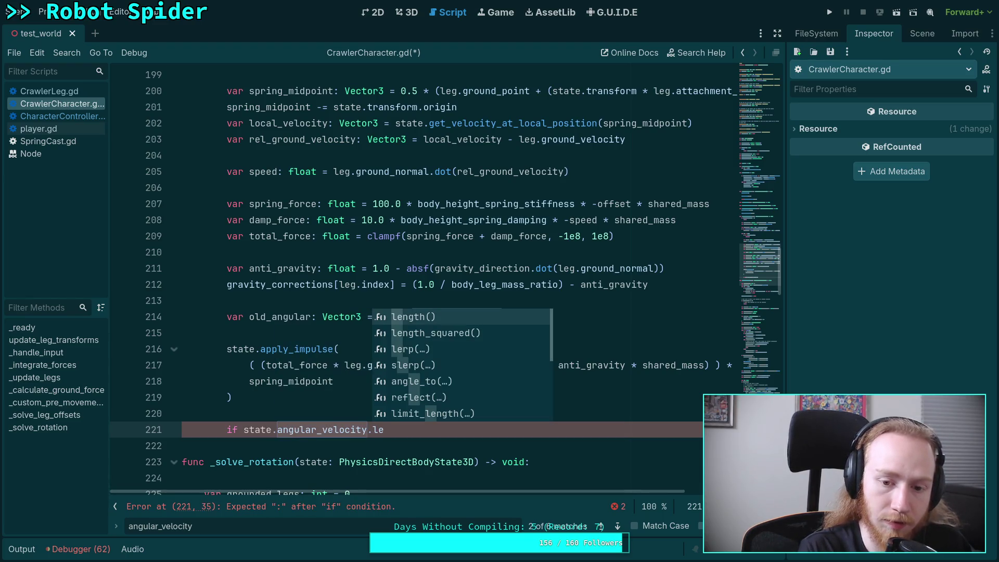
key("Return")
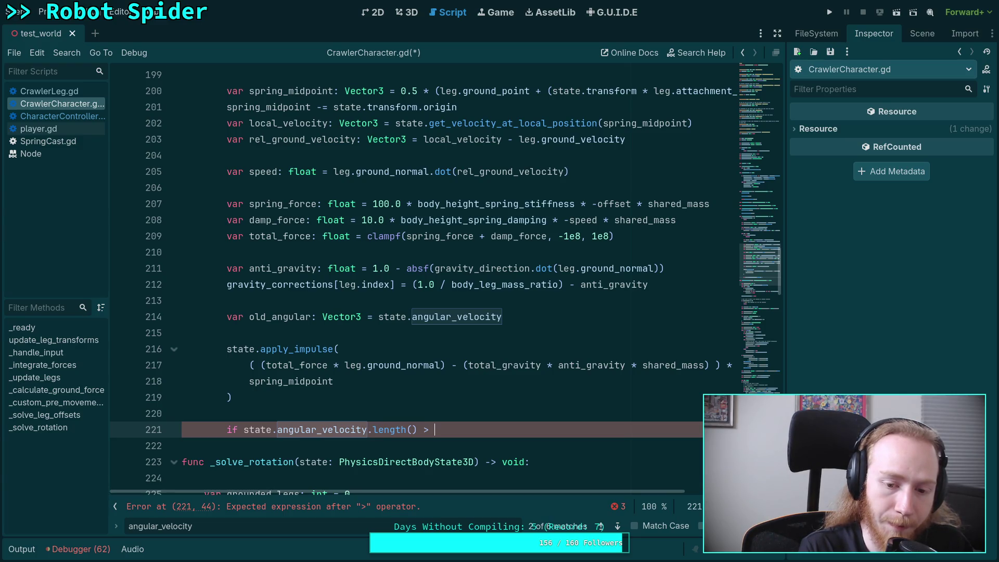
key("ctrl+z")
key("ctrl+z")
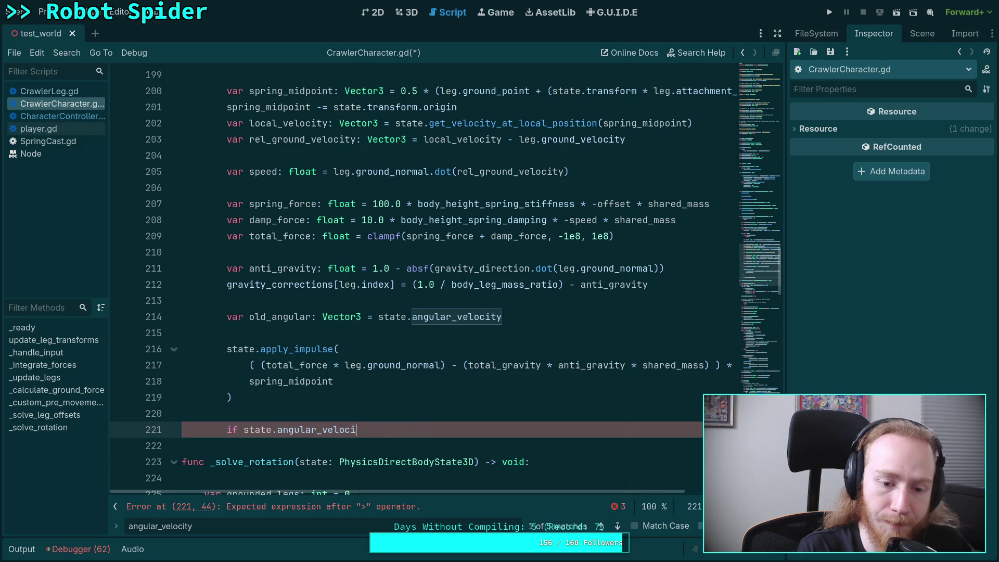
key("ctrl+y")
key("ctrl+y")
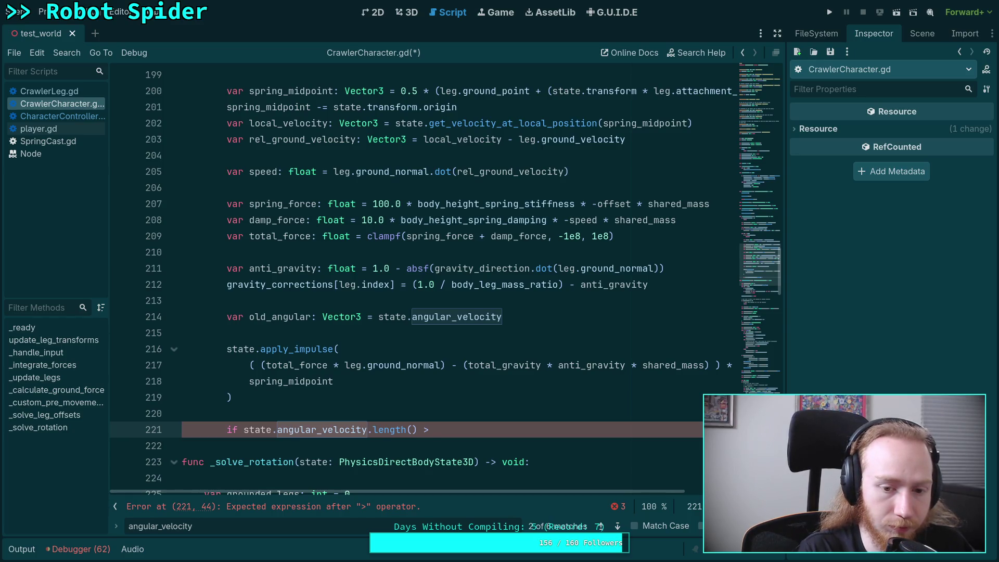
Step: Compare it against old_angular.length() * 10.0 with a breakpoint body, save, and run the game
key("Return")
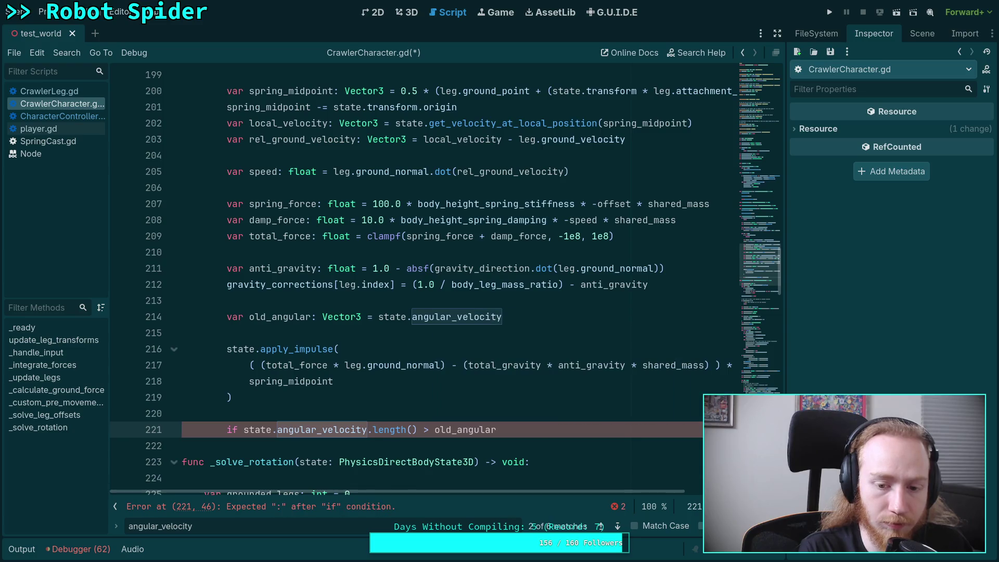
type(".len")
key("Return")
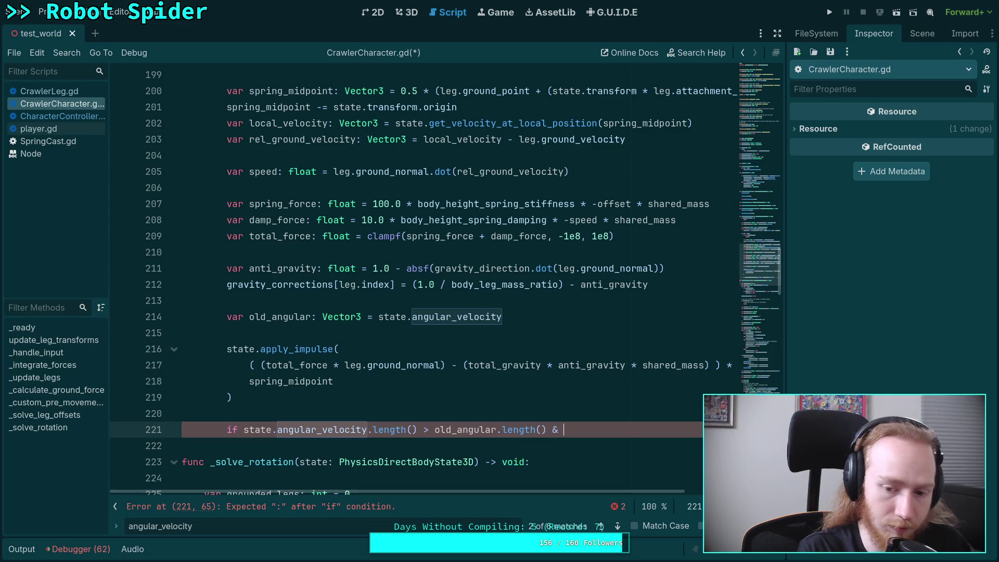
type("1.0")
key("BackSpace")
key("BackSpace")
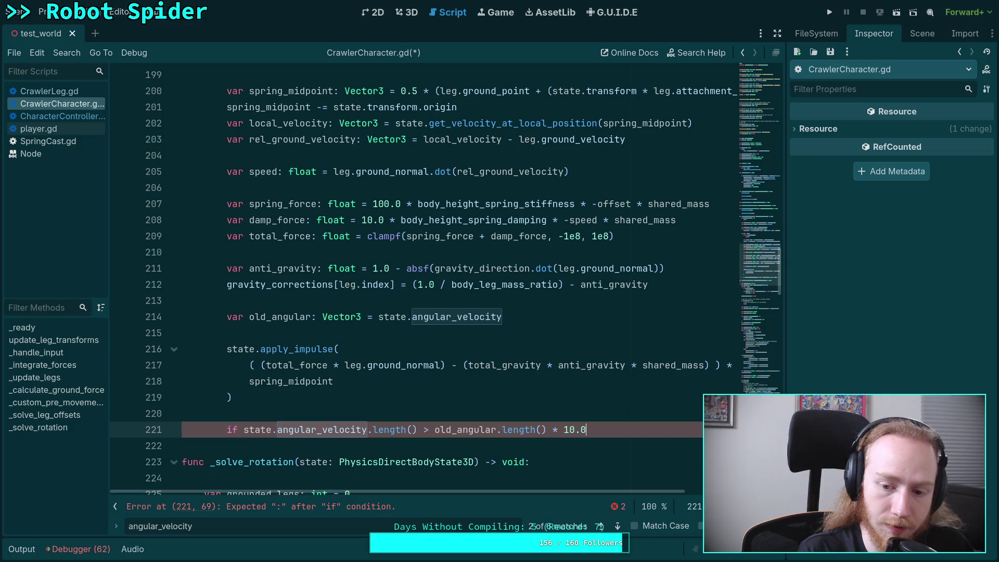
type(":")
key("Return")
type("breakpoint")
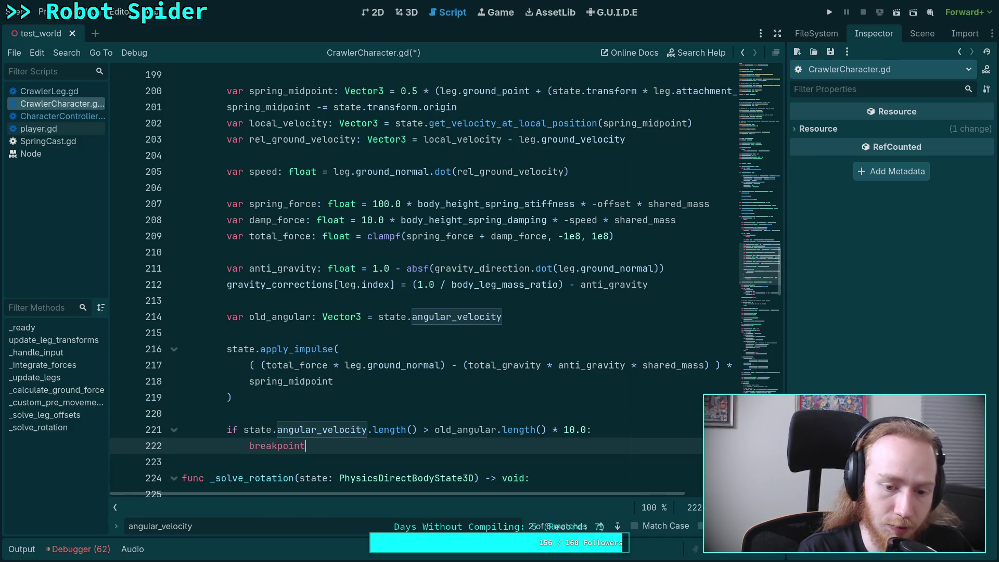
key("ctrl+s")
key("F5")
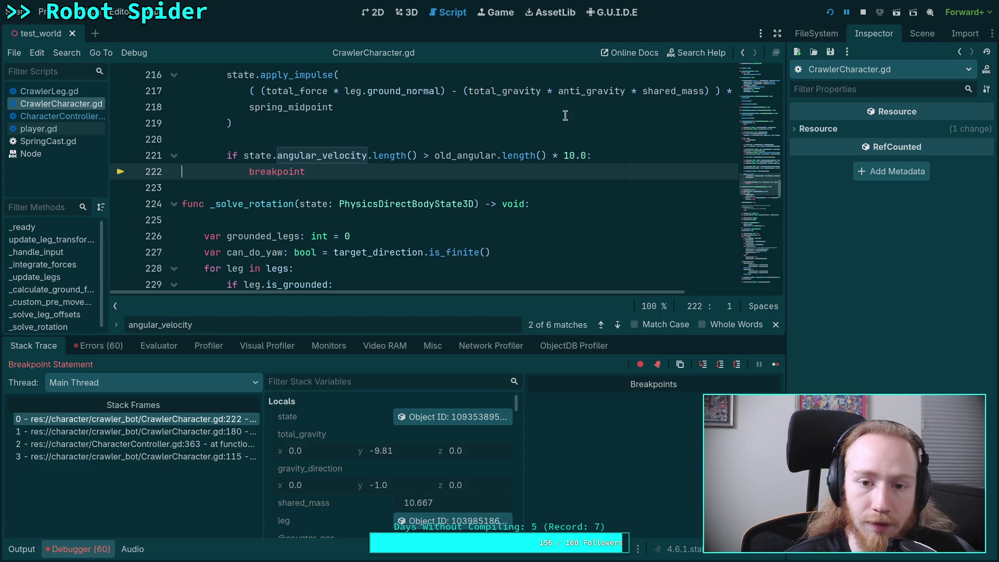
Step: Stop debugging, hide the debugger, and tidy the line 222 if statement
left_click(862, 12)
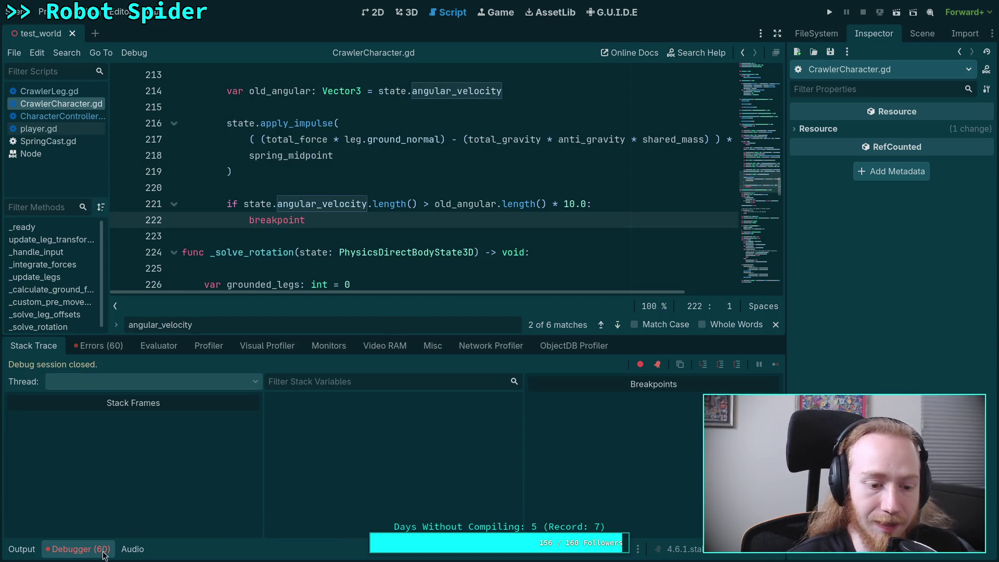
left_click(83, 549)
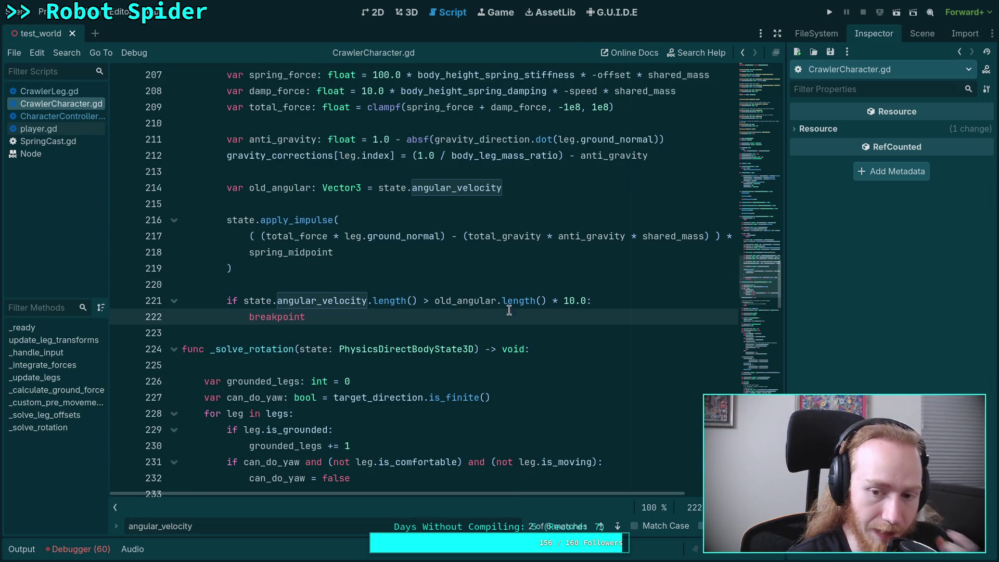
left_click(586, 300)
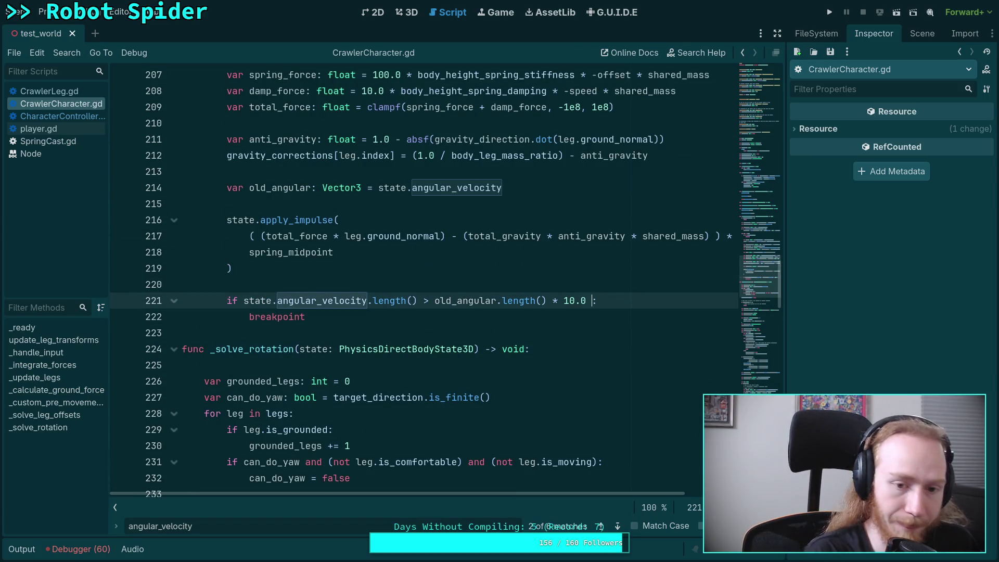
key("BackSpace")
key("Up")
key("Return")
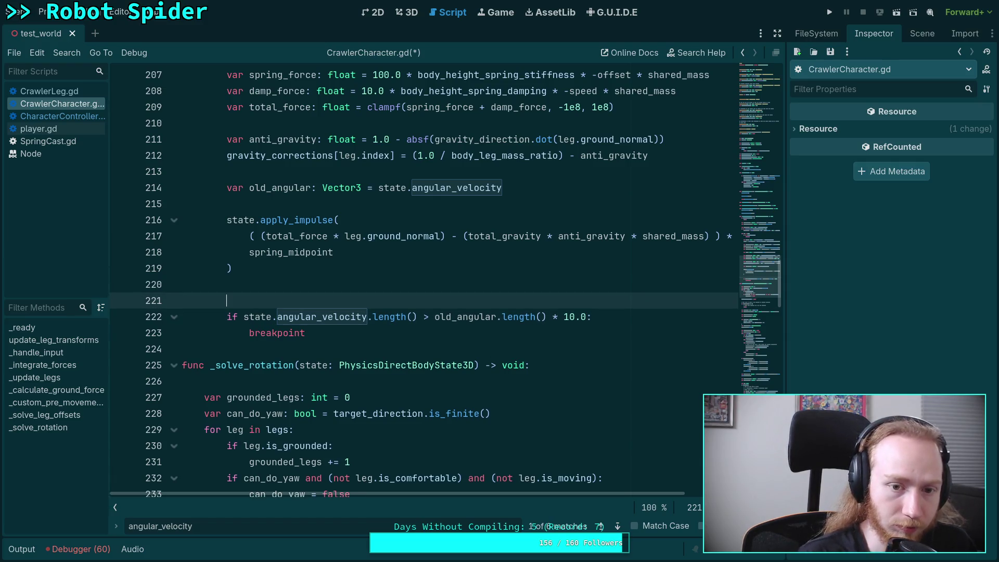
Step: Make old_angular a float holding state.angular_velocity.length(), dropping .length() from the condition
left_click(503, 187)
type(".")
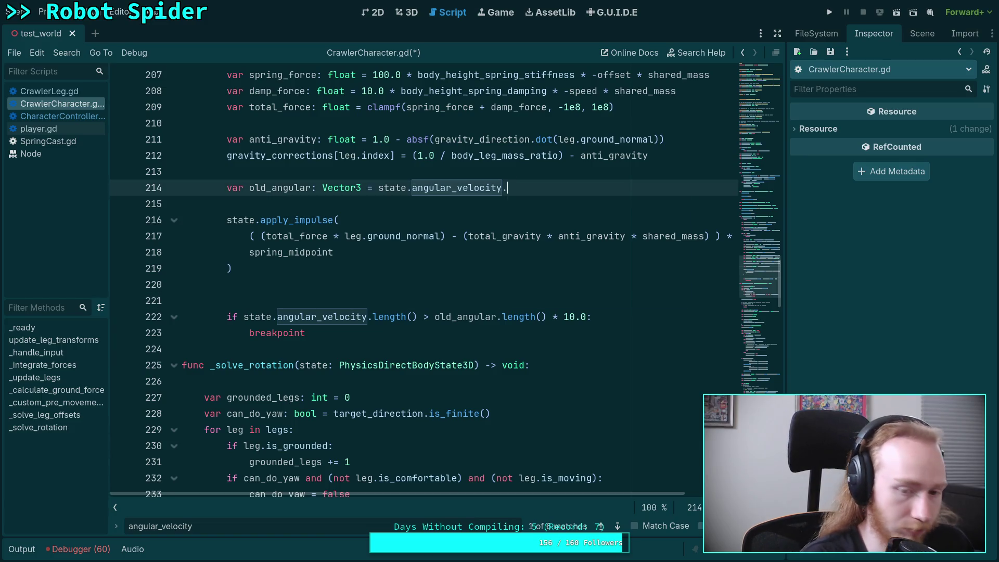
type("l")
key("Return")
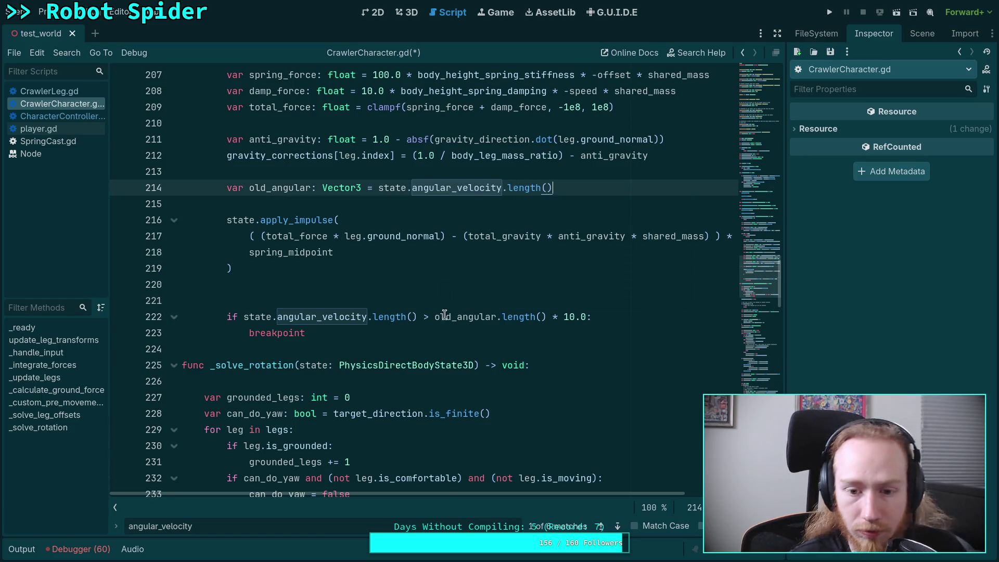
left_click_drag(496, 318, 544, 318)
key("BackSpace")
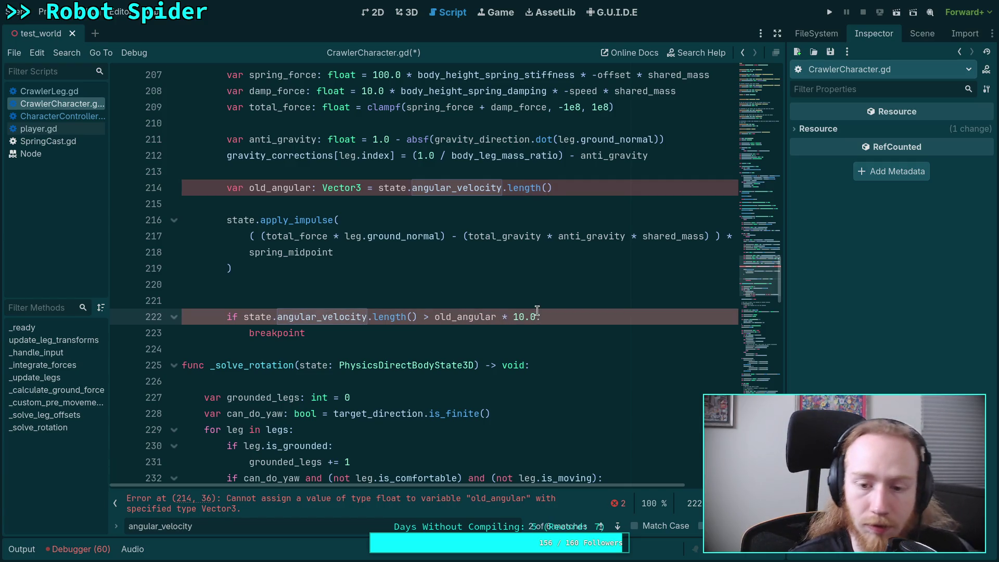
double_click(333, 191)
type("float")
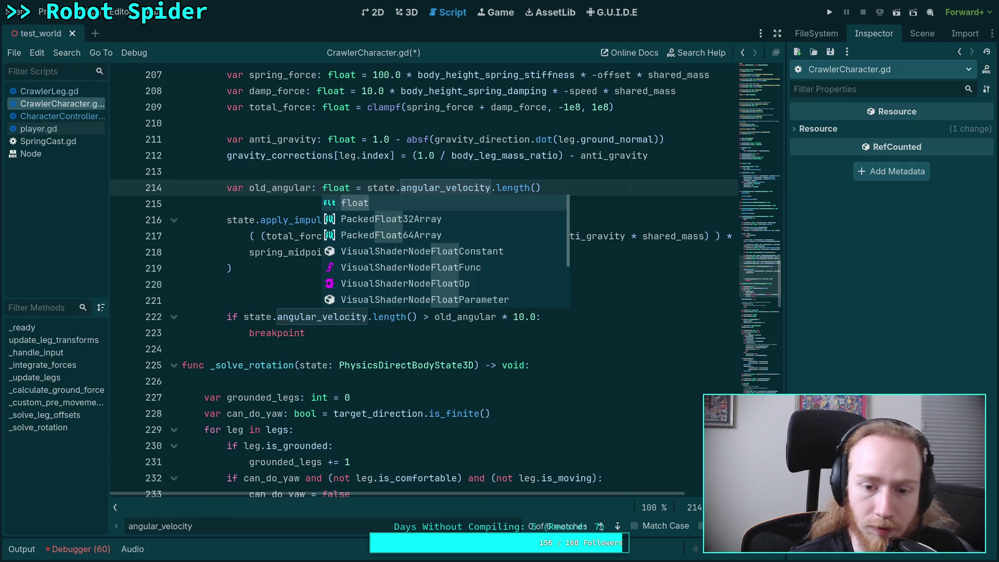
Step: Prefix the condition with 'old_angular > 0.01 and', save, and remove the extra blank line
left_click(538, 317)
left_click(240, 317)
type("old_angular")
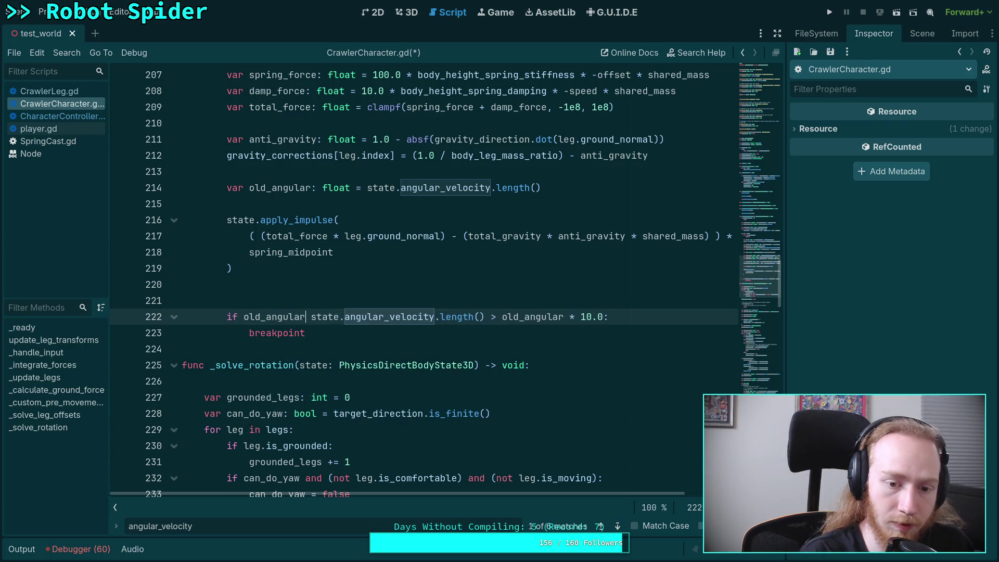
key("BackSpace")
type("r >")
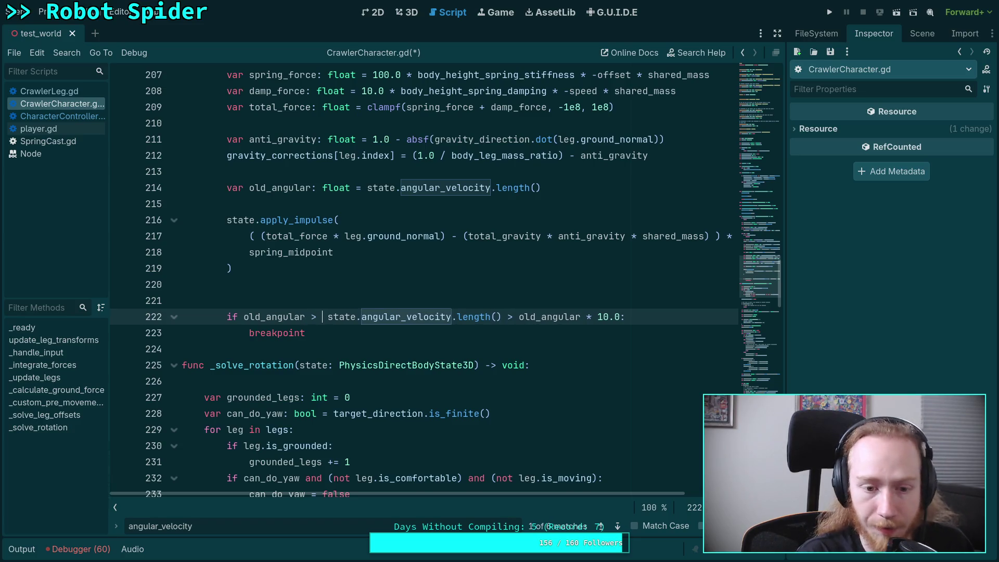
type(" 0.01 and")
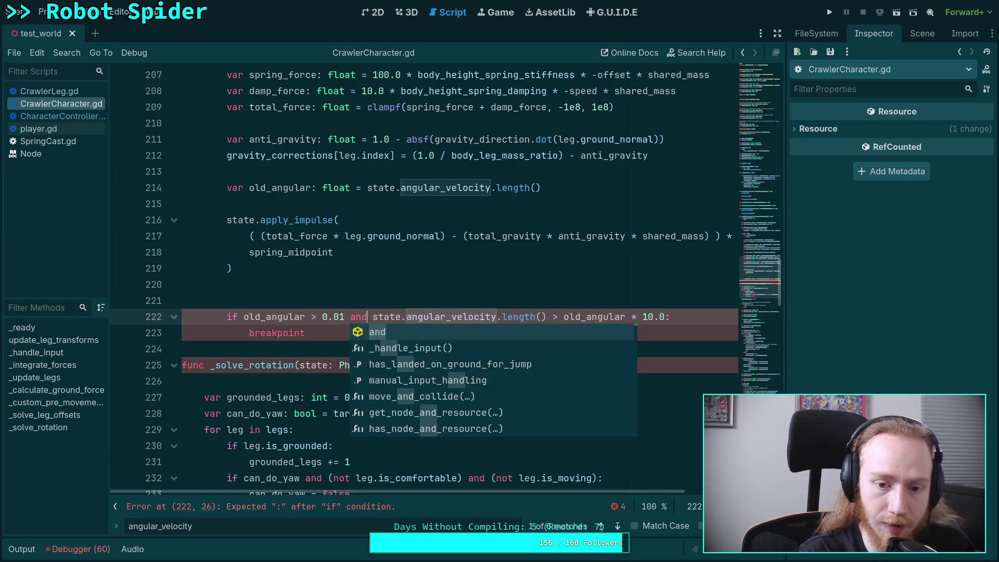
key("ctrl+s")
left_click(423, 304)
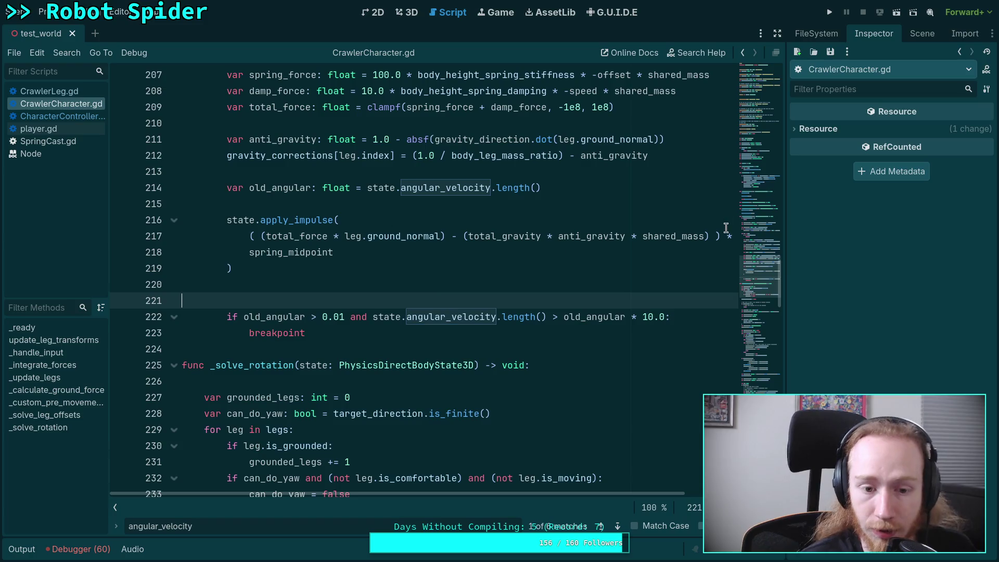
key("BackSpace")
Step: Run to the line 222 breakpoint, check the force locals, resume, close the game, and stop debugging
key("F5")
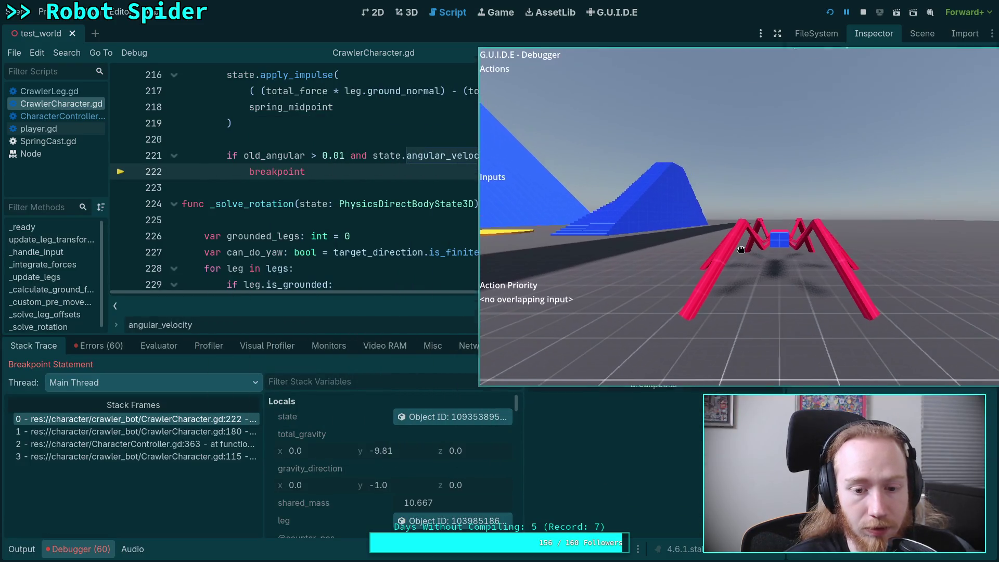
scroll(358, 470, "down", 5)
scroll(358, 469, "down", 3)
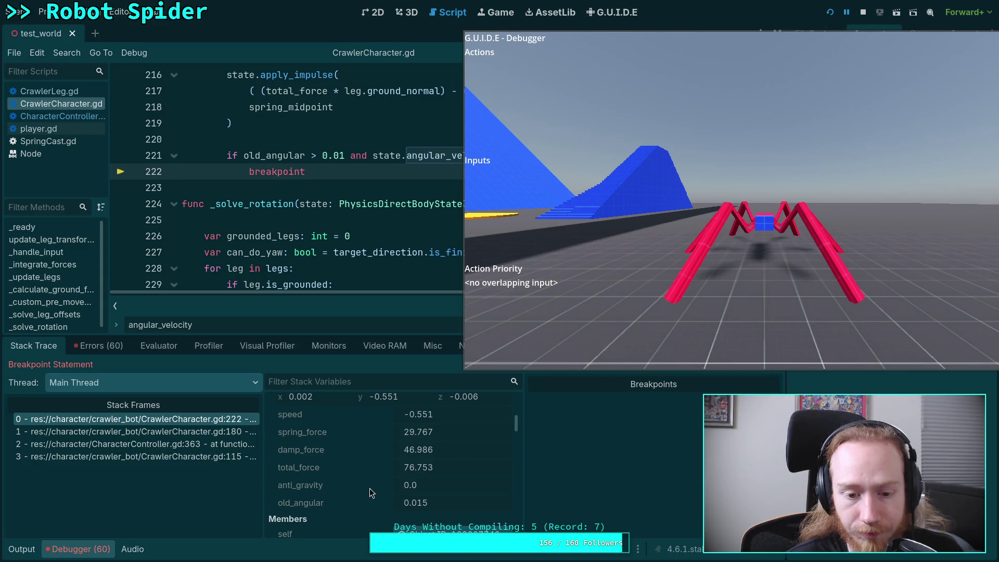
mouse_move(659, 243)
left_mouse_down()
mouse_move(381, 255)
mouse_move(257, 314)
mouse_move(256, 328)
left_mouse_up()
left_click(771, 365)
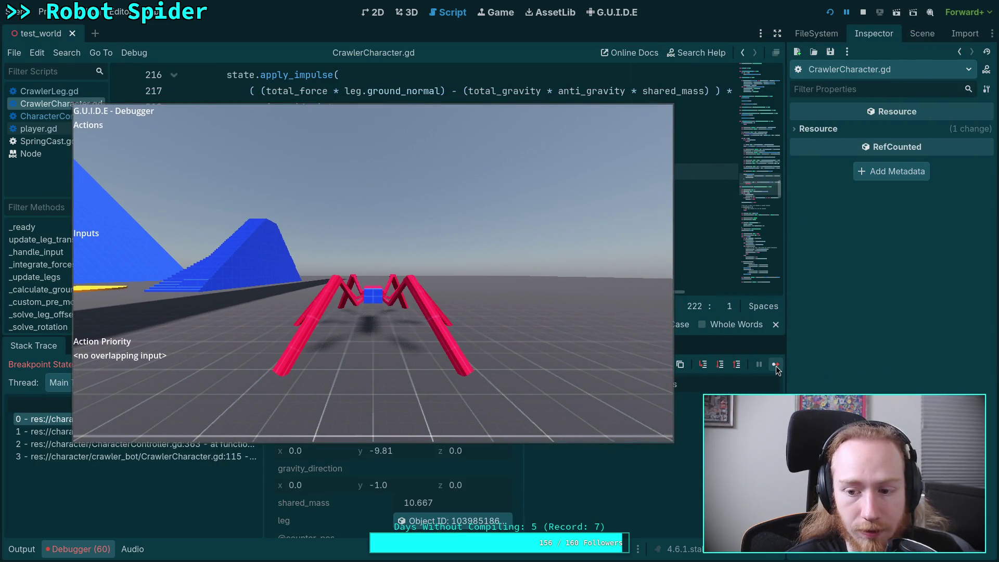
left_click(775, 366)
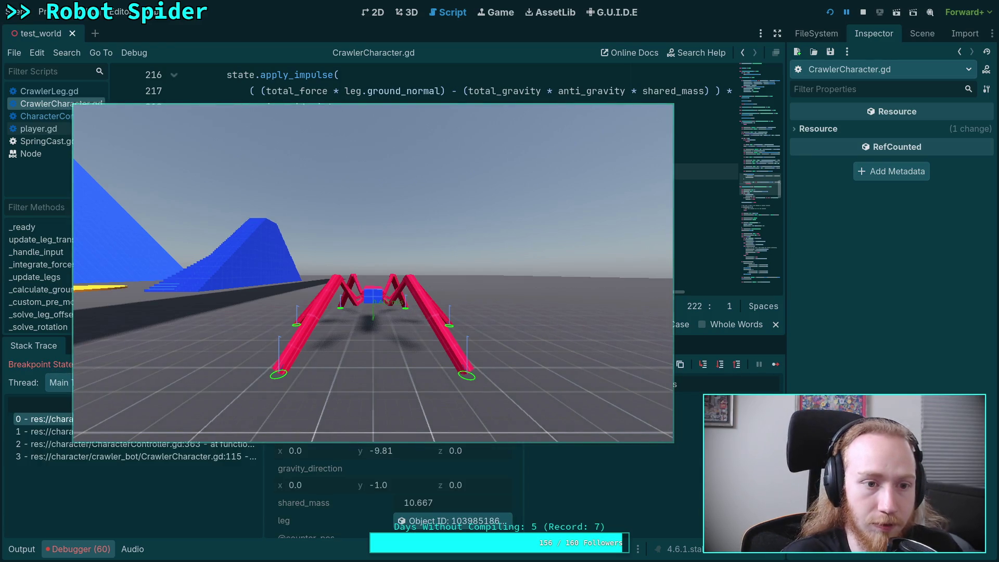
key("super+f")
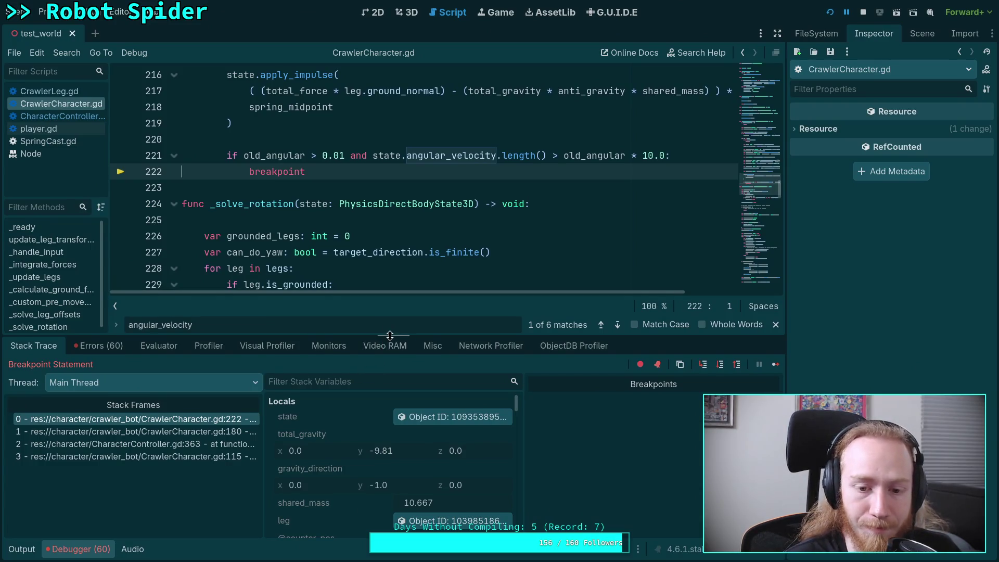
left_click_drag(389, 336, 388, 300)
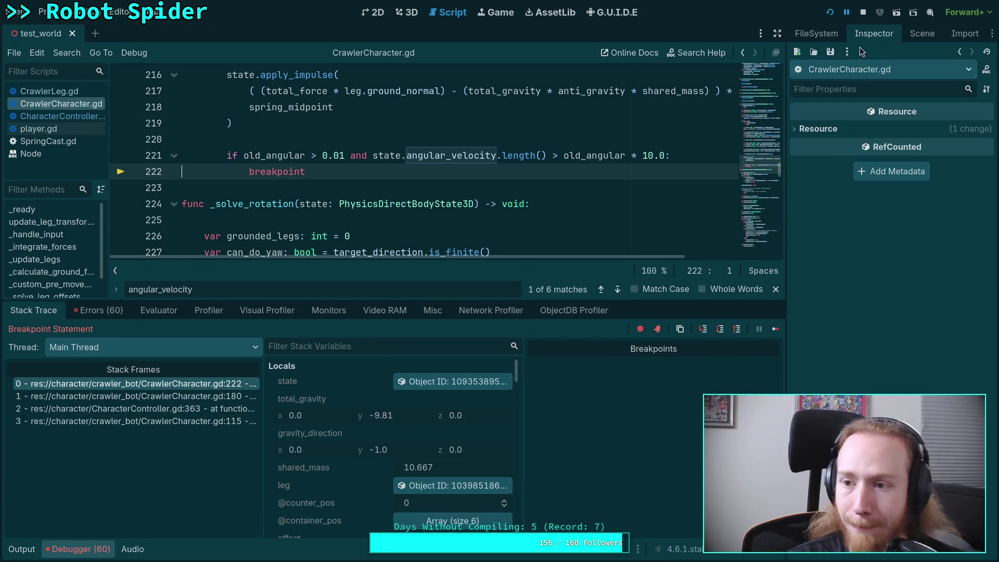
left_click(863, 12)
left_click(354, 236)
scroll(354, 238, "up", 1)
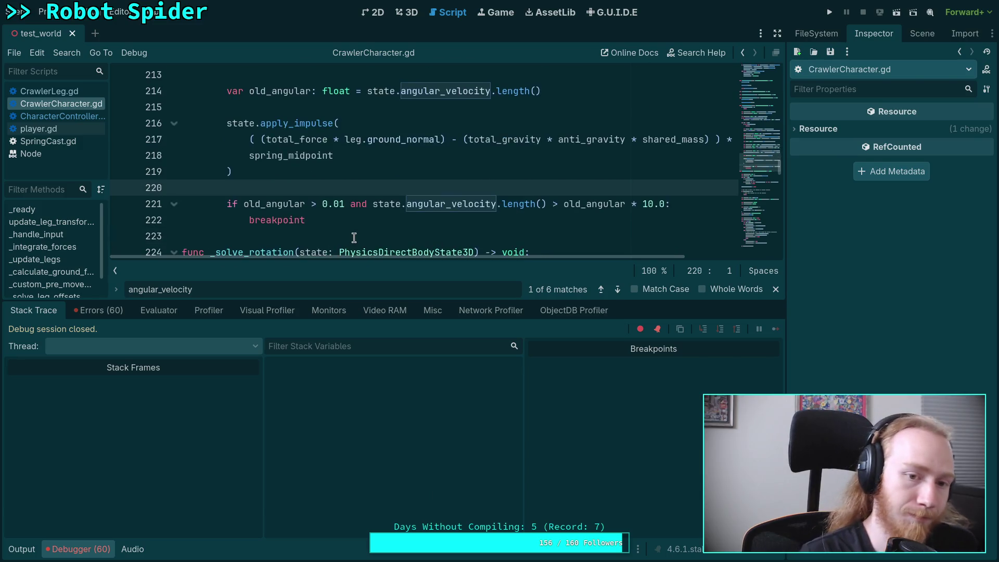
Step: Add 'var new_angular: float = state.angular_velocity.length()' after the impulse call
key("Return")
type("var ne")
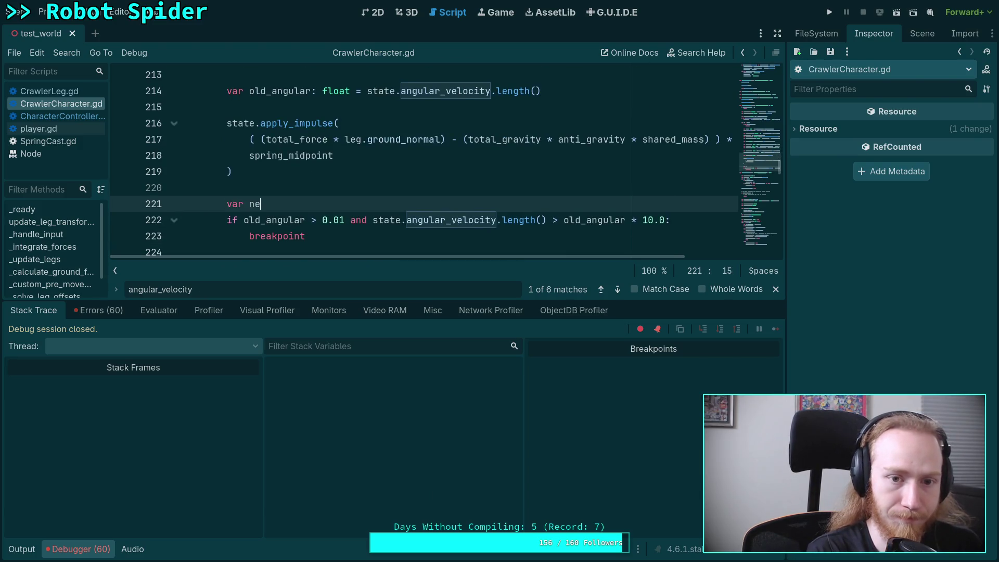
type("w_ang")
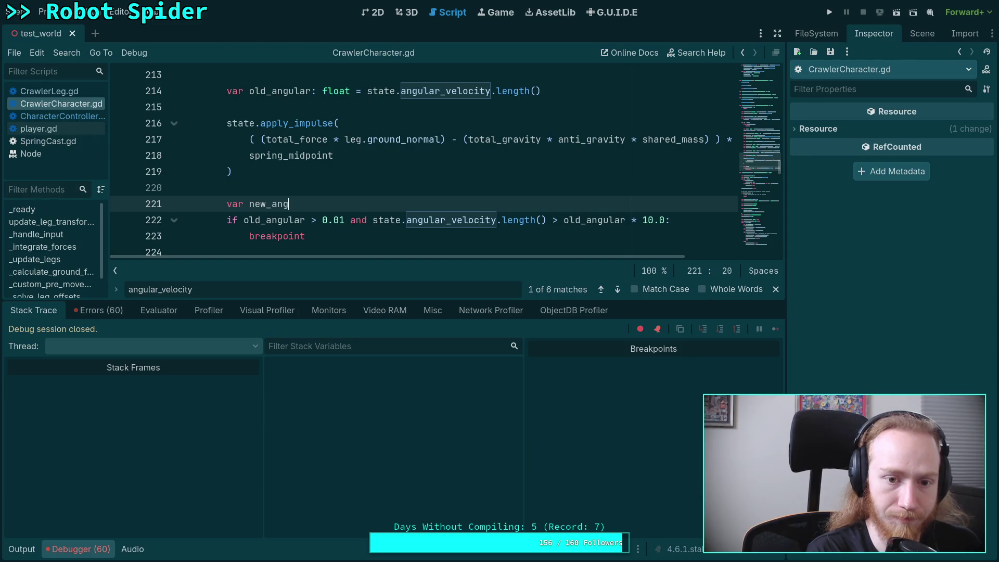
type("ular: float = state.angular_velocity")
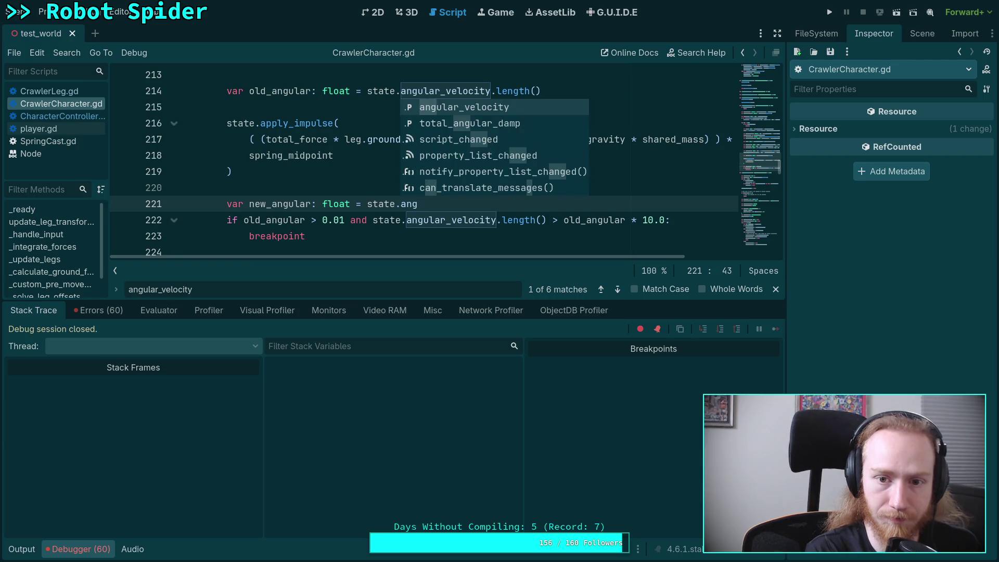
key("Return")
type(".length")
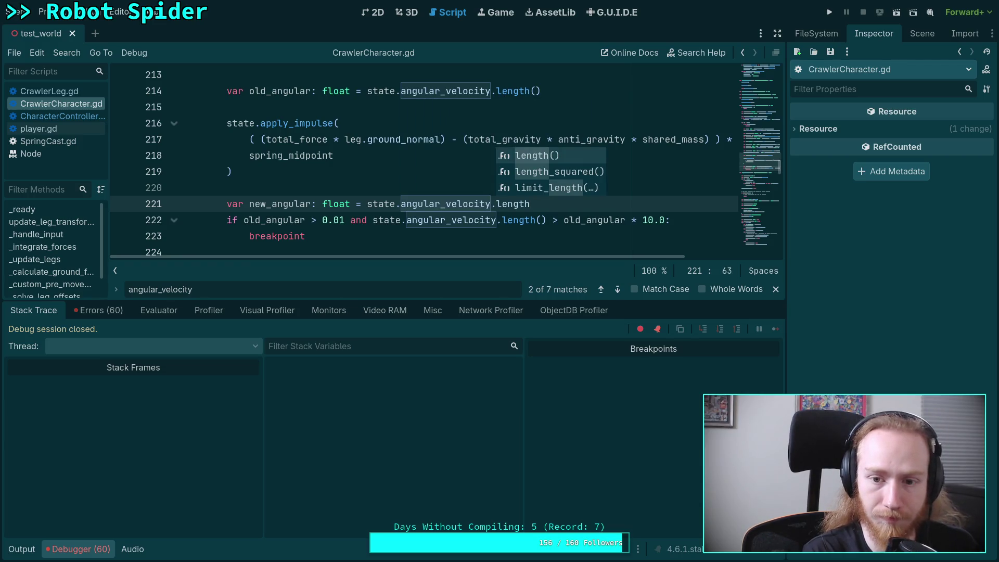
key("Return")
Step: Change the condition's first test to 'new_angular > 0.1'
left_click(336, 220)
key("Right")
key("Right")
key("Right")
left_click_drag(245, 225, 261, 225)
type("no")
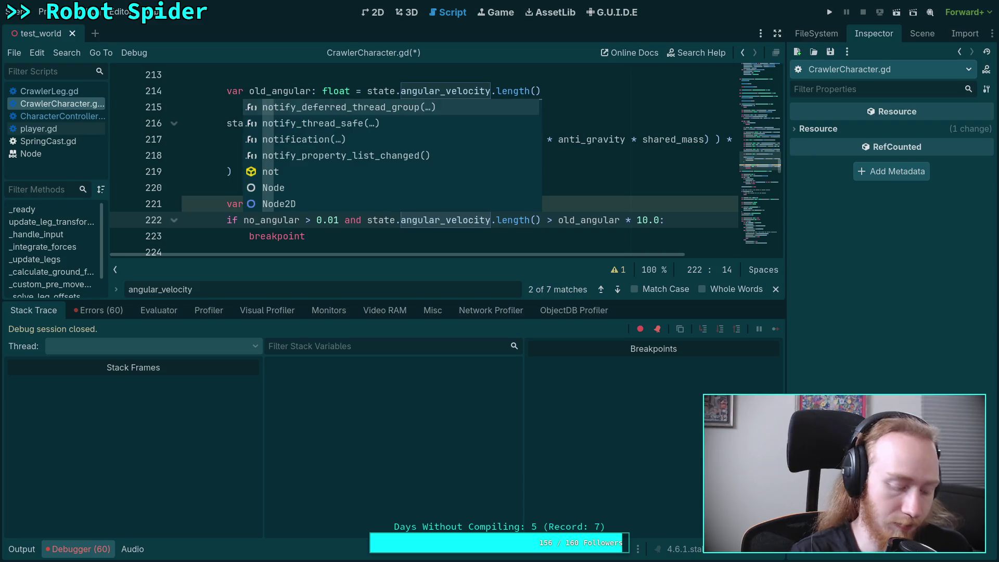
key("BackSpace")
type("ew")
left_click(344, 220)
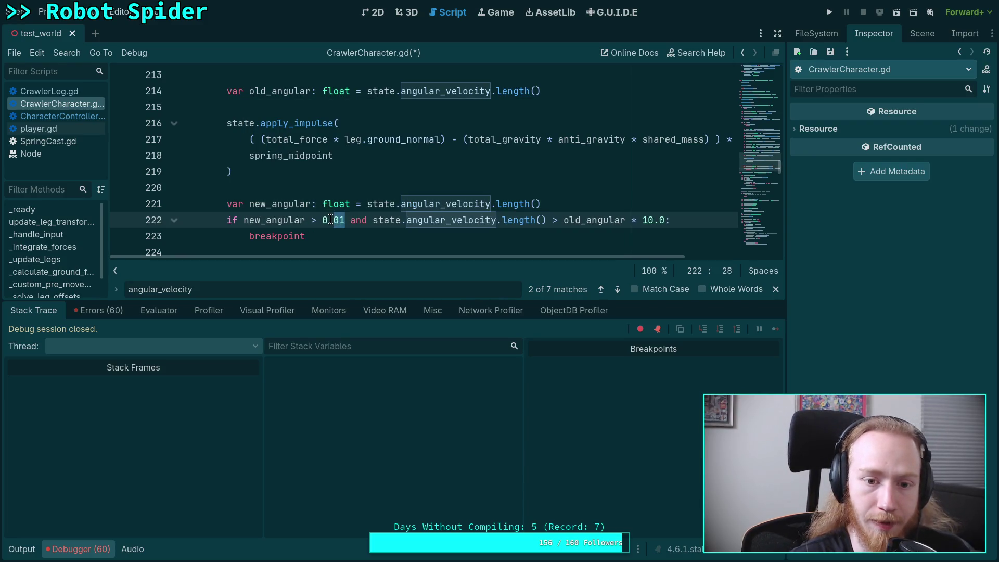
key("BackSpace")
key("BackSpace")
type("1")
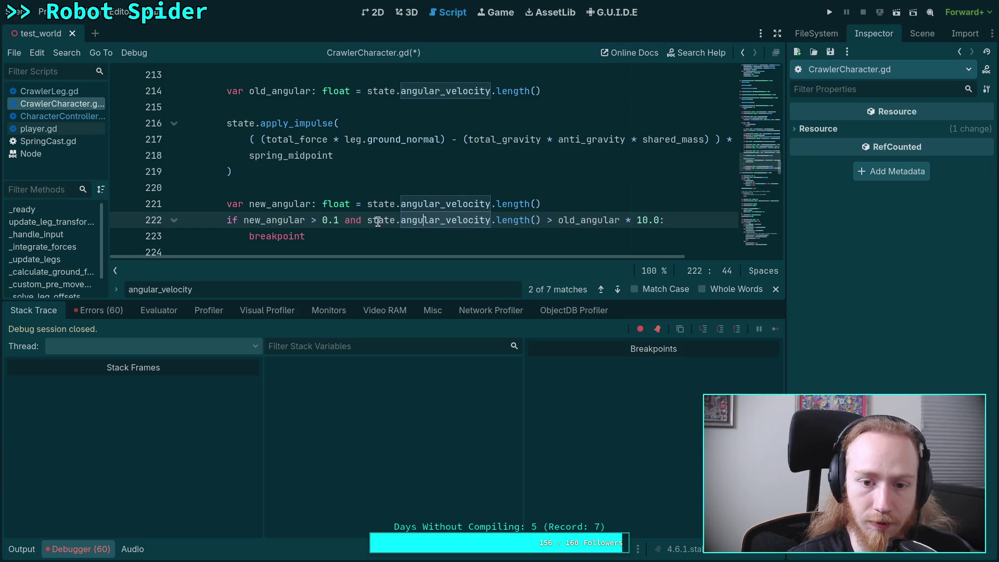
Step: Make the second test 'new_angular > old_angular * 10.0', save, and run the game
mouse_move(368, 221)
left_mouse_down()
mouse_move(486, 219)
mouse_move(371, 220)
mouse_move(398, 222)
left_mouse_up()
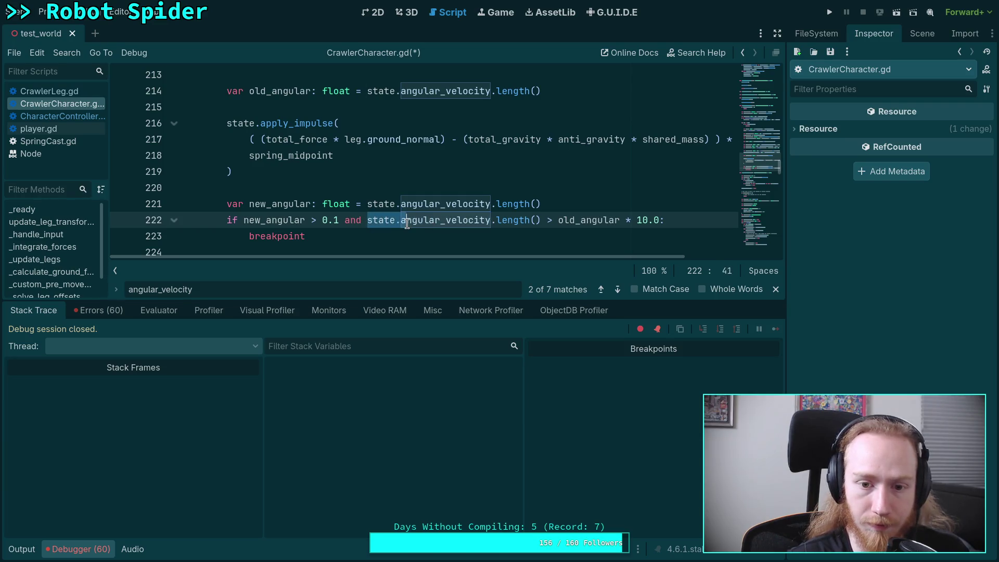
type("new_")
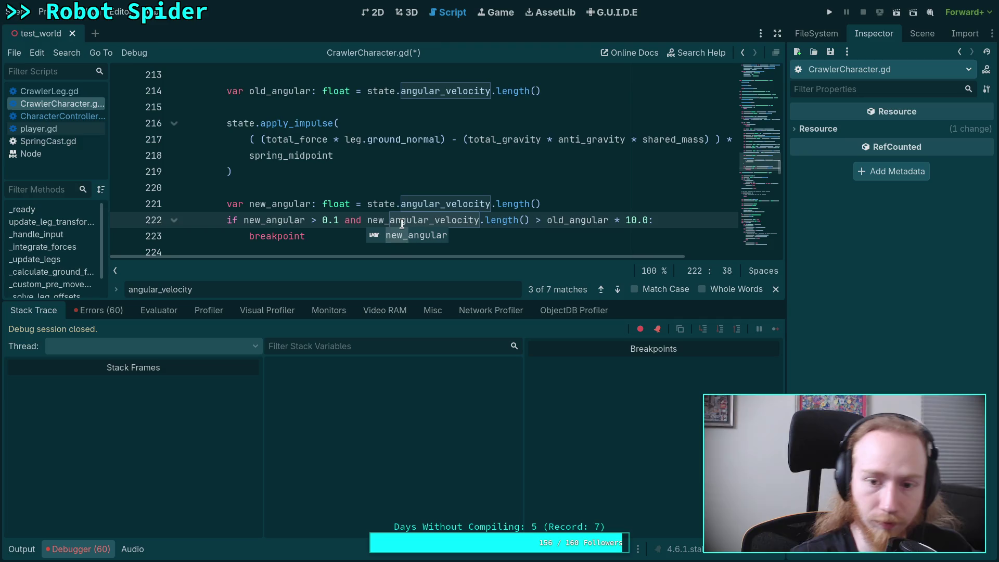
left_click_drag(428, 220, 530, 220)
key("BackSpace")
key("ctrl+s")
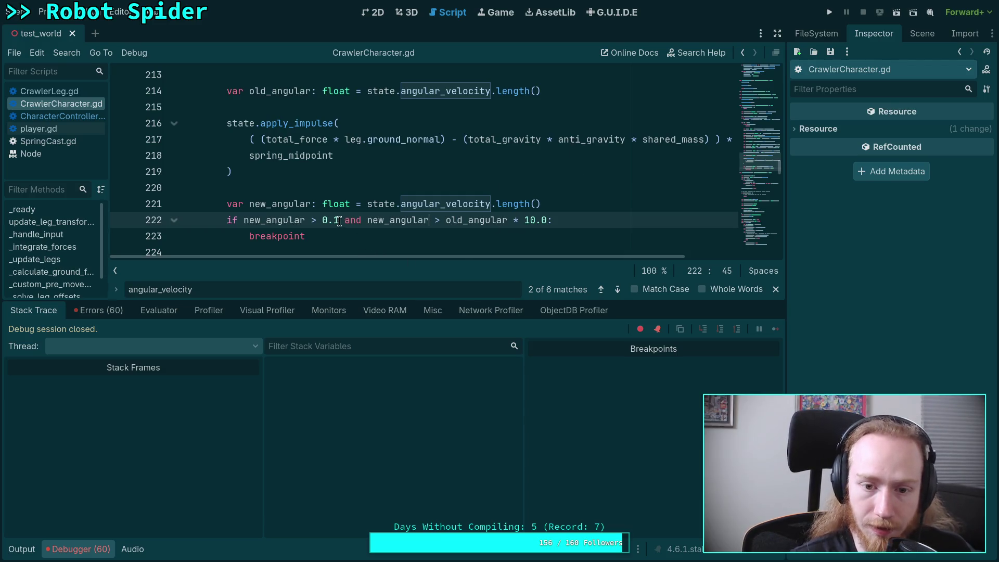
left_click(830, 12)
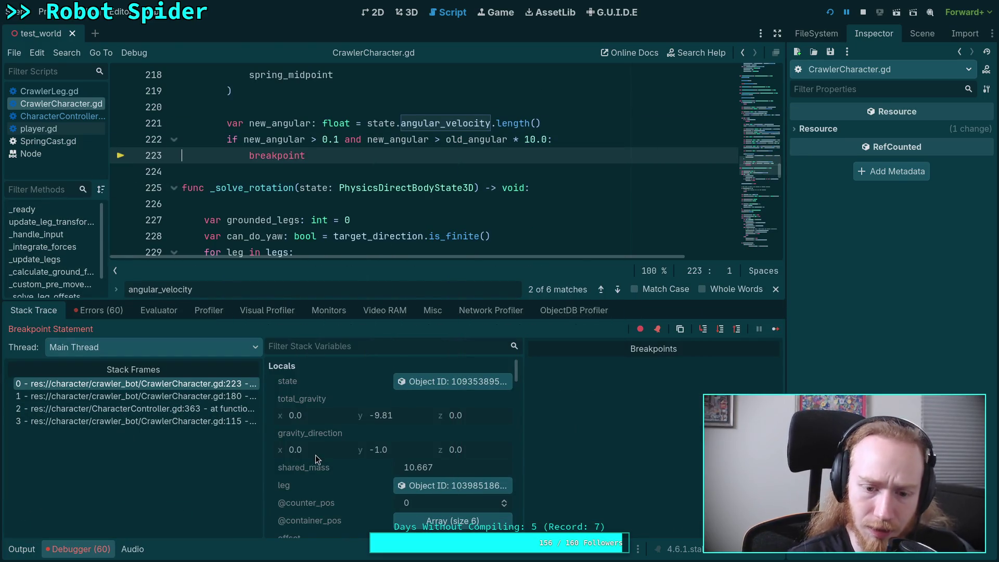
Step: Raise the line 222 threshold from 0.1 to 0.2, then restart the game with it
scroll(354, 451, "down", 3)
scroll(354, 451, "down", 5)
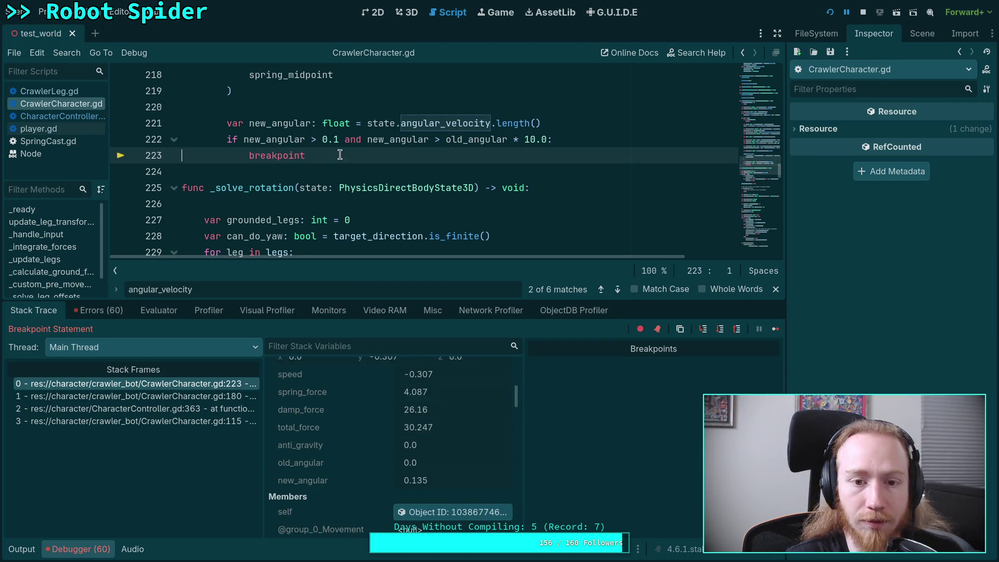
left_click(333, 140)
key("Delete")
type("2")
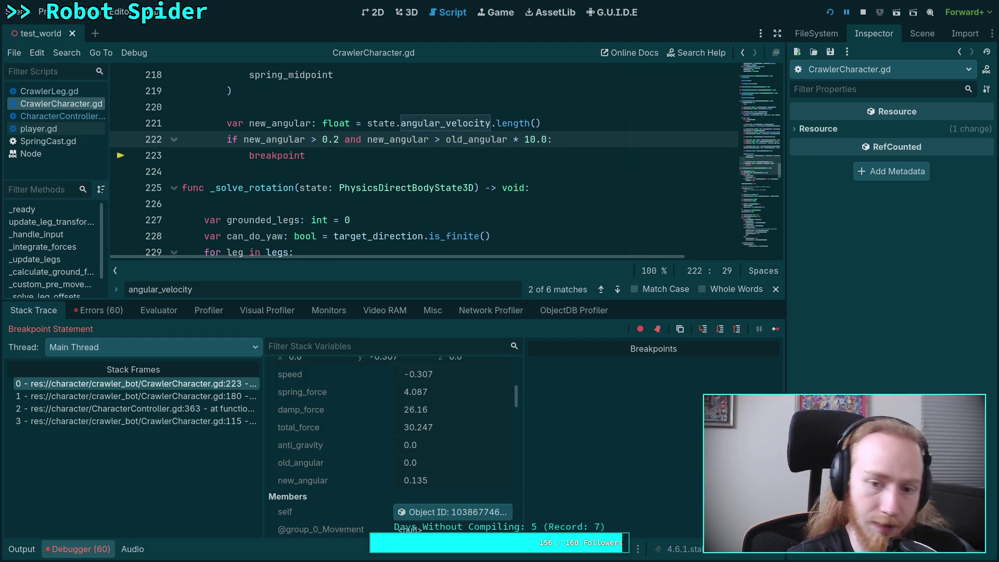
left_click(863, 12)
key("F5")
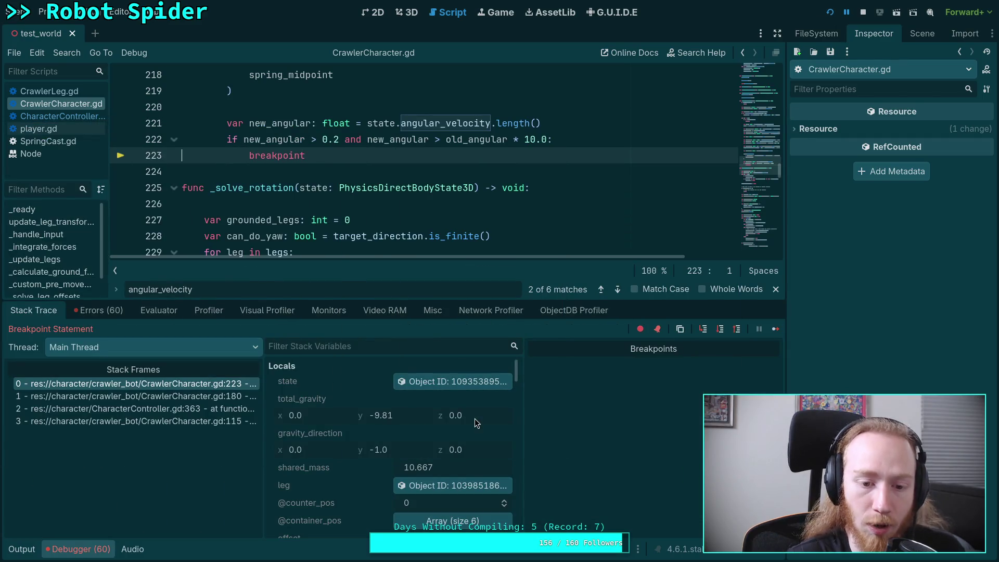
Step: Stop the relaunched game and enlarge the code area above the debugger panel
scroll(336, 423, "down", 5)
scroll(336, 424, "down", 1)
scroll(367, 454, "up", 3)
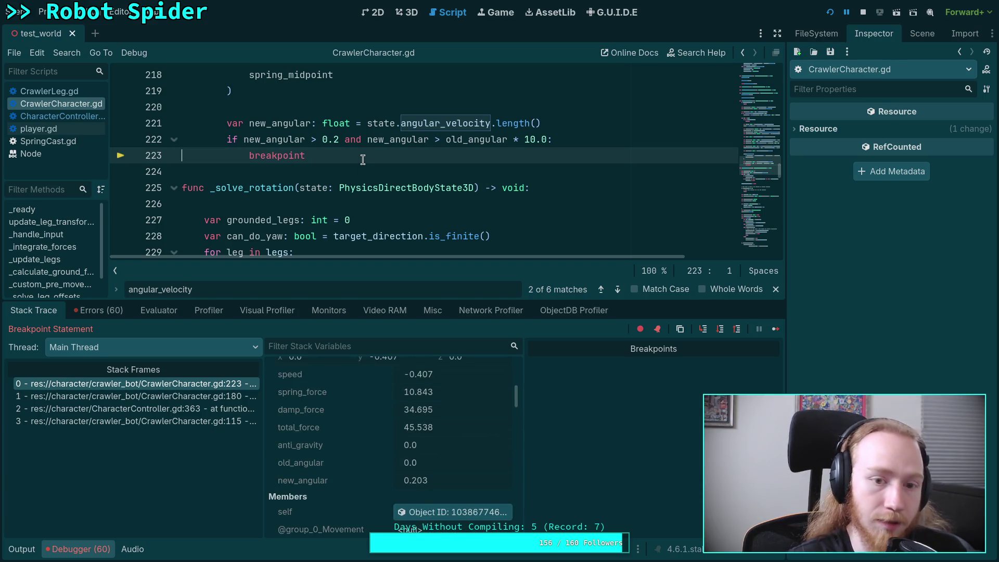
left_click(334, 139)
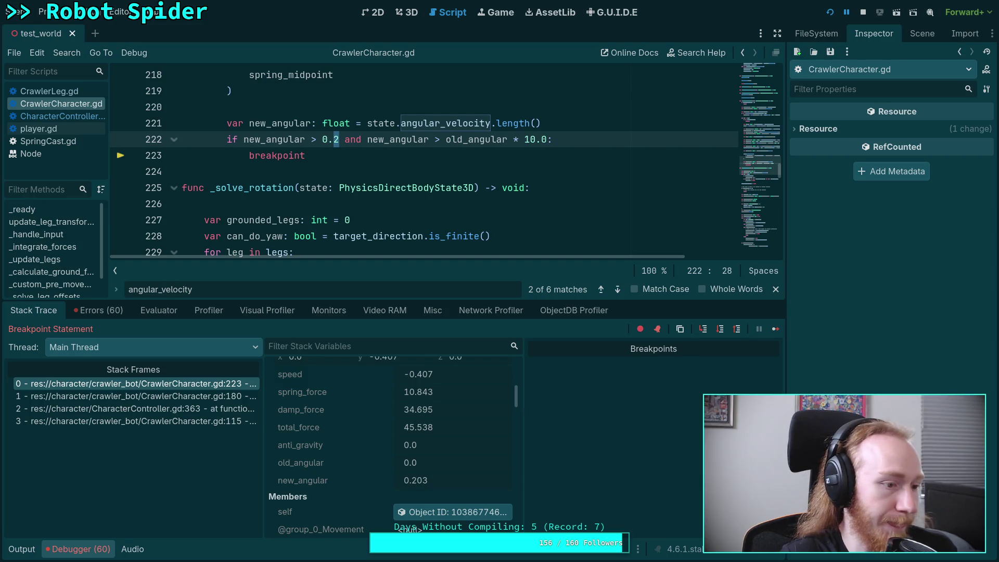
scroll(325, 200, "up", 1)
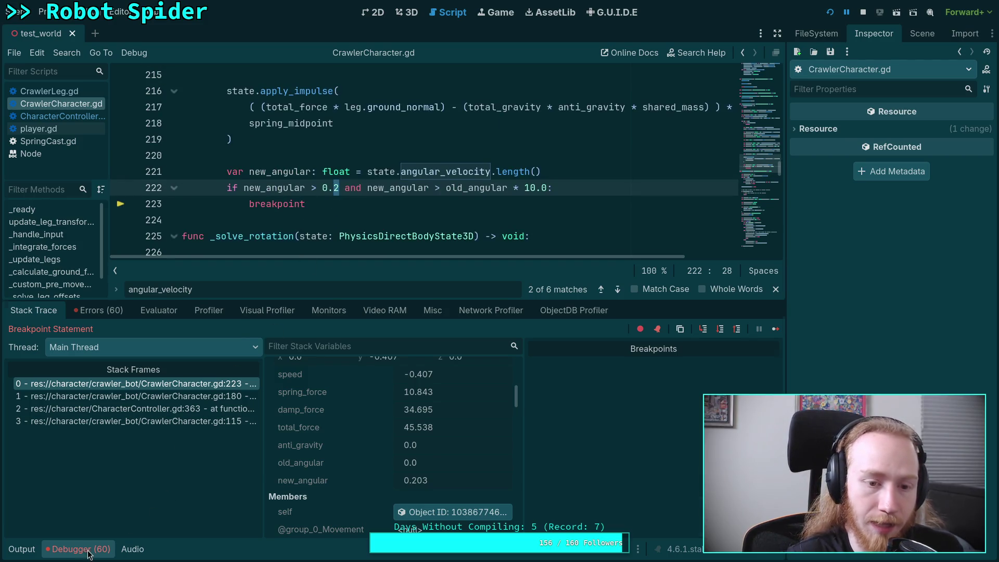
left_click(88, 552)
scroll(349, 355, "up", 1)
scroll(345, 355, "up", 1)
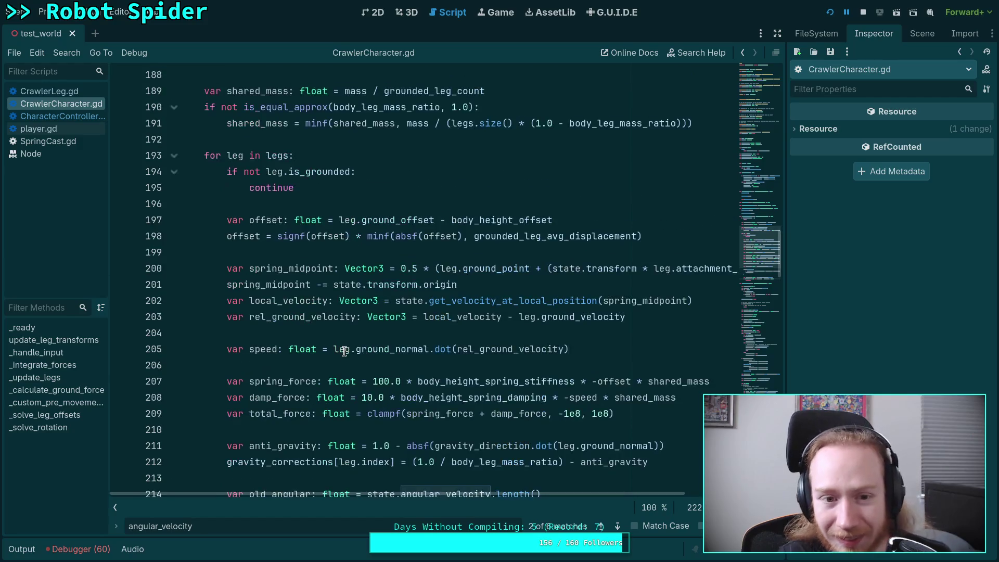
scroll(344, 352, "down", 7)
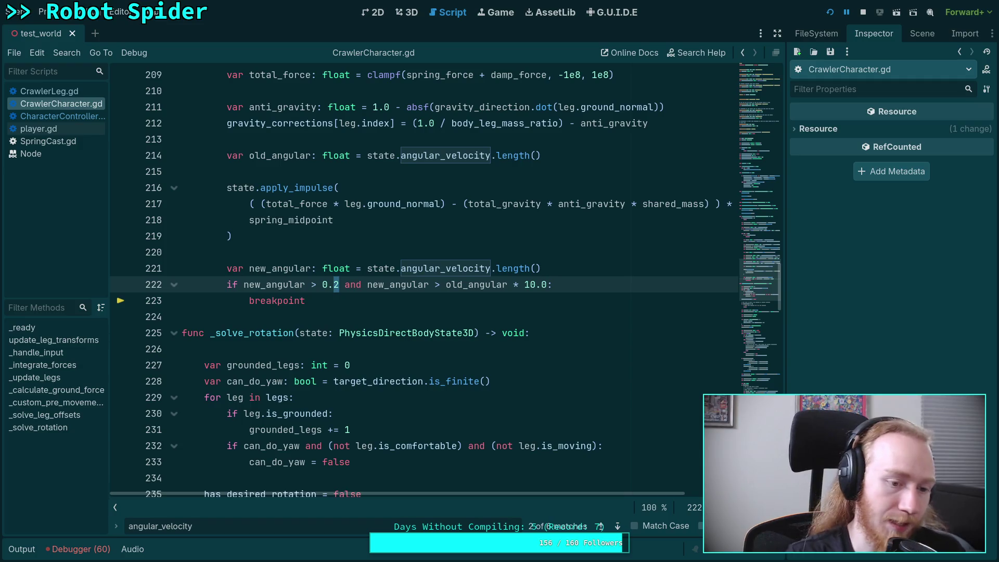
left_click(863, 11)
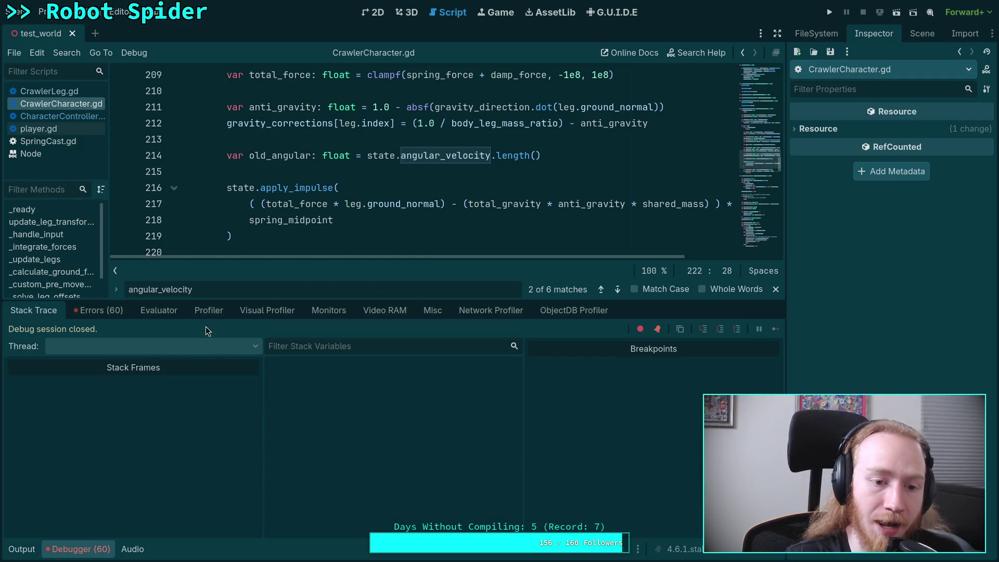
left_click_drag(237, 300, 149, 554)
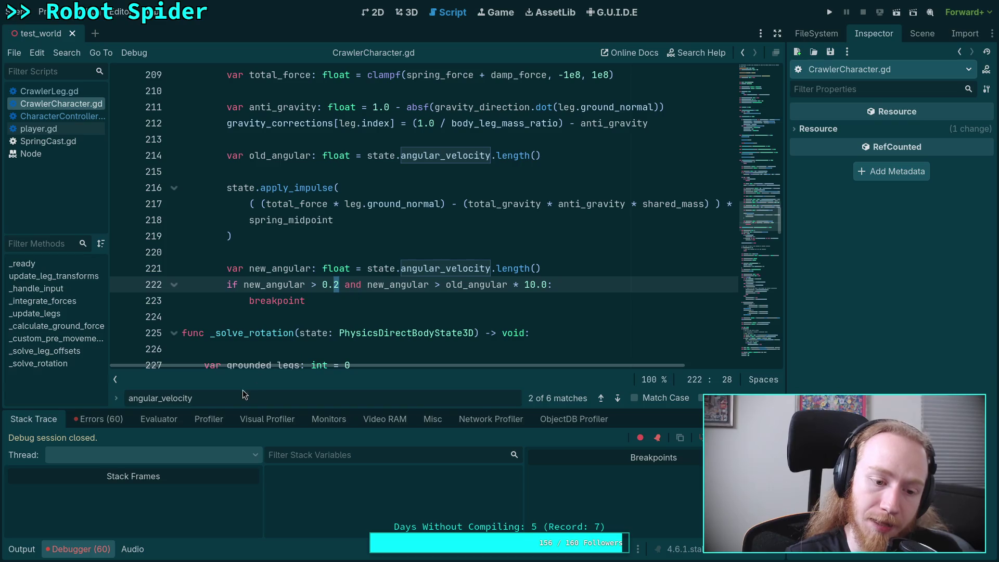
Step: Insert '0.0 *' before total_gravity in the line 217 impulse and save the script
left_click(77, 549)
scroll(424, 492, "right", 5)
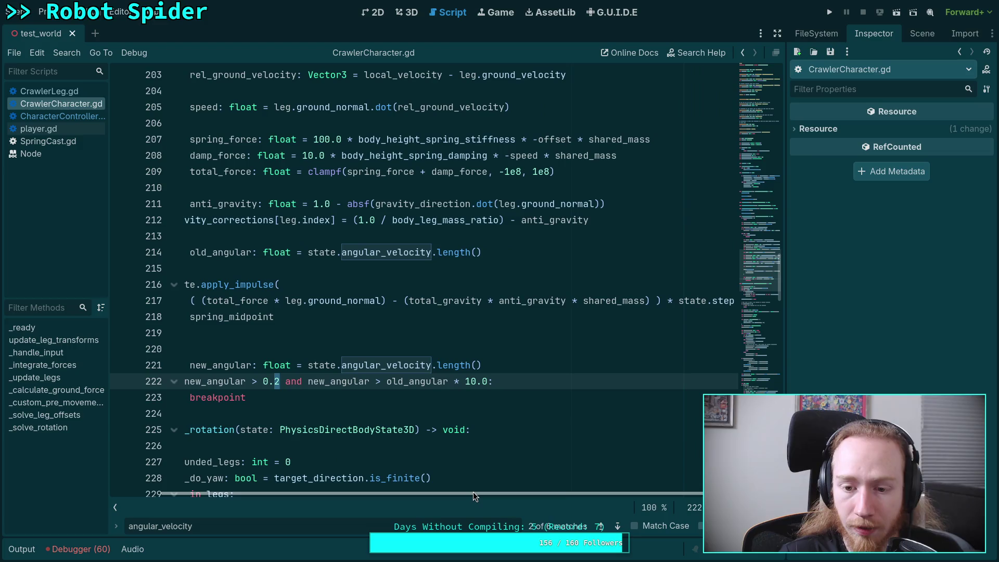
mouse_move(408, 300)
left_mouse_down()
mouse_move(636, 286)
mouse_move(641, 307)
left_mouse_up()
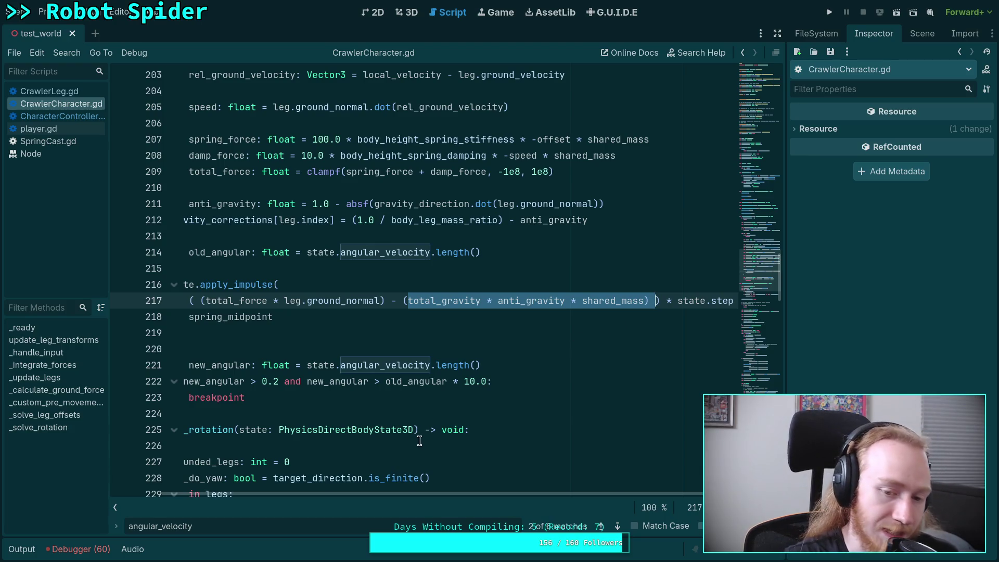
scroll(385, 491, "left", 5)
left_click(116, 507)
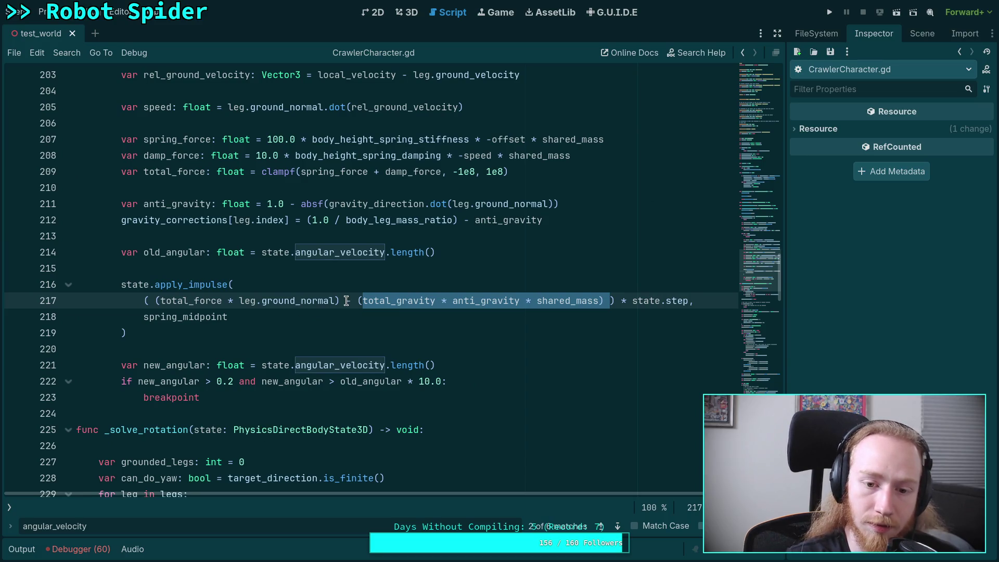
double_click(401, 301)
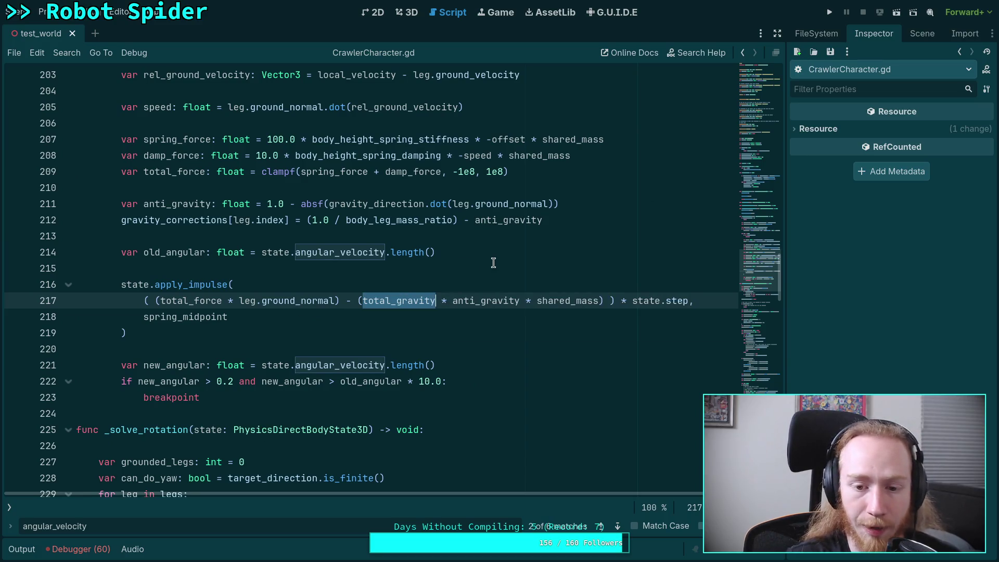
scroll(483, 267, "up", 10)
scroll(490, 276, "down", 3)
scroll(492, 279, "down", 8)
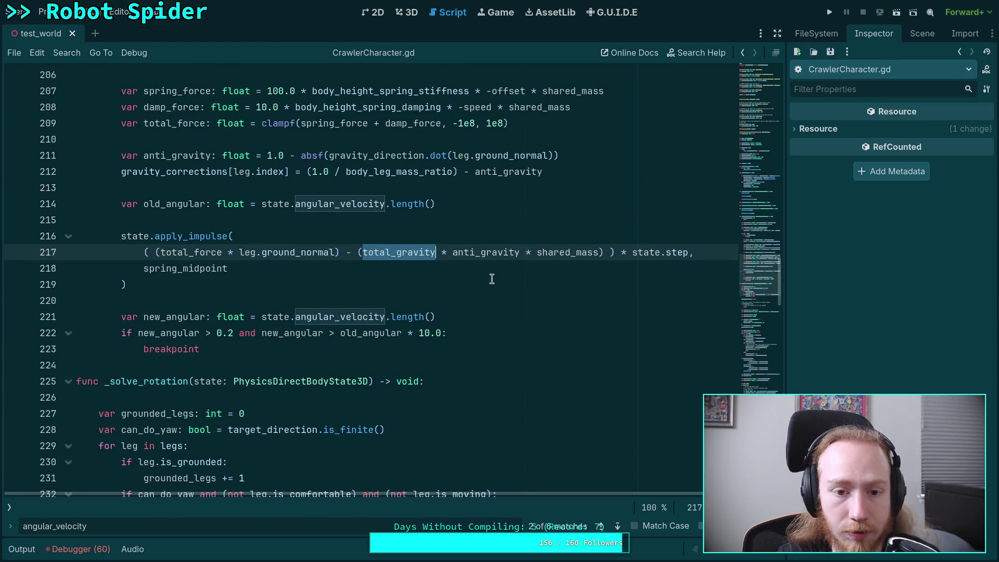
left_click(364, 252)
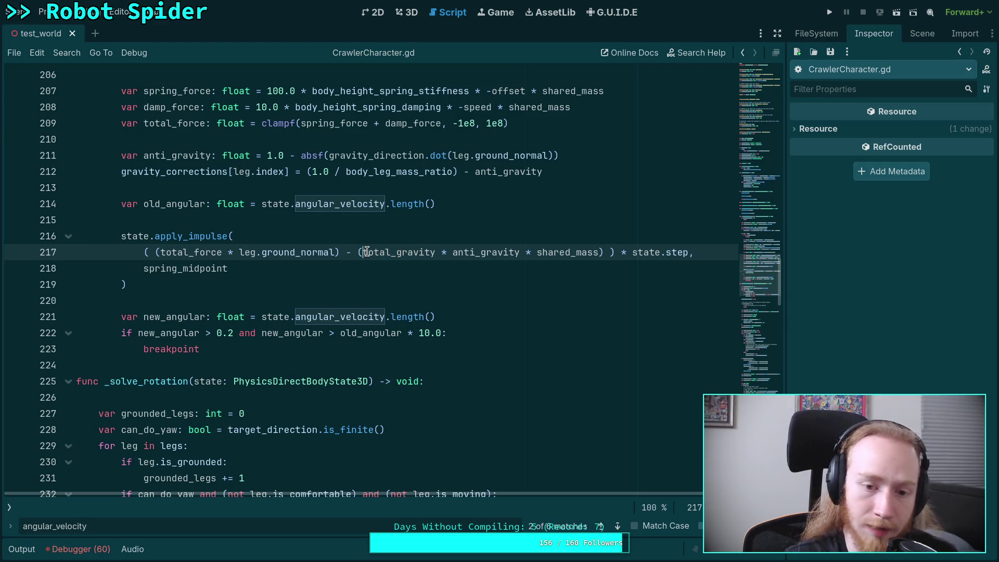
type("0.0 *")
key("ctrl+s")
Step: Comment out the breakpoint check on lines 221–223 and run the game with zeroed gravity
left_click_drag(207, 346, 116, 317)
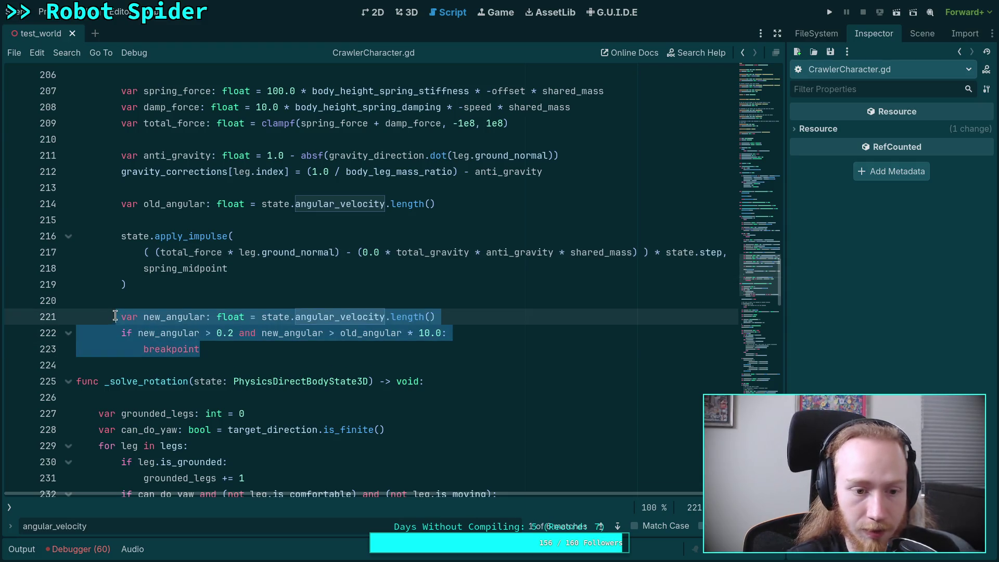
key("ctrl+k")
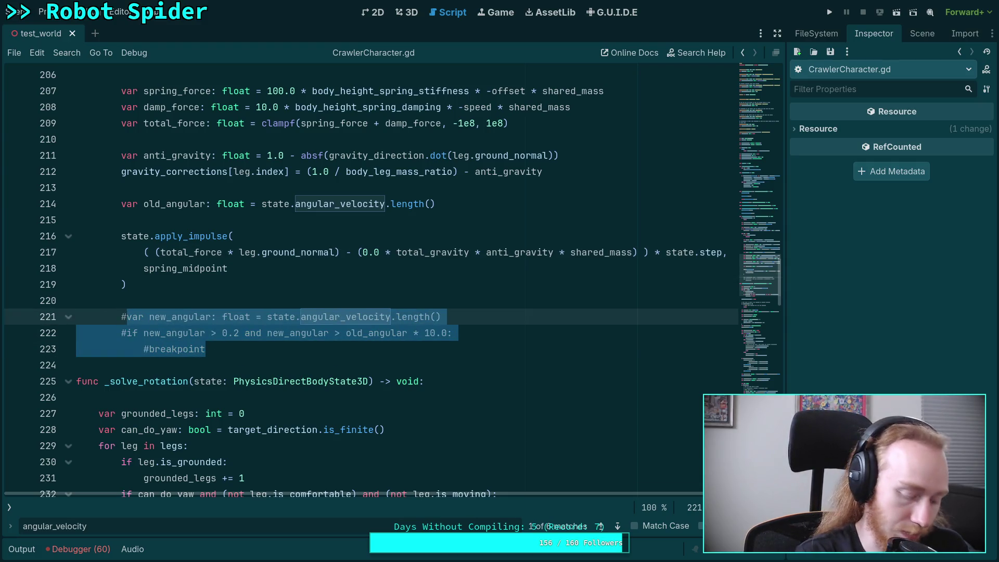
key("F5")
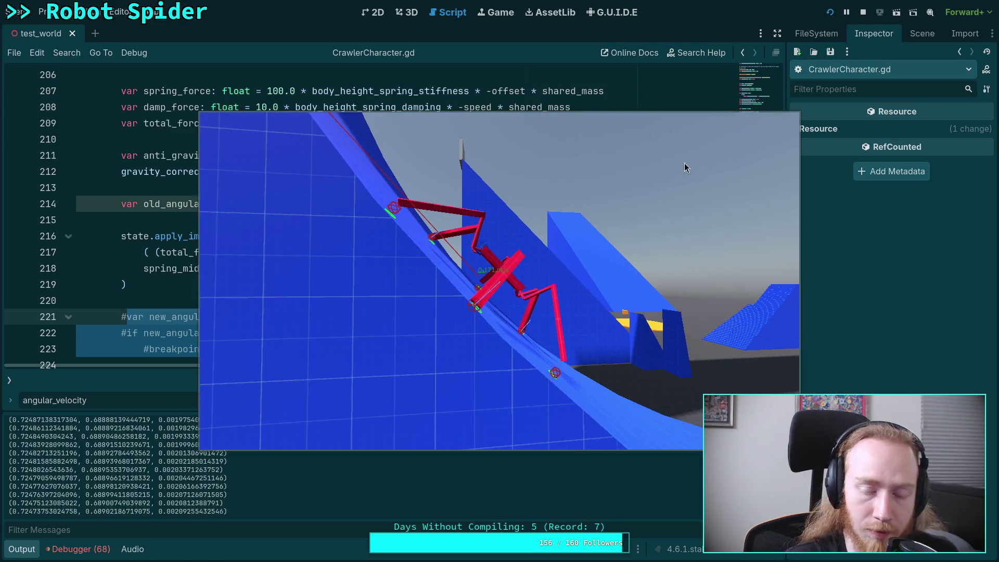
Step: Step the paused spider game forward nine physics ticks, then stop it with F8
key("period")
key("period")
key("period")
key("period")
key("period")
key("period")
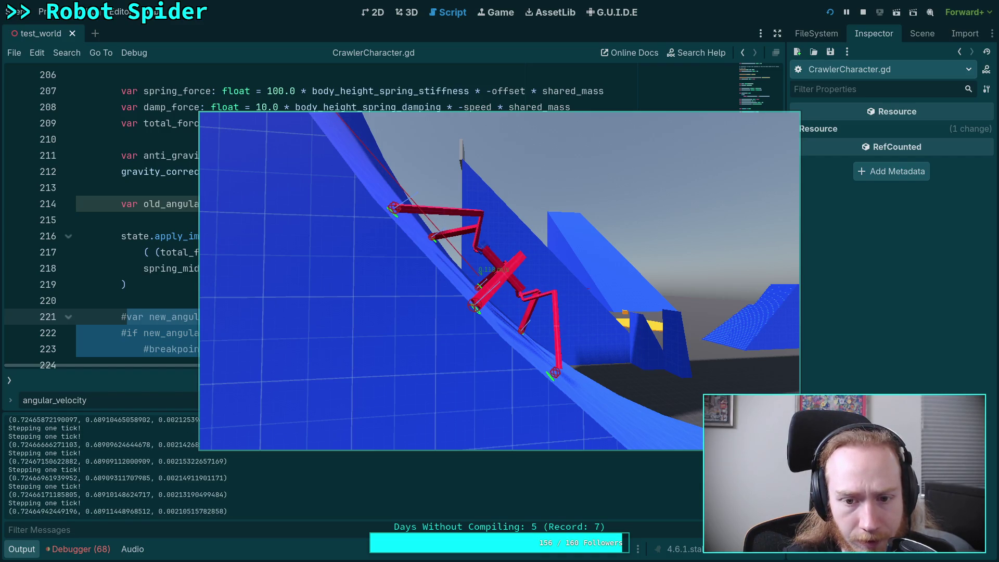
key("period")
key("period")
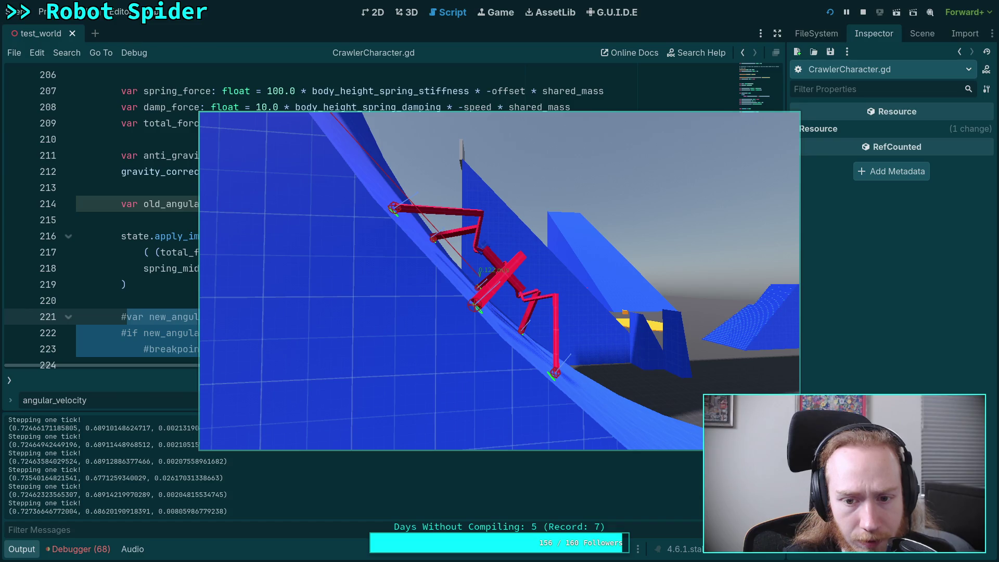
key("period")
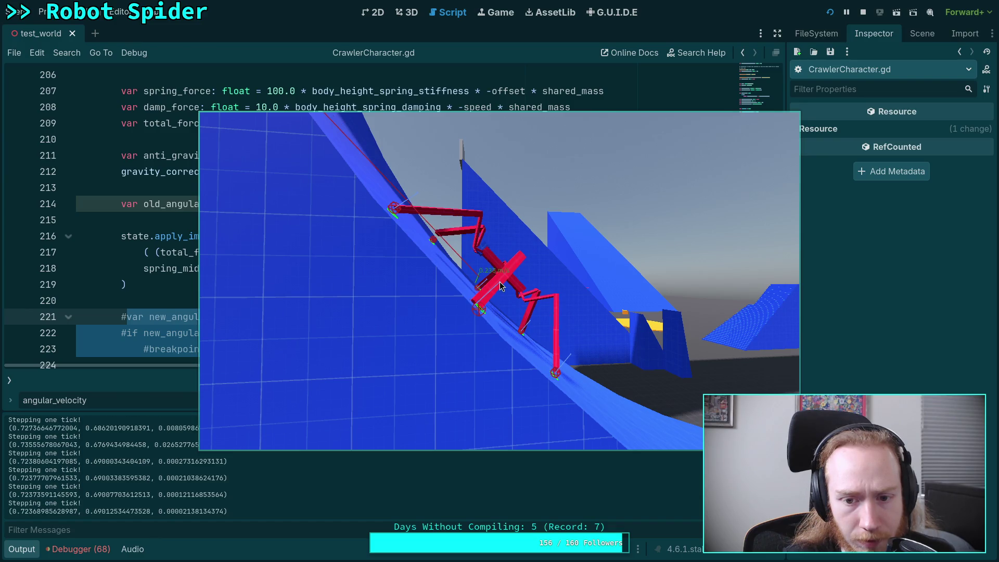
key("period")
key("period")
key("period")
key("period")
key("period")
key("period")
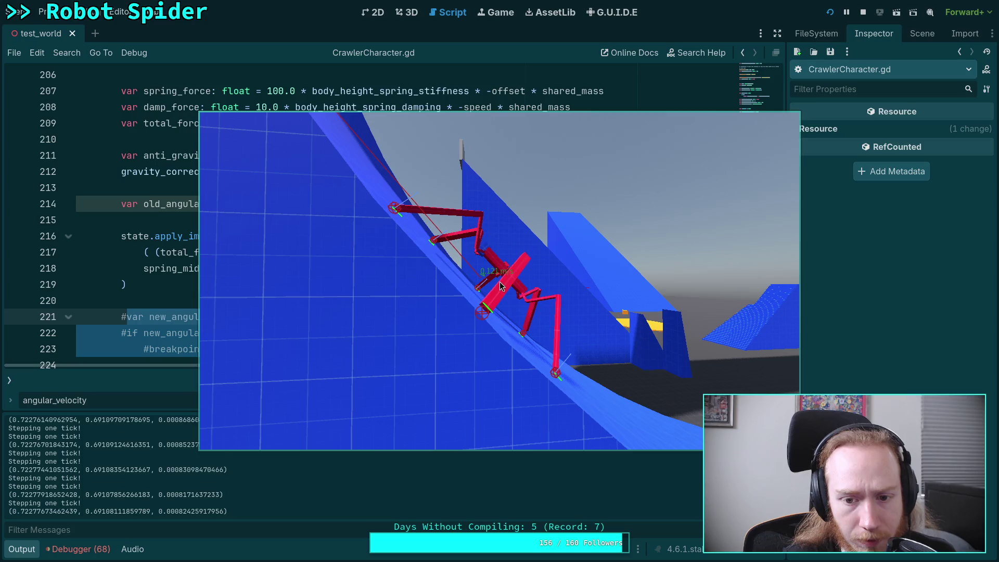
key("period")
key("period")
key("period")
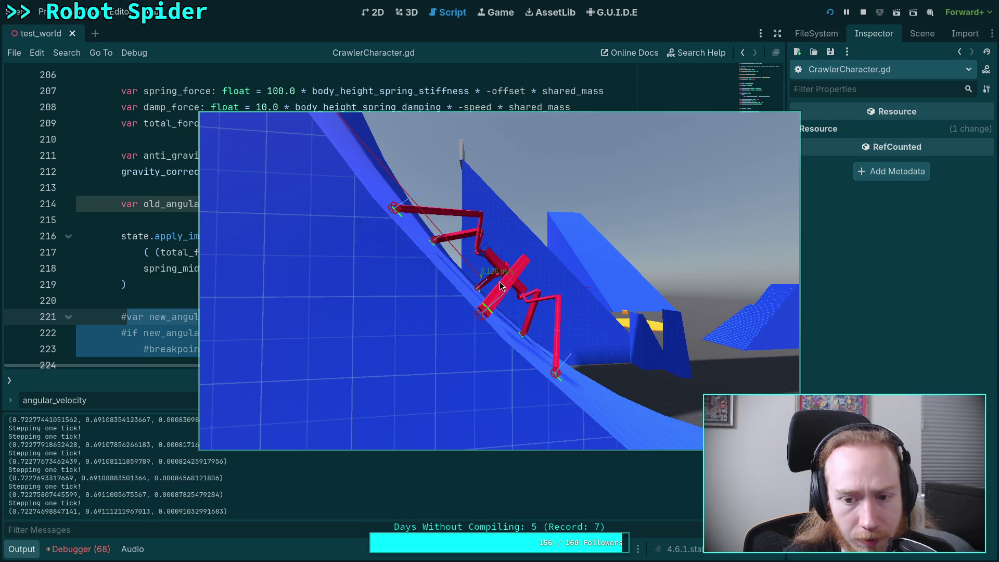
key("period")
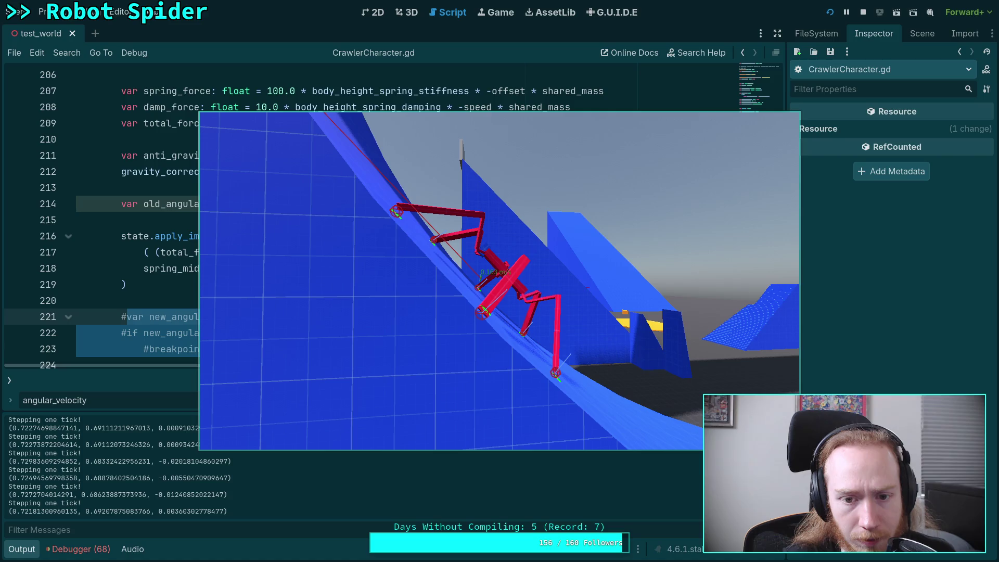
key("period")
key("period")
key("period")
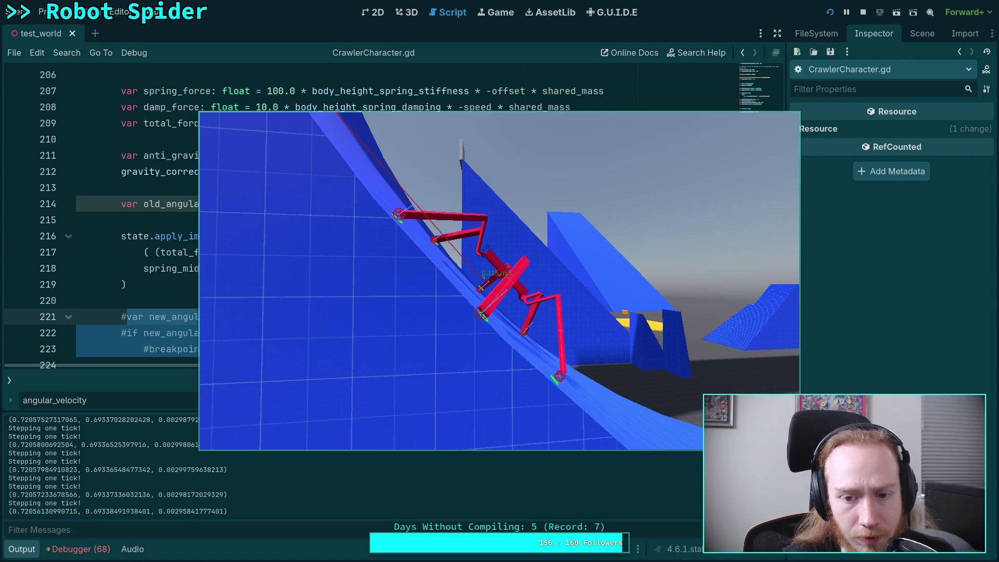
key("period")
key("period")
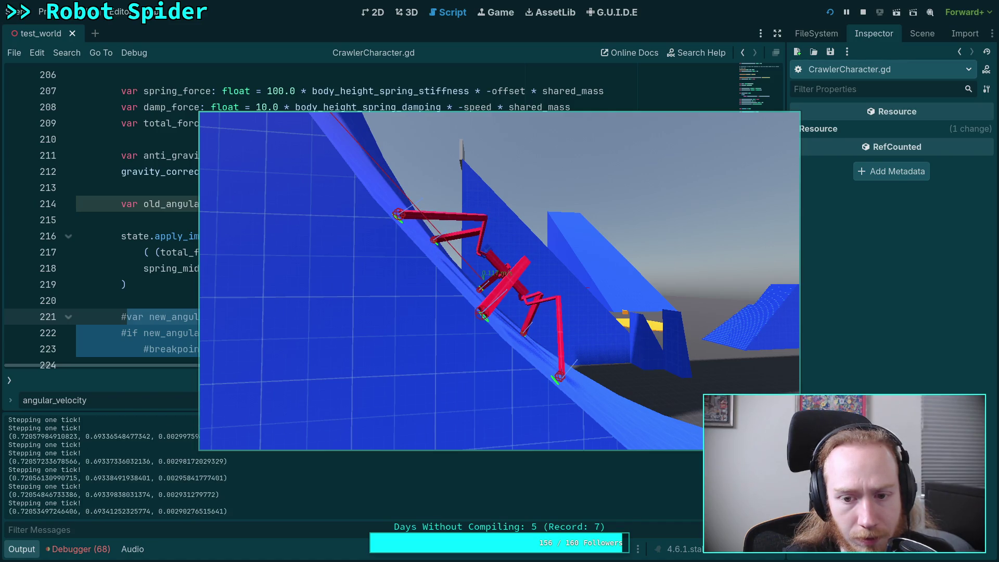
key("period")
key("period")
key("period")
key("period")
key("period")
key("period")
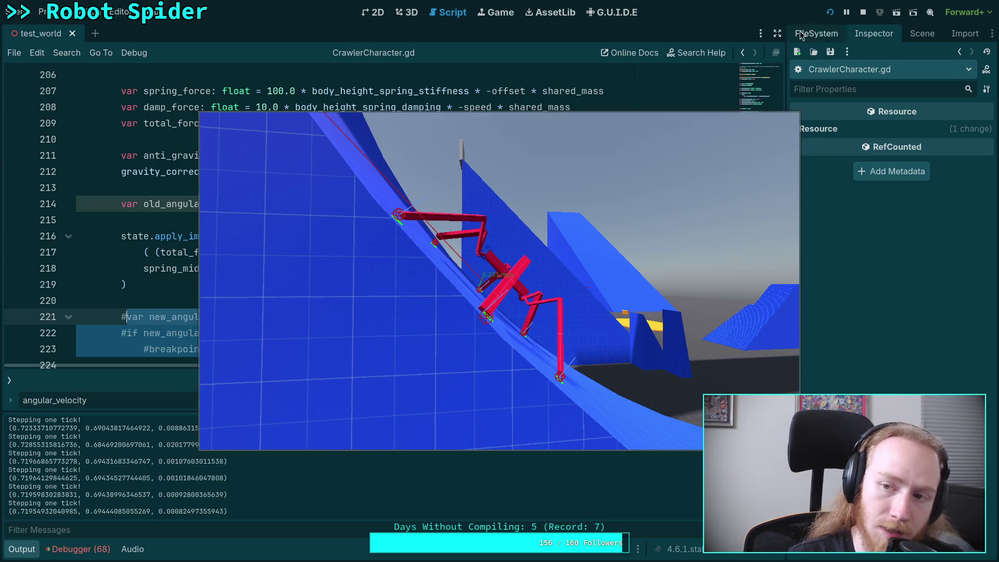
key("F8")
scroll(370, 281, "down", 2)
scroll(370, 281, "up", 2)
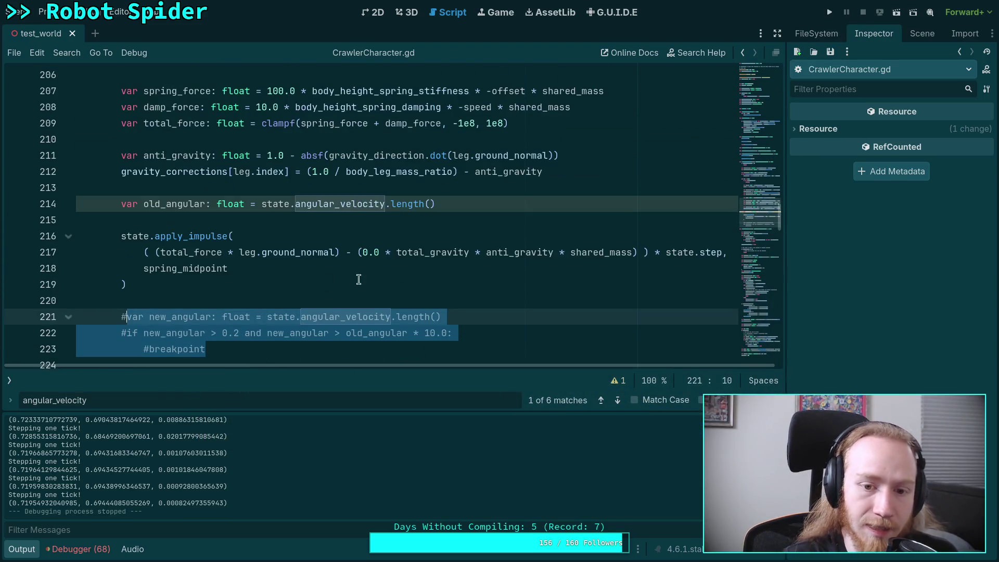
Step: Hide the output panel and review total_gravity, spring_force and total_force in the impulse code
left_click(376, 265)
double_click(401, 253)
scroll(467, 327, "up", 1)
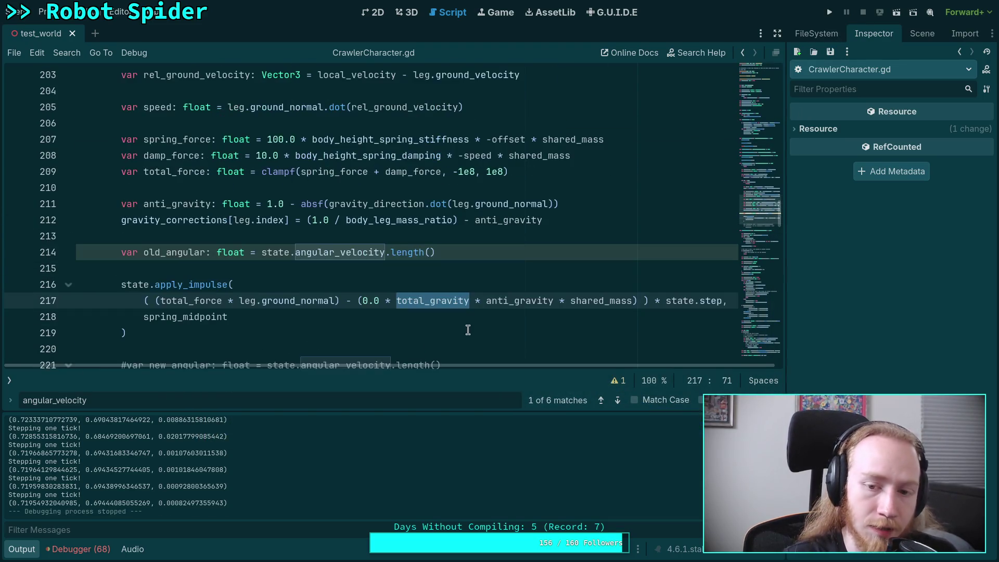
left_click(18, 549)
scroll(437, 484, "up", 1)
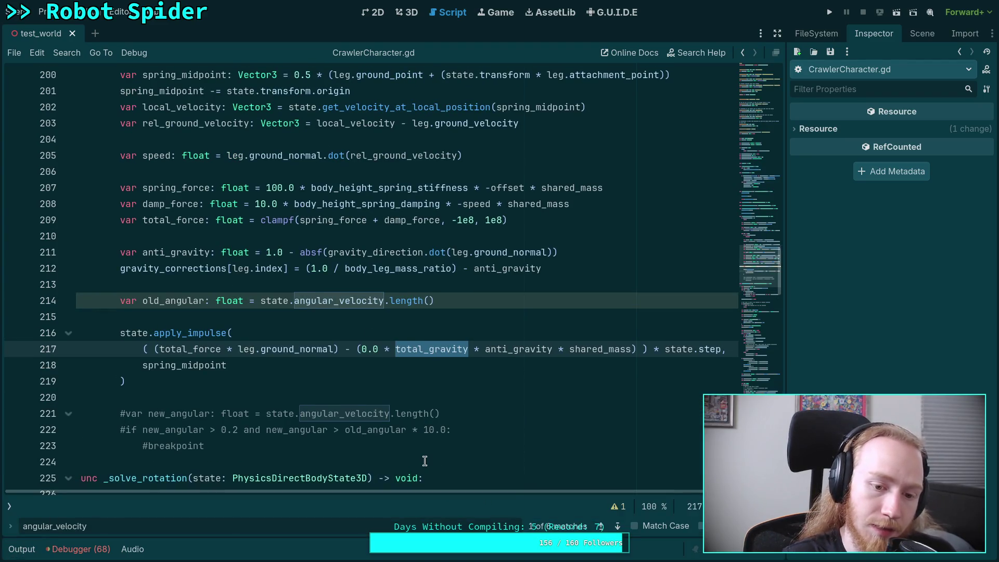
scroll(407, 436, "up", 1)
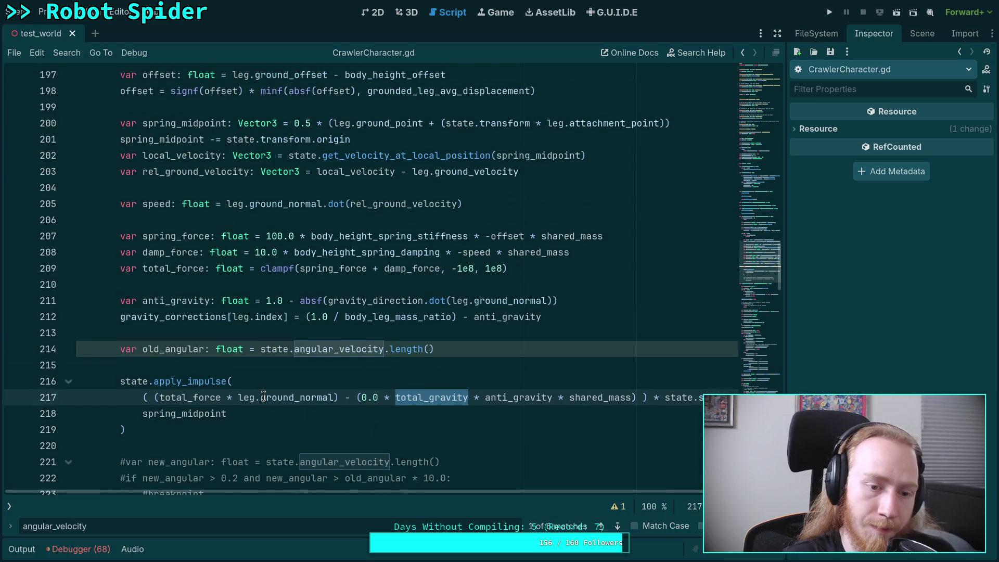
mouse_move(263, 397)
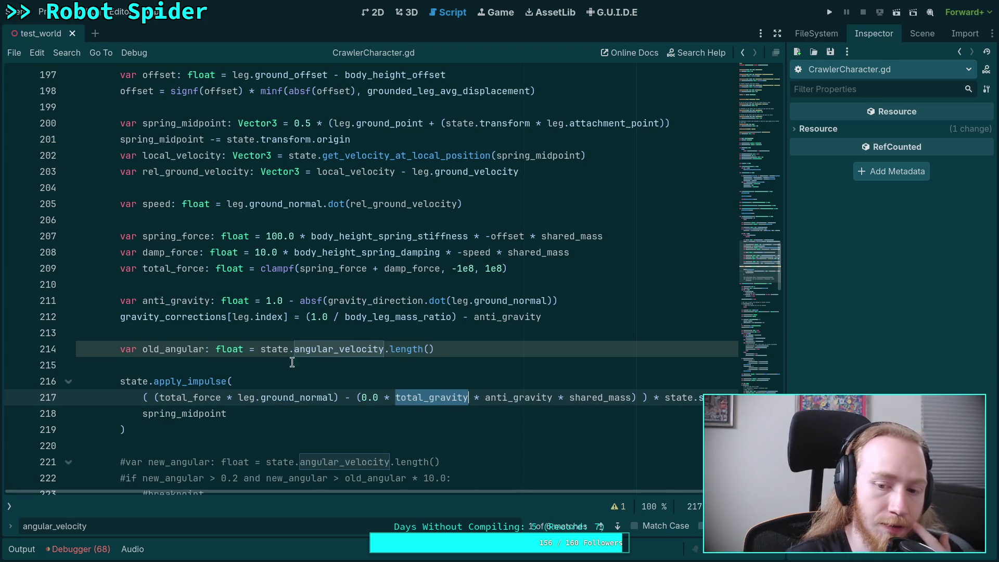
double_click(178, 242)
double_click(180, 269)
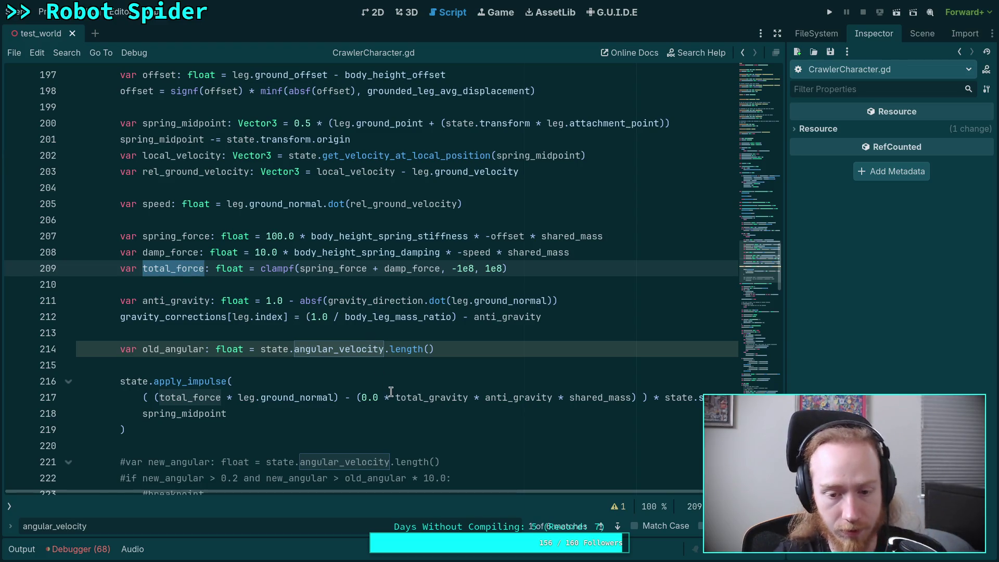
Step: Remove the 0.0 multiplier, append '* state.step' after shared_mass on line 217, save and run
left_click_drag(390, 398, 360, 399)
key("Delete")
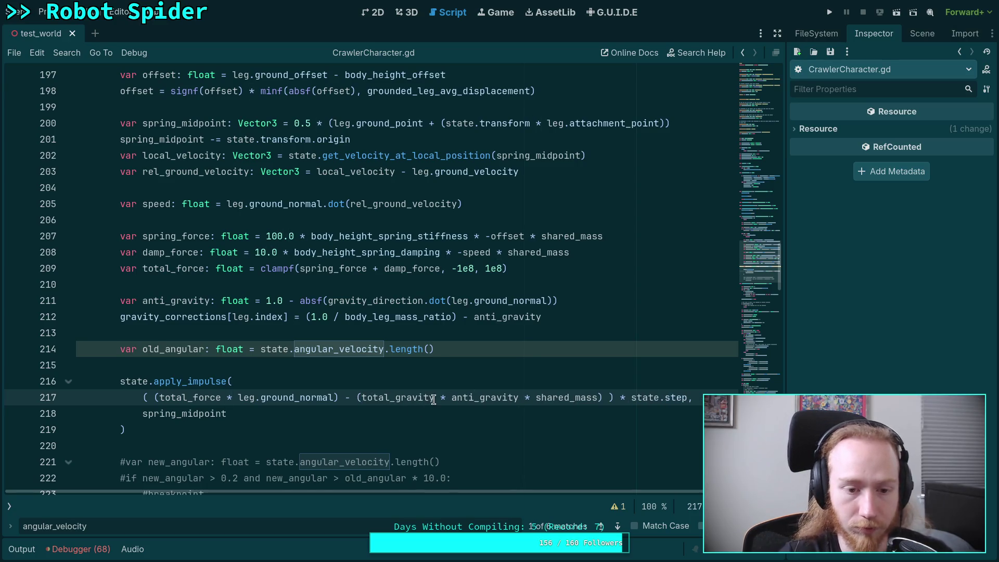
double_click(424, 398)
double_click(479, 399)
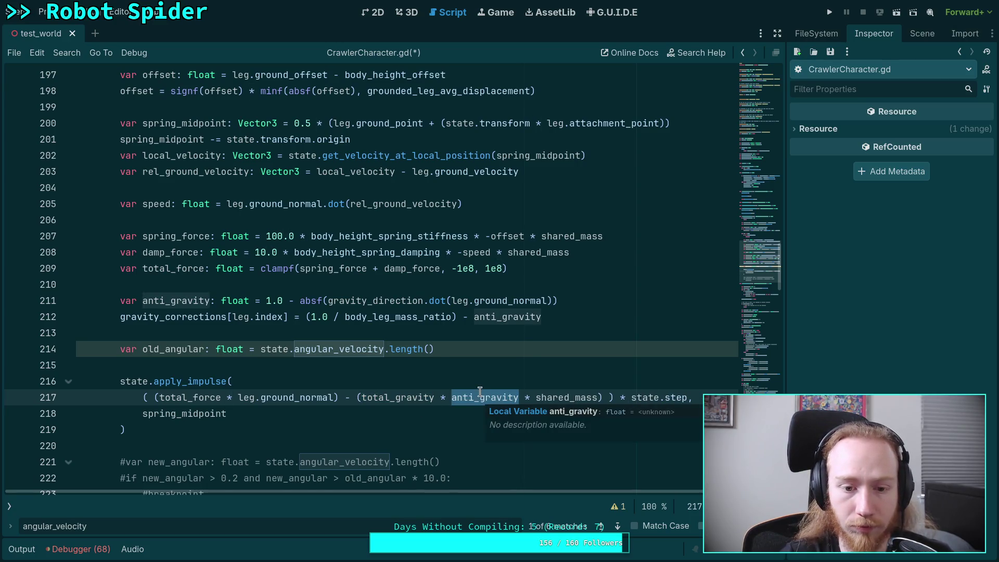
left_click(592, 398)
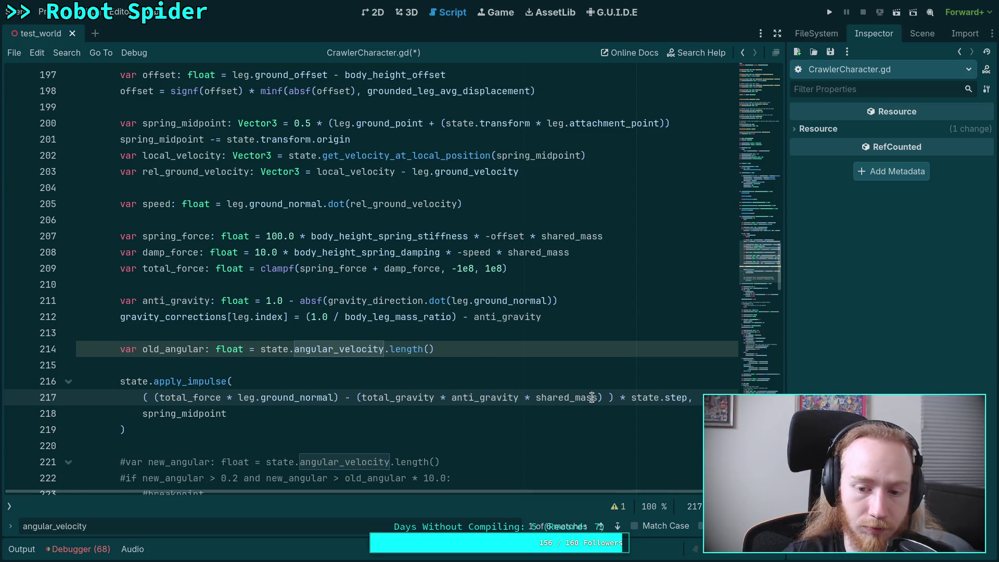
type("* state")
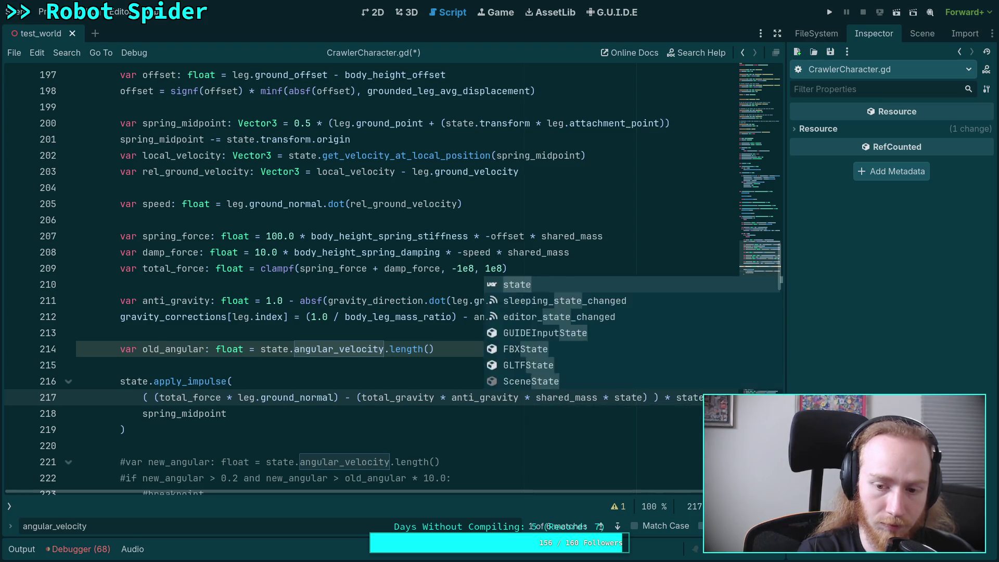
type(".step")
key("ctrl+minus")
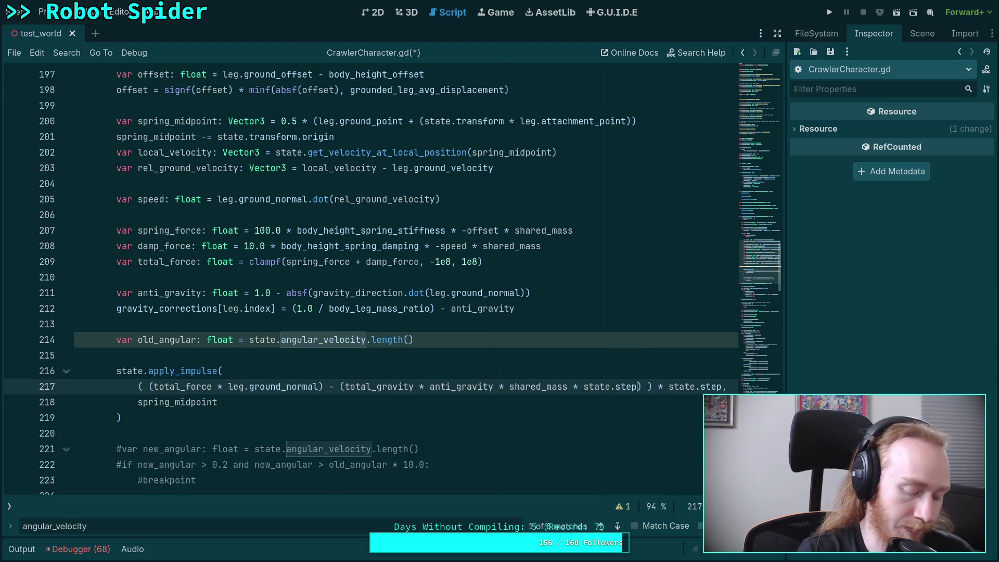
key("ctrl+equal")
key("ctrl+s")
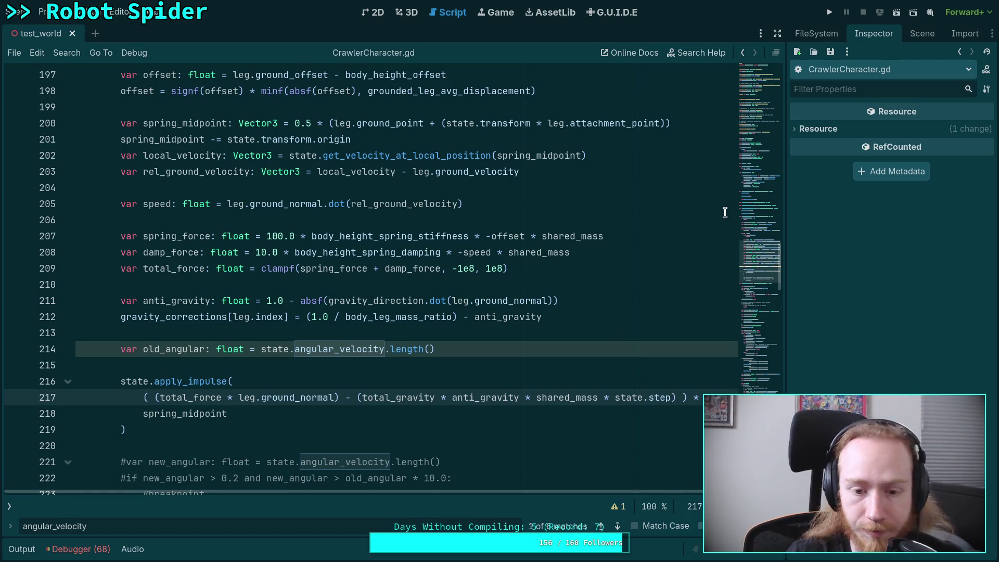
key("F5")
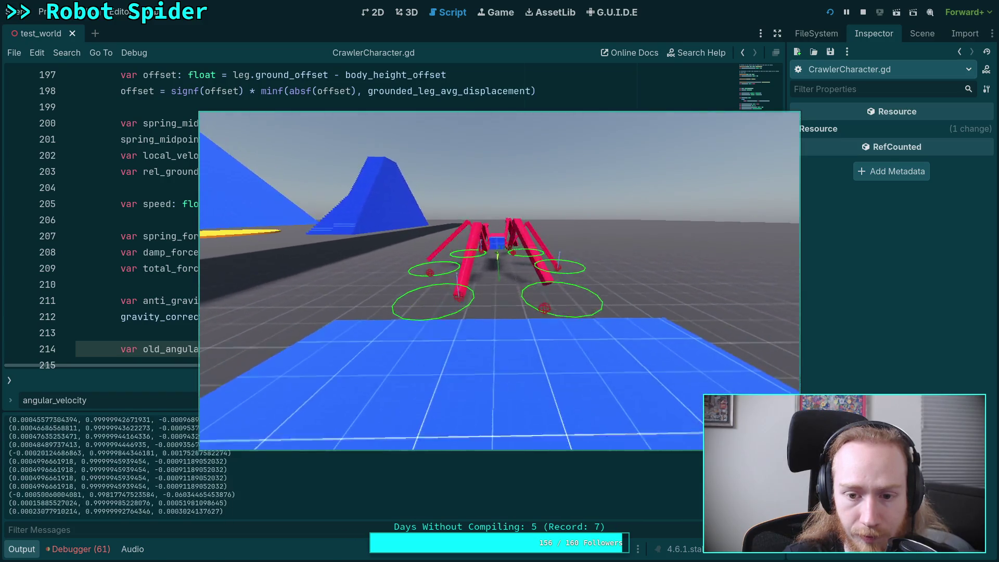
Step: Walk the spider forward along the blue ramp with W, then stop the game
key("w")
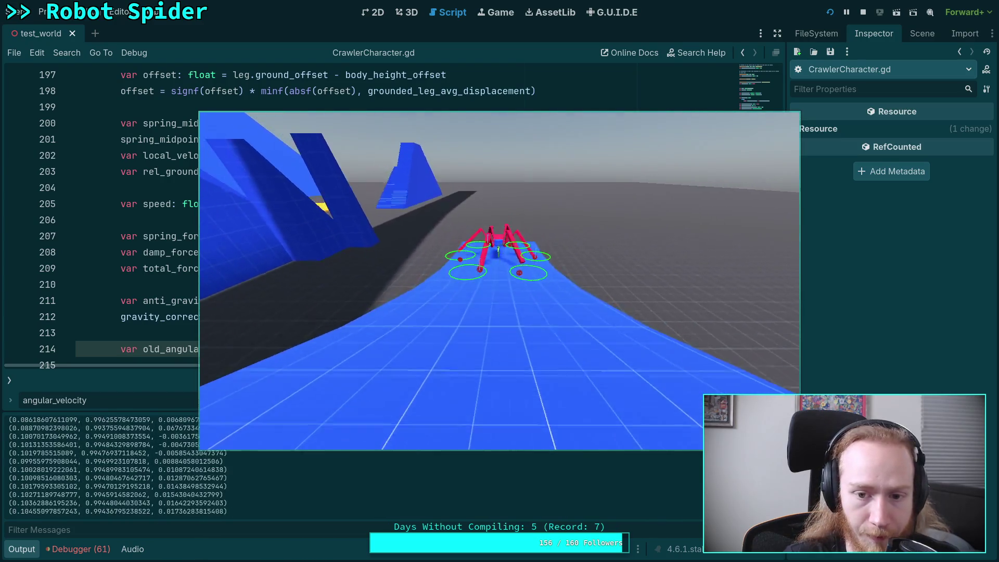
key("w")
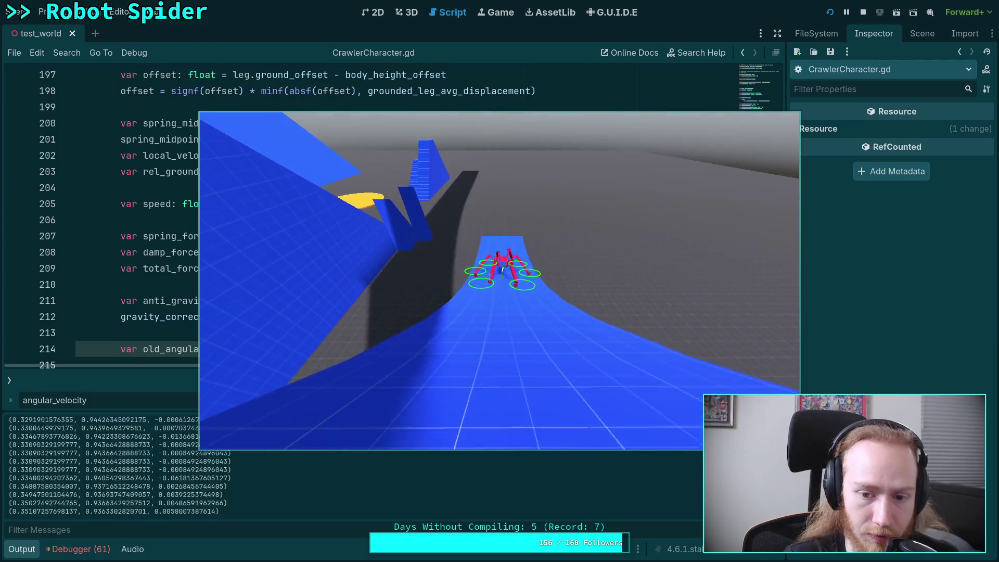
key("w")
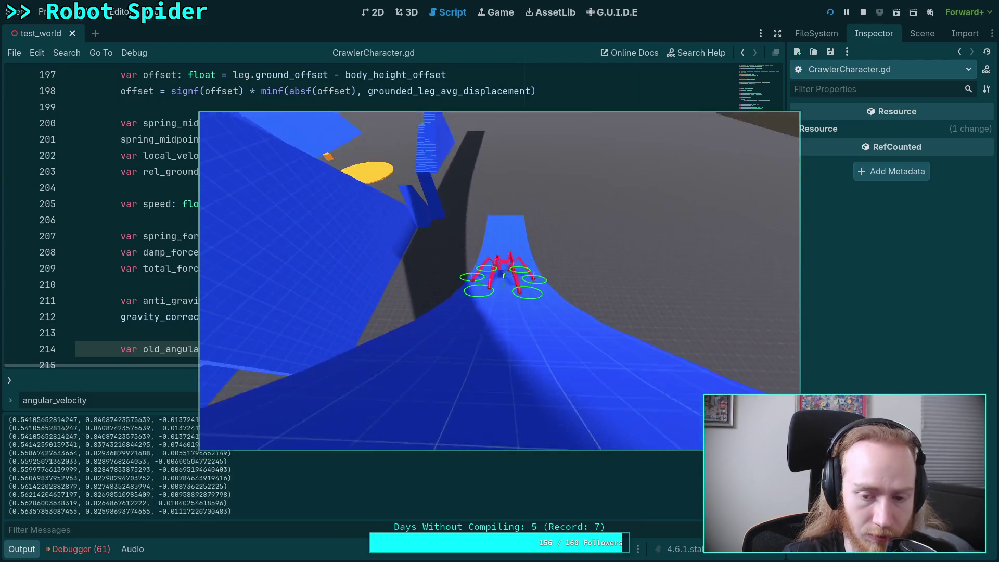
key("w")
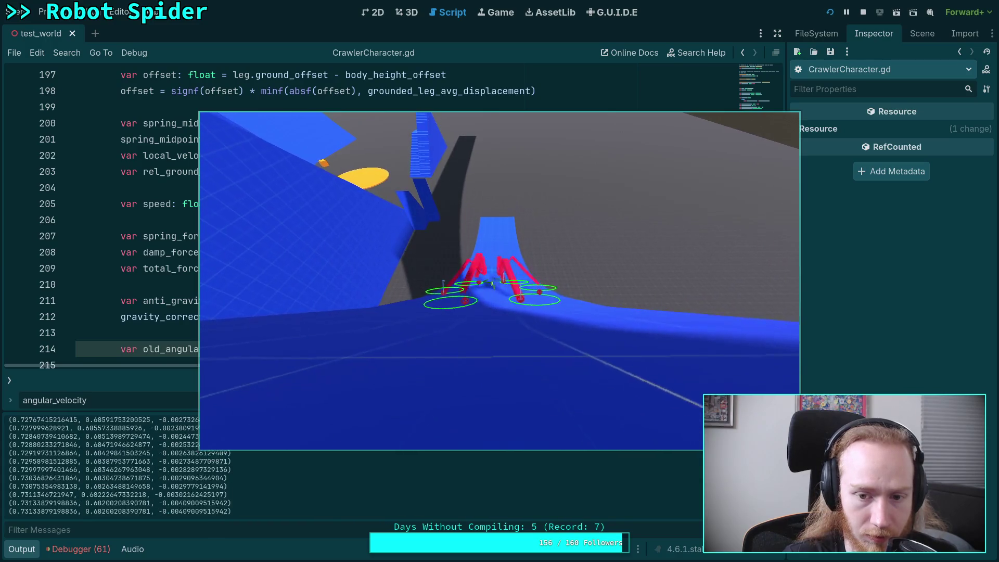
key("w")
key("w")
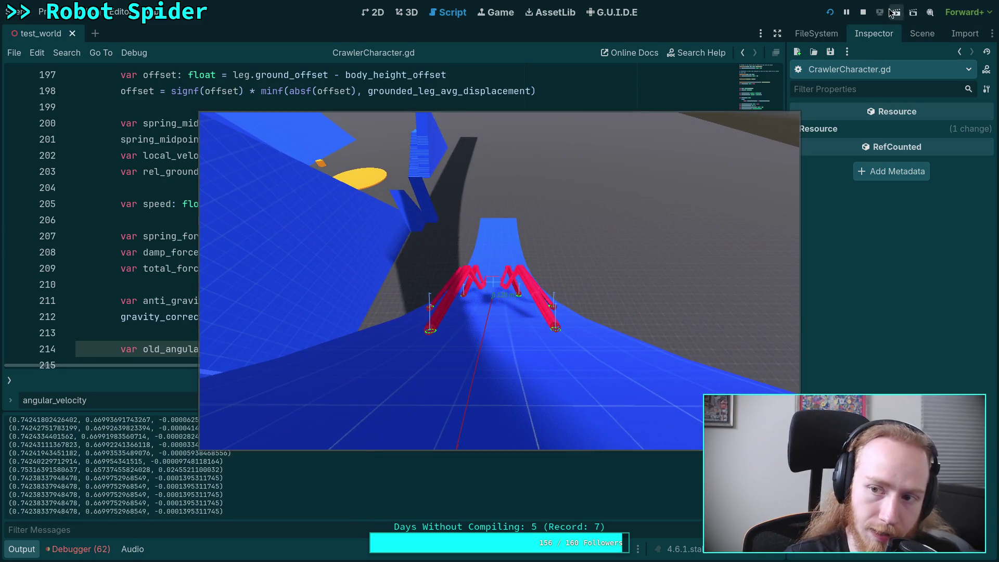
left_click(863, 12)
scroll(479, 281, "down", 2)
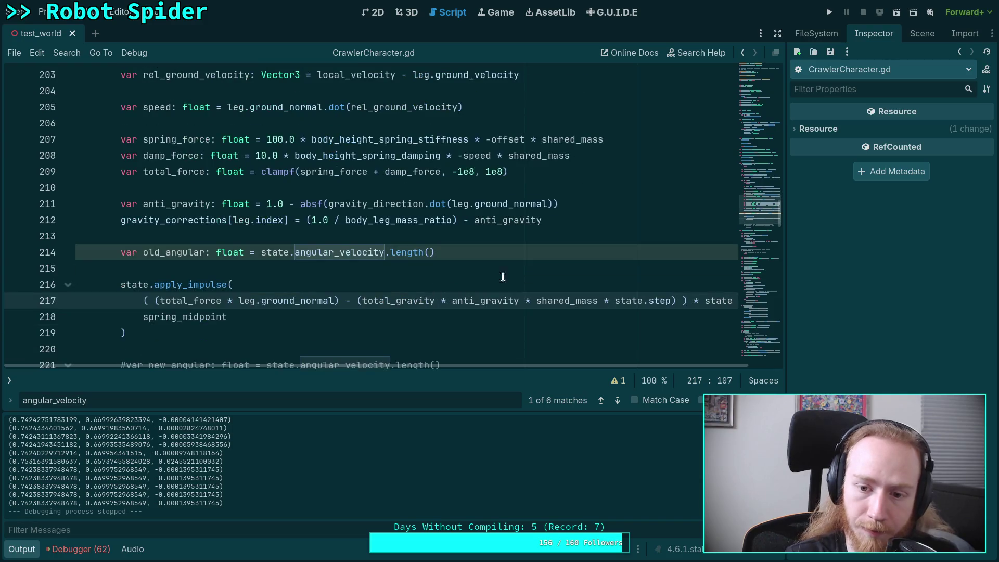
Step: Delete the '* state.step' factor from line 217 and save the script
left_click_drag(598, 300, 671, 300)
key("Delete")
key("ctrl+s")
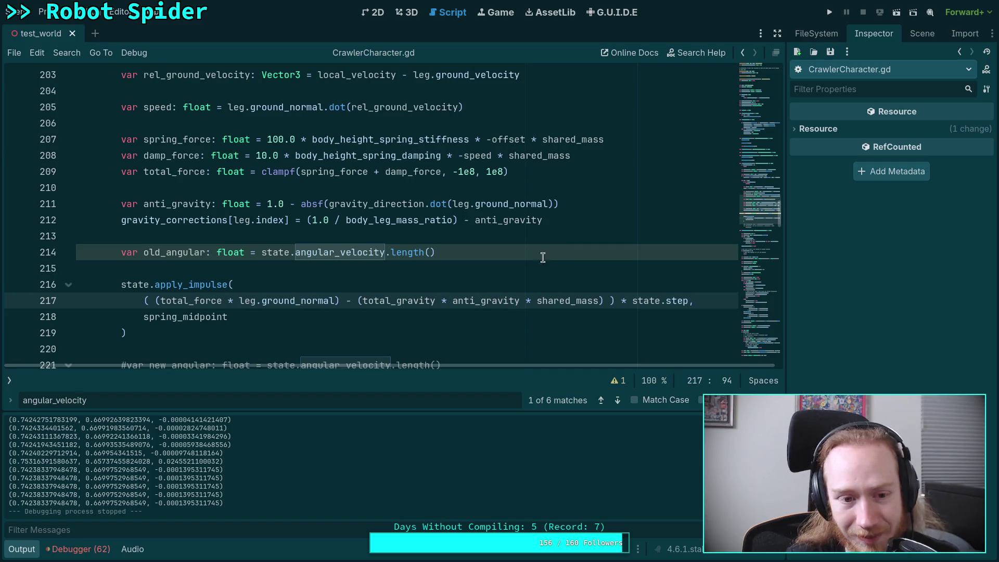
Step: Inspect how shared_mass is computed from grounded_leg_count on line 189
scroll(546, 301, "up", 7)
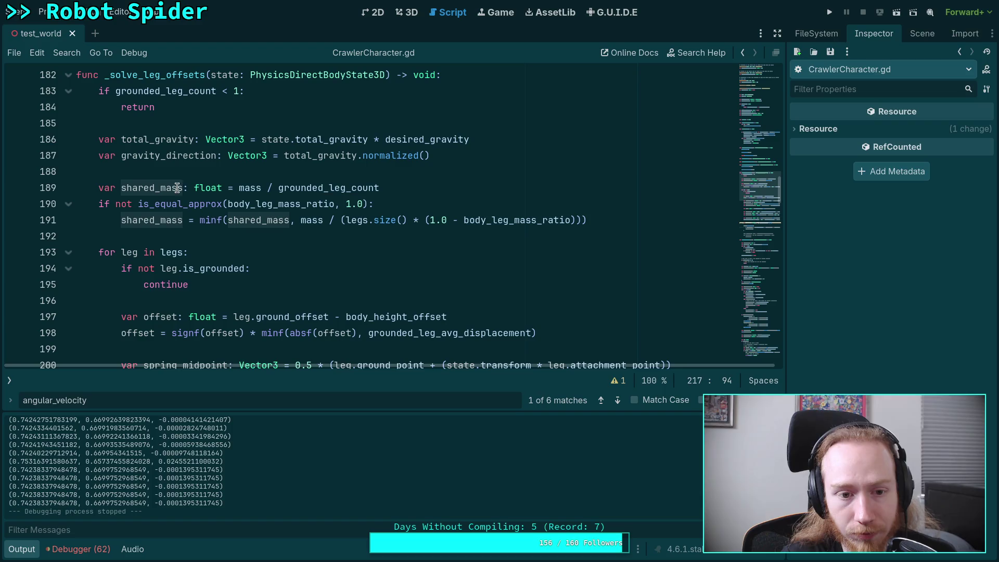
left_click(281, 188)
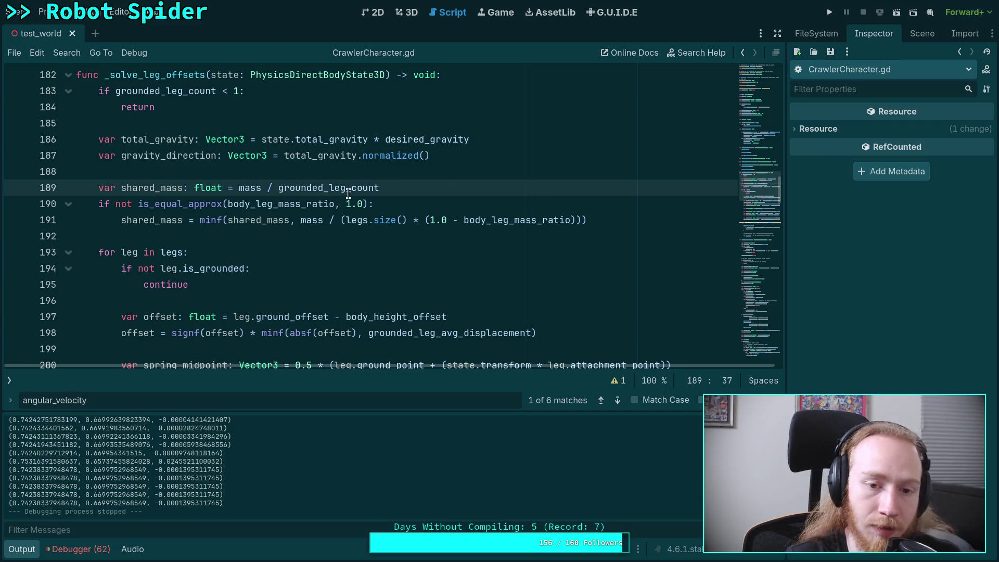
double_click(319, 189)
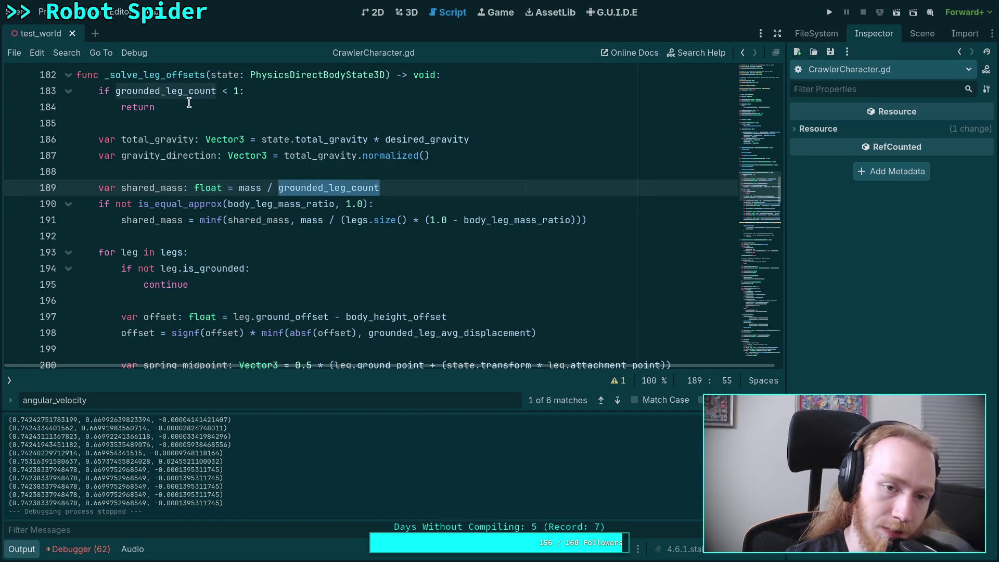
mouse_move(279, 189)
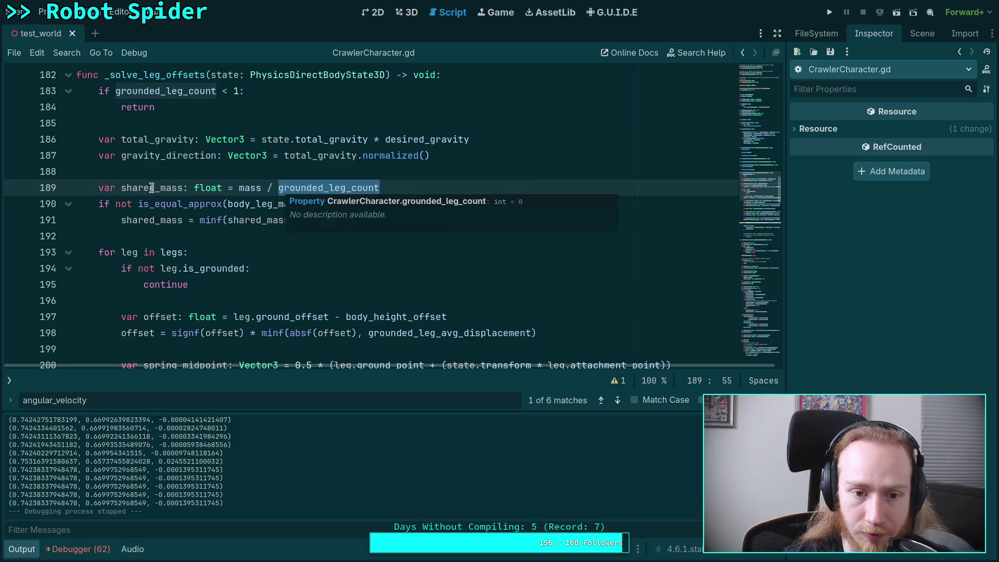
double_click(159, 188)
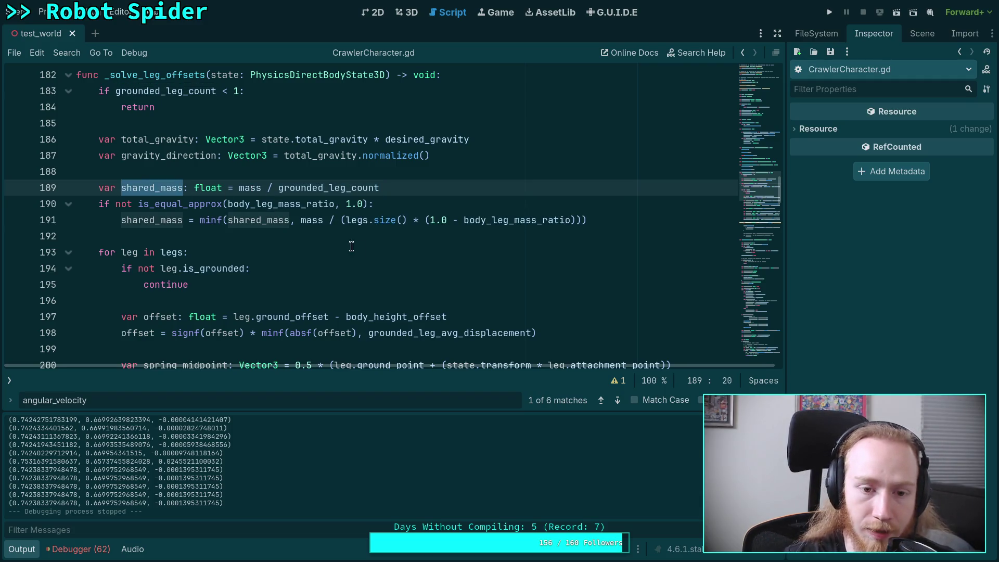
mouse_move(309, 203)
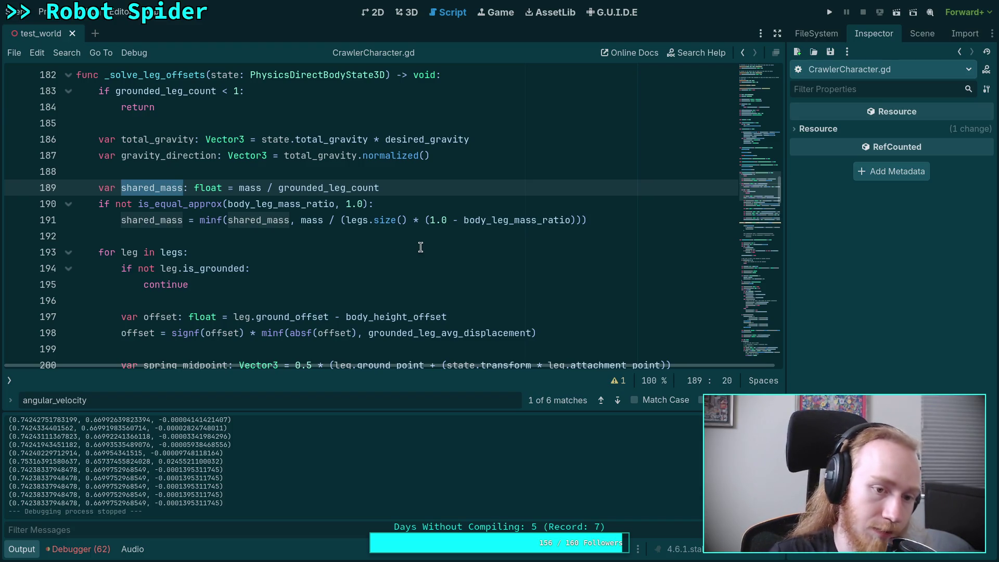
scroll(421, 247, "down", 2)
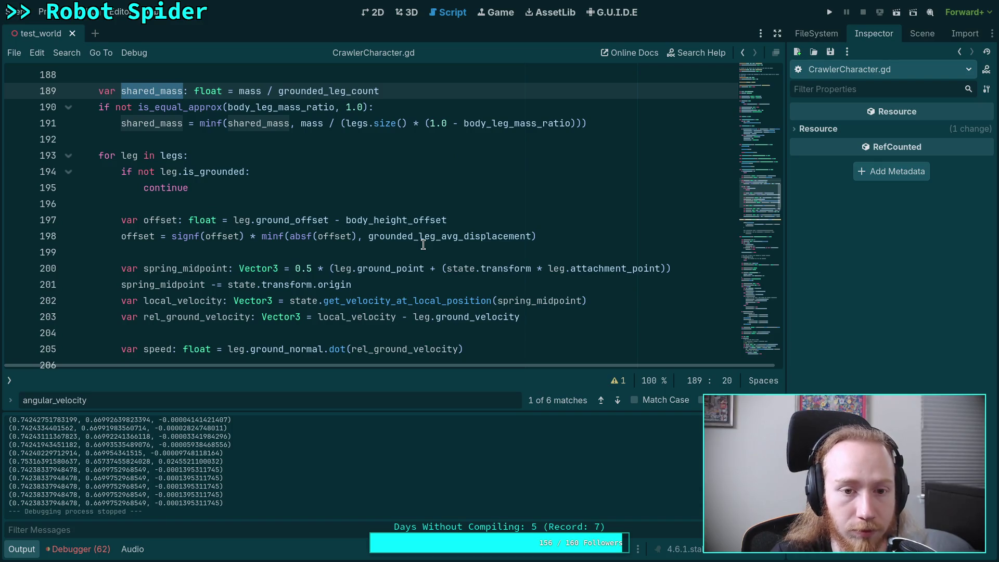
scroll(422, 234, "up", 1)
Step: Jump to the angular_velocity match on line 214 and review the shared_mass factor on line 217
key("F3")
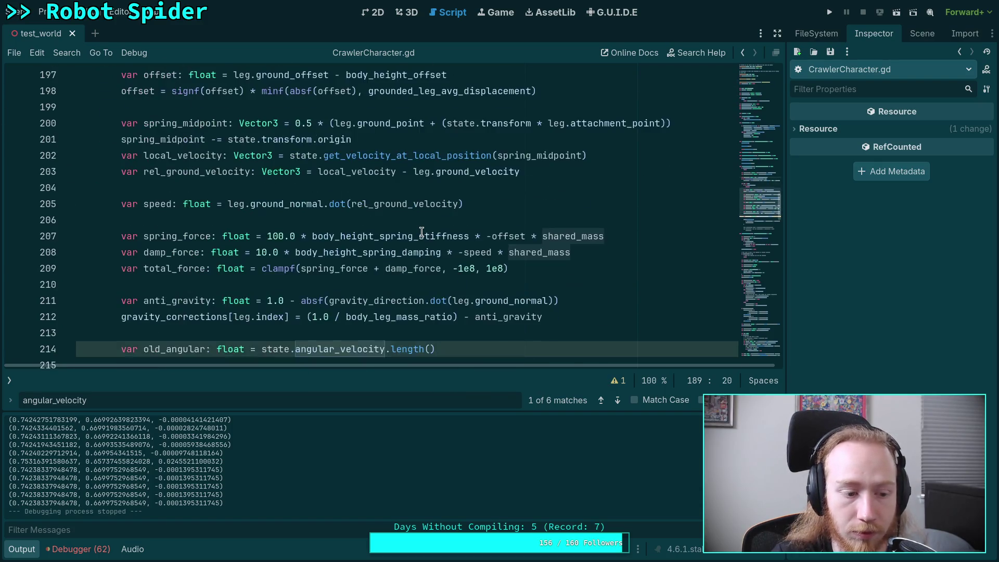
scroll(422, 232, "down", 3)
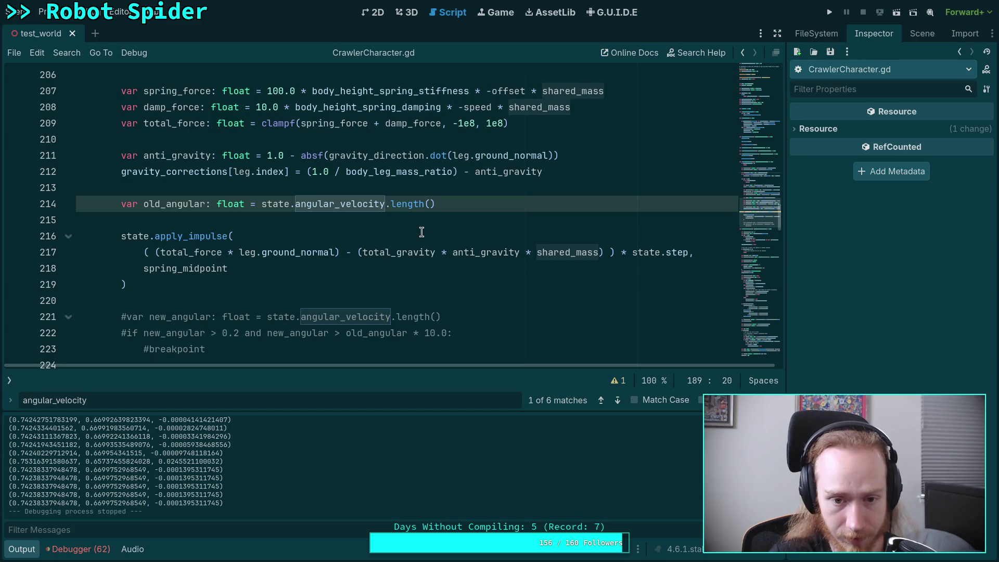
scroll(422, 231, "up", 1)
scroll(422, 233, "up", 5)
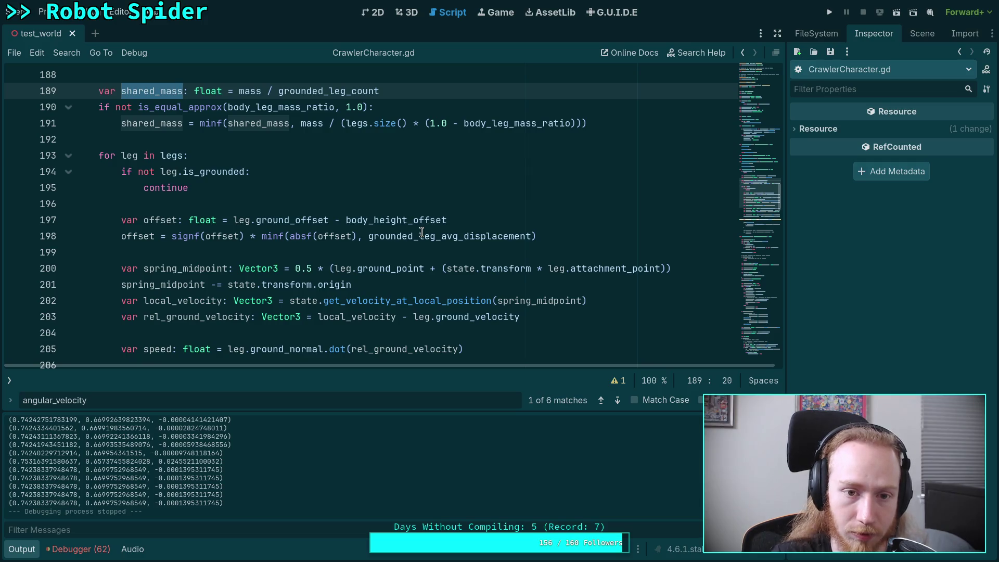
scroll(421, 232, "down", 5)
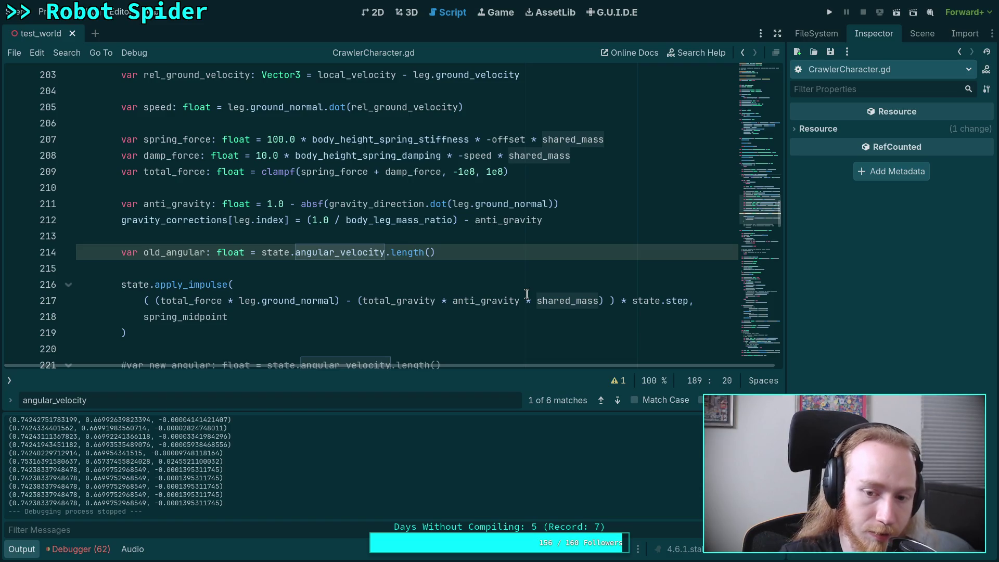
left_click_drag(520, 301, 599, 301)
scroll(433, 271, "up", 1)
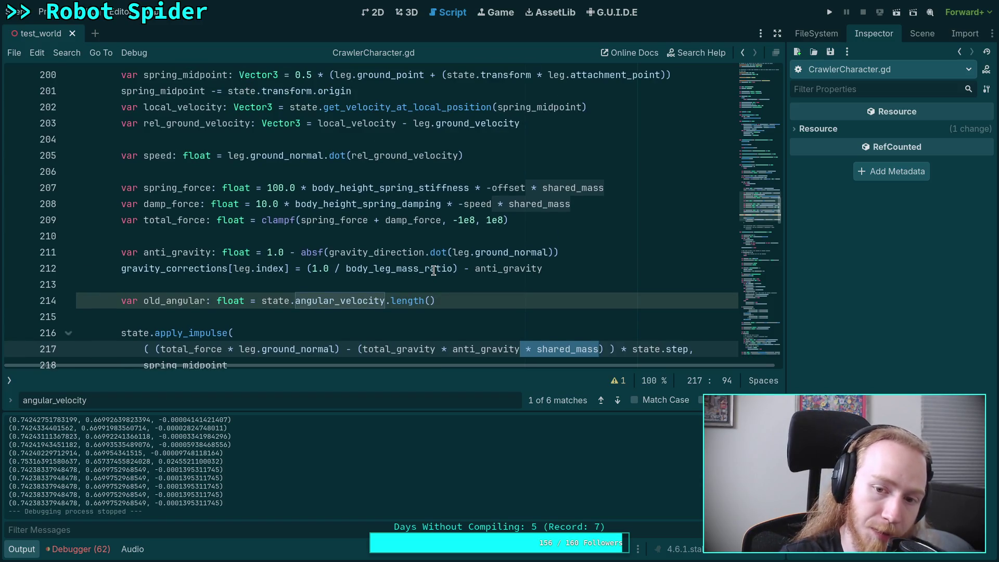
scroll(433, 270, "up", 4)
scroll(433, 271, "up", 1)
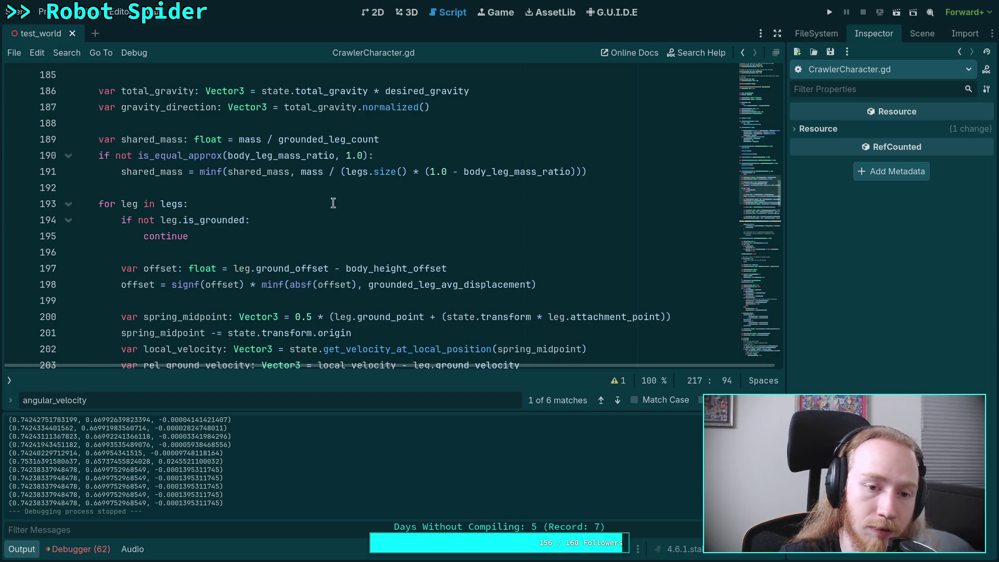
scroll(326, 202, "down", 5)
scroll(492, 251, "down", 2)
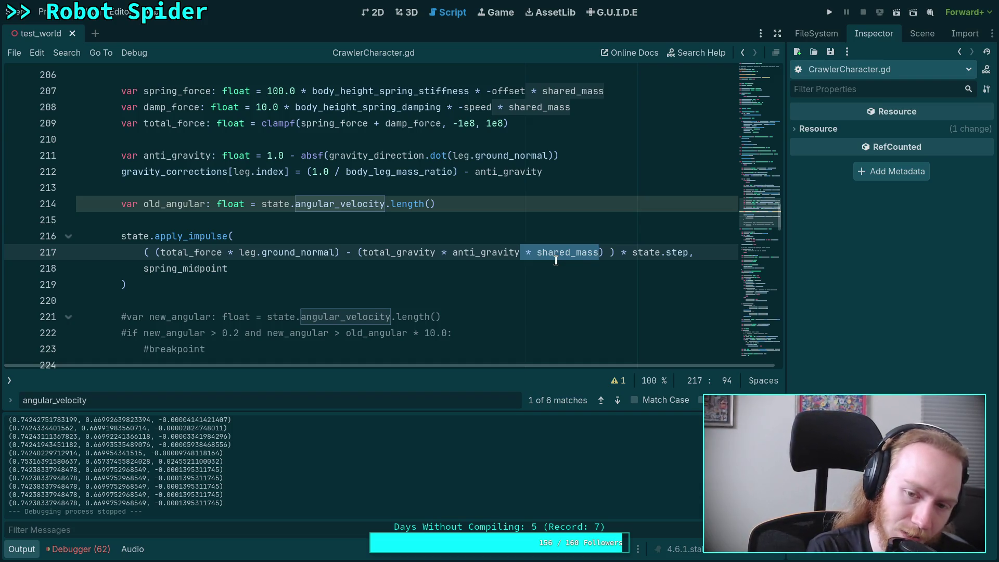
type("/")
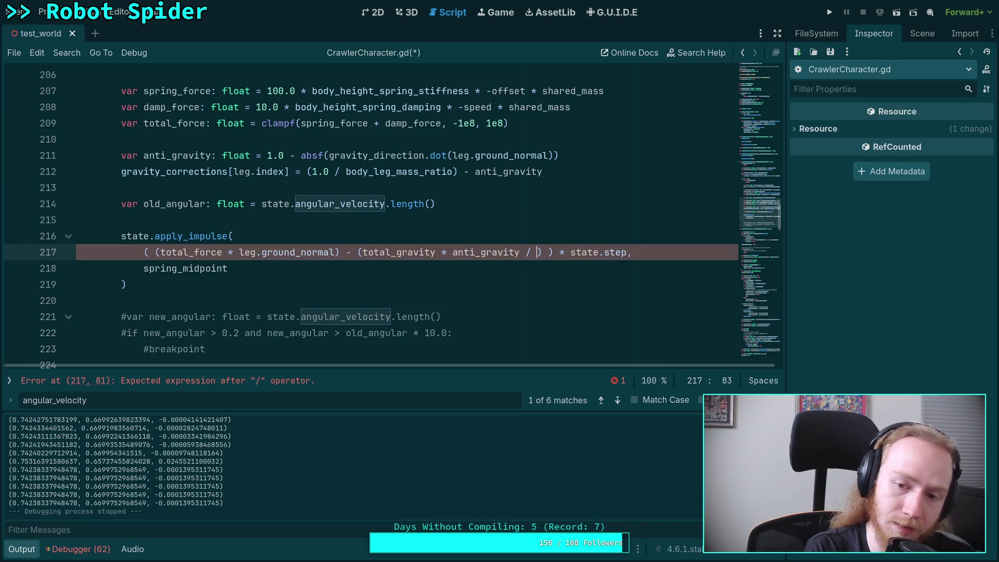
key("BackSpace")
key("BackSpace")
type("* (")
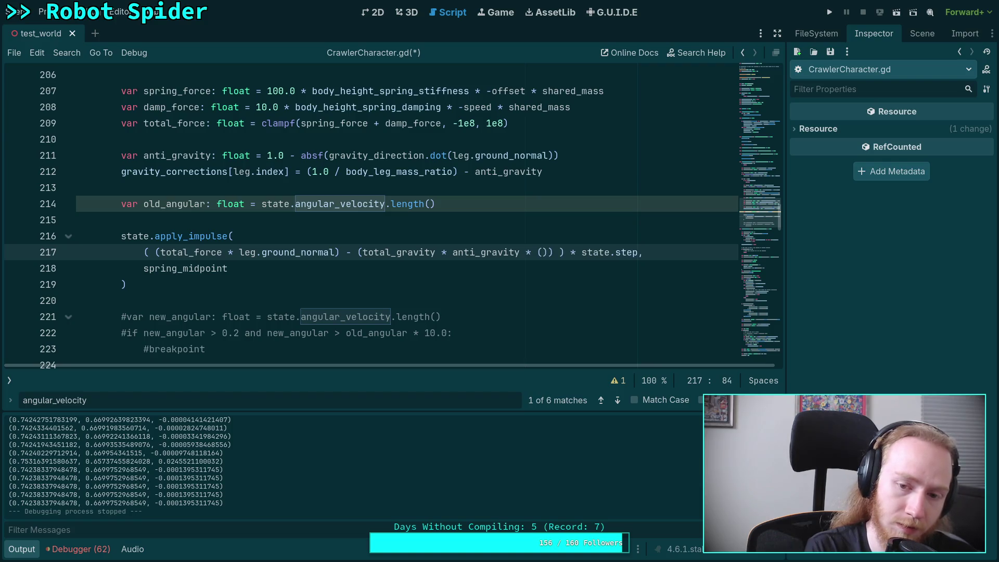
type("mass / legs.size()")
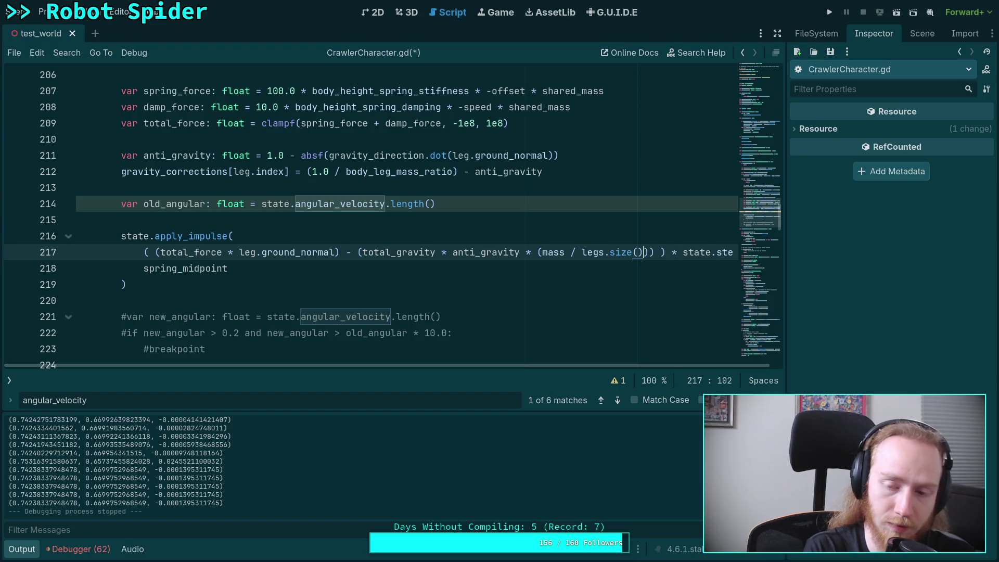
key("ctrl+s")
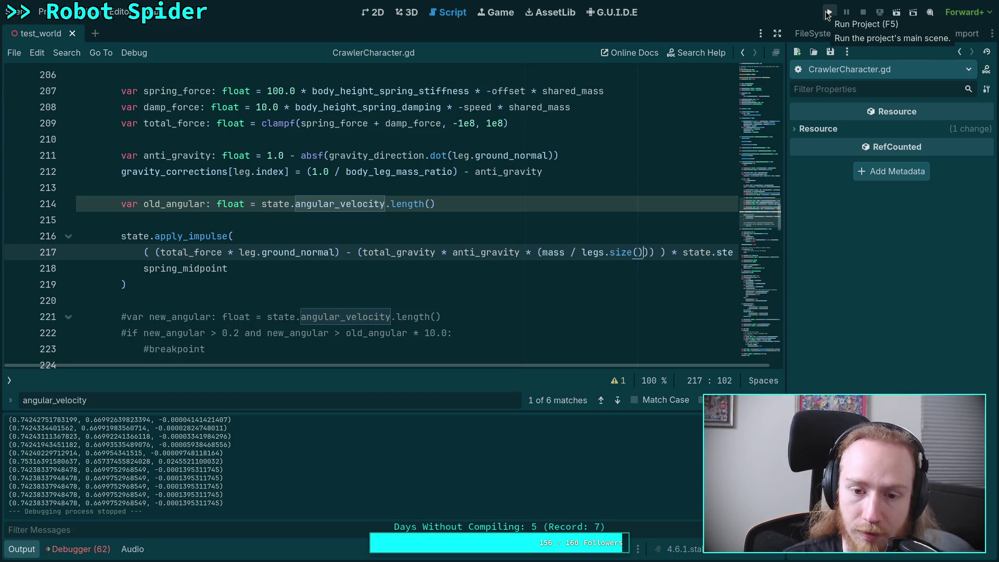
double_click(404, 252)
scroll(492, 302, "up", 1)
double_click(491, 301)
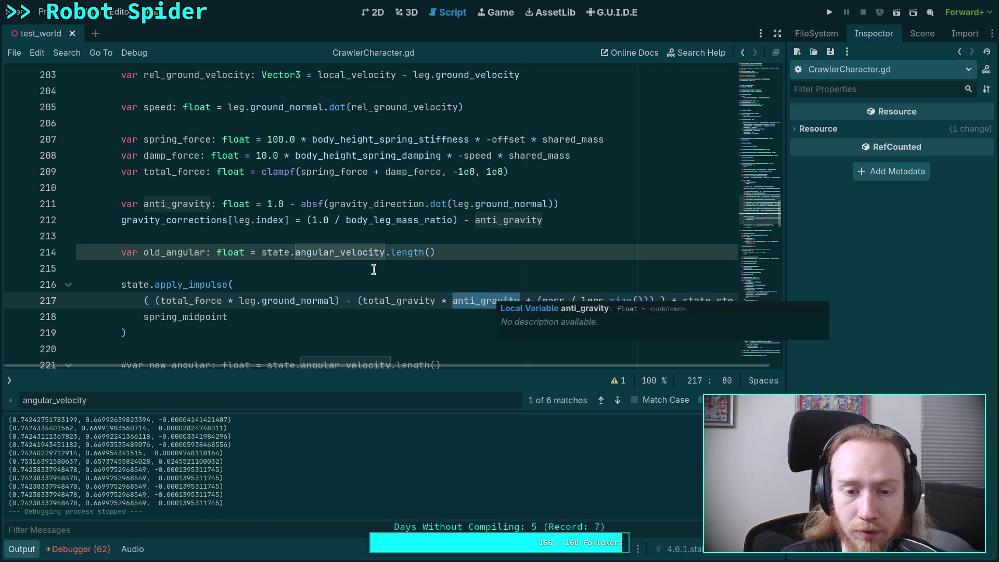
scroll(491, 302, "up", 1)
scroll(338, 262, "down", 1)
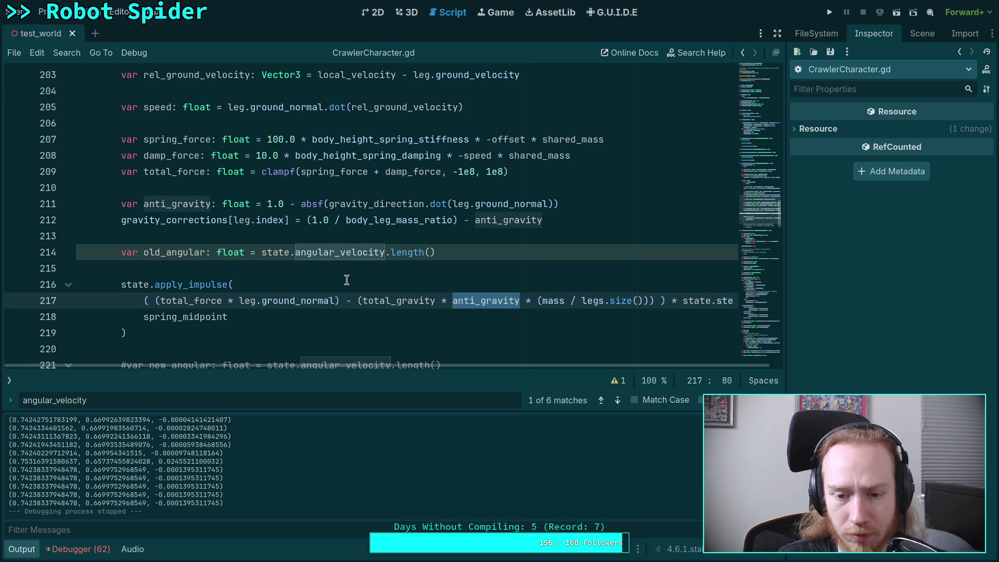
double_click(394, 297)
scroll(303, 237, "up", 8)
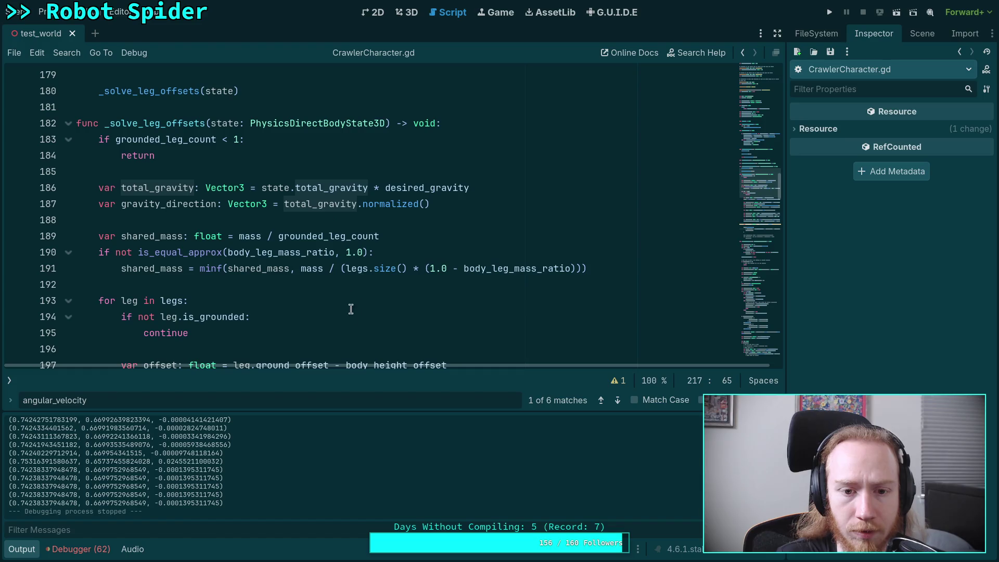
scroll(377, 281, "down", 7)
scroll(385, 279, "down", 2)
left_click(829, 12)
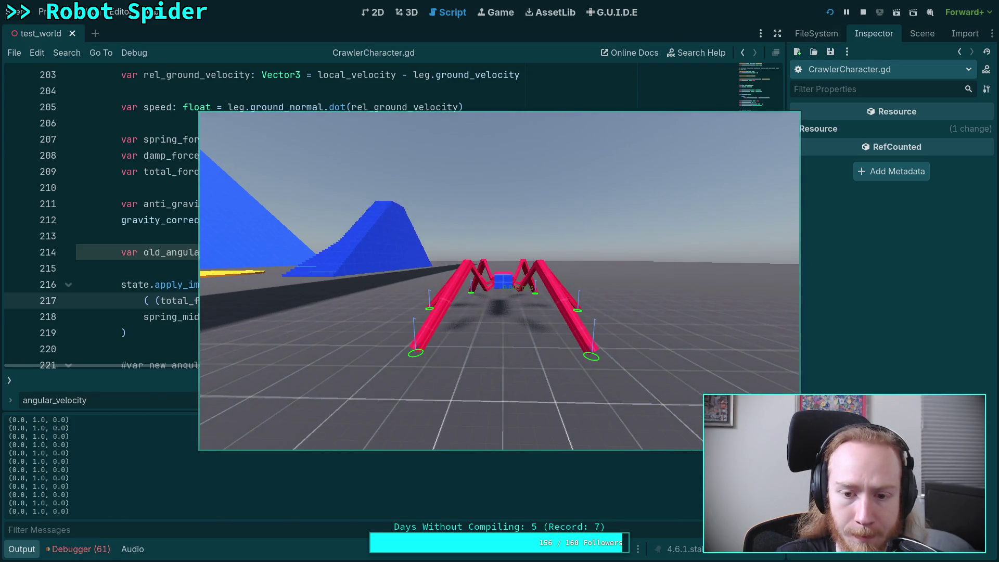
Step: Drive the spider onto the blue wall, step its physics six ticks, then stop with F8
key("s")
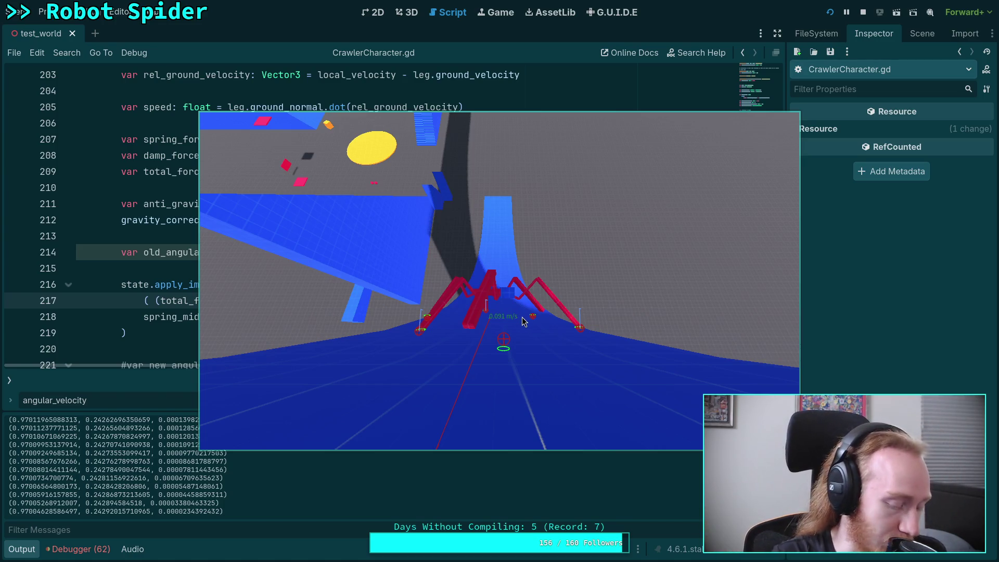
left_click(506, 287)
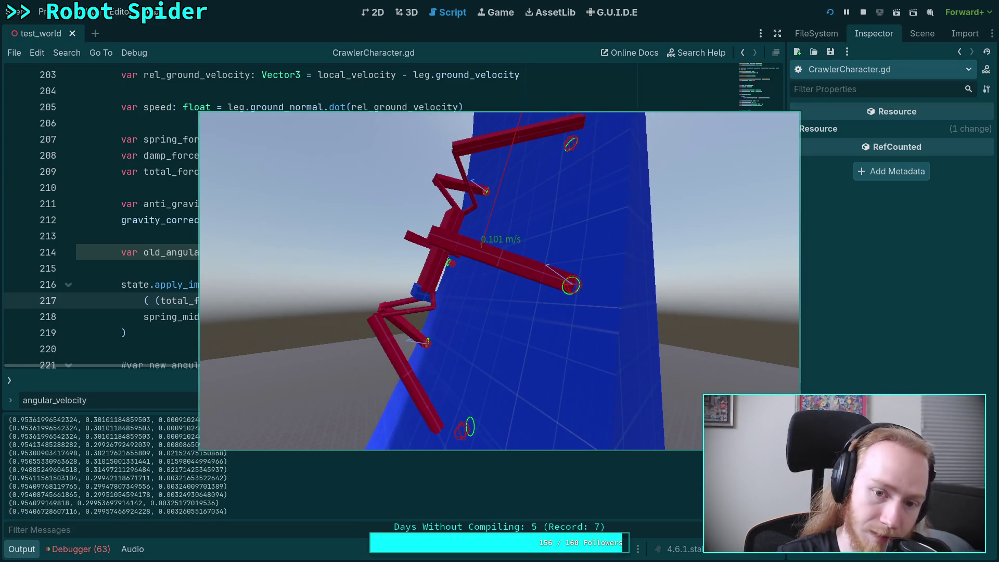
key("period")
key("period")
key("period")
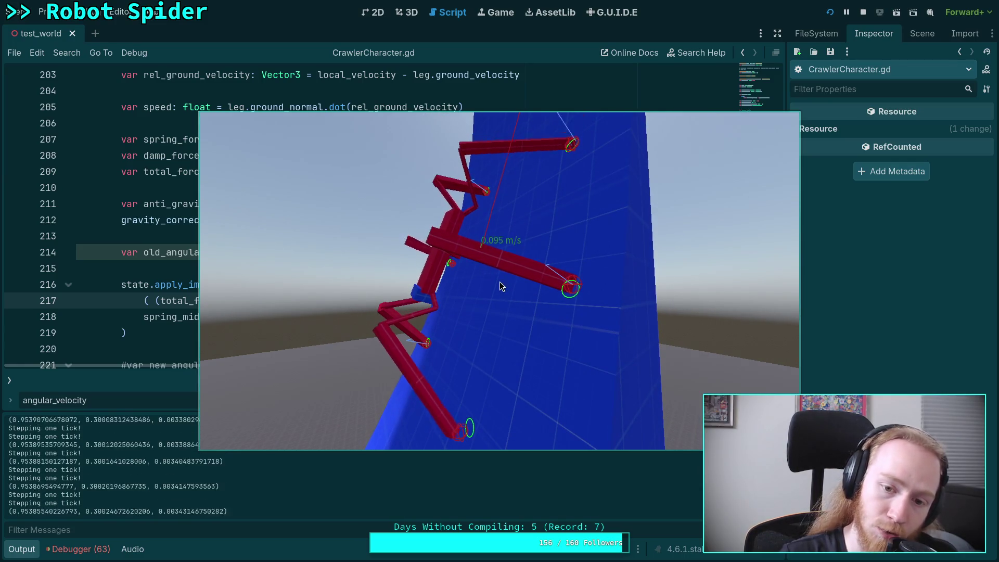
key("period")
key("period")
key("period")
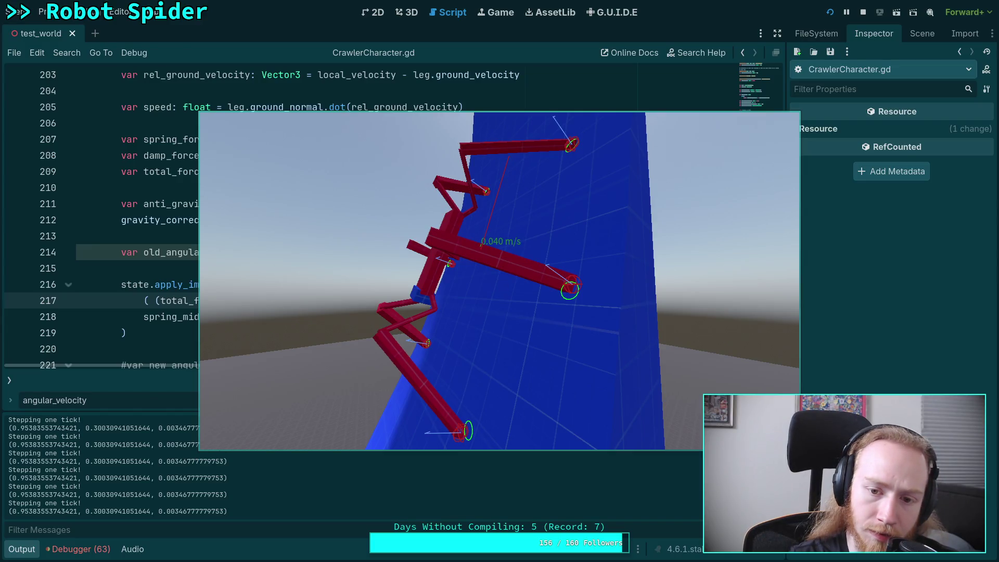
key("period")
key("period")
key("period")
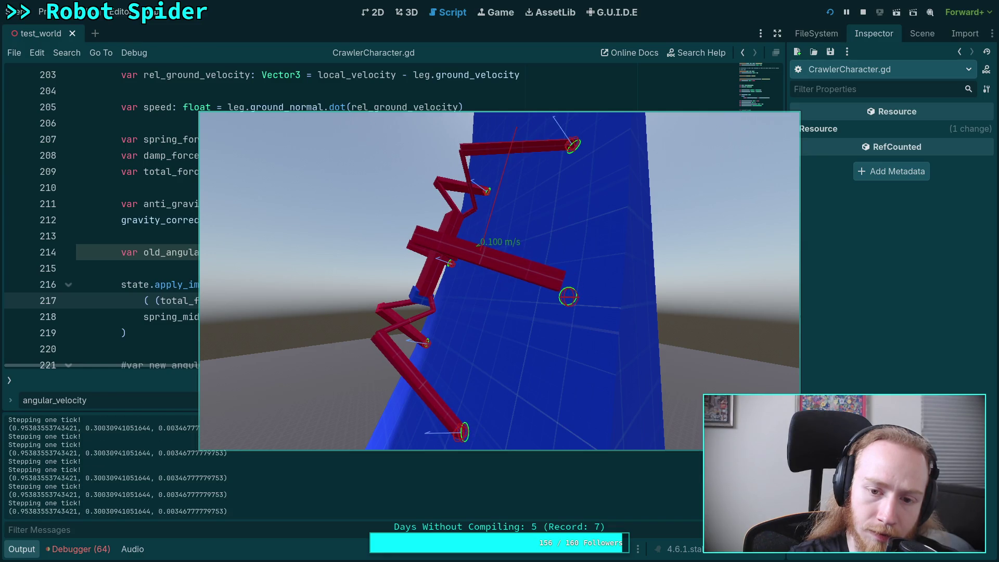
key("period")
key("period")
key("period")
key("period")
key("period")
key("period")
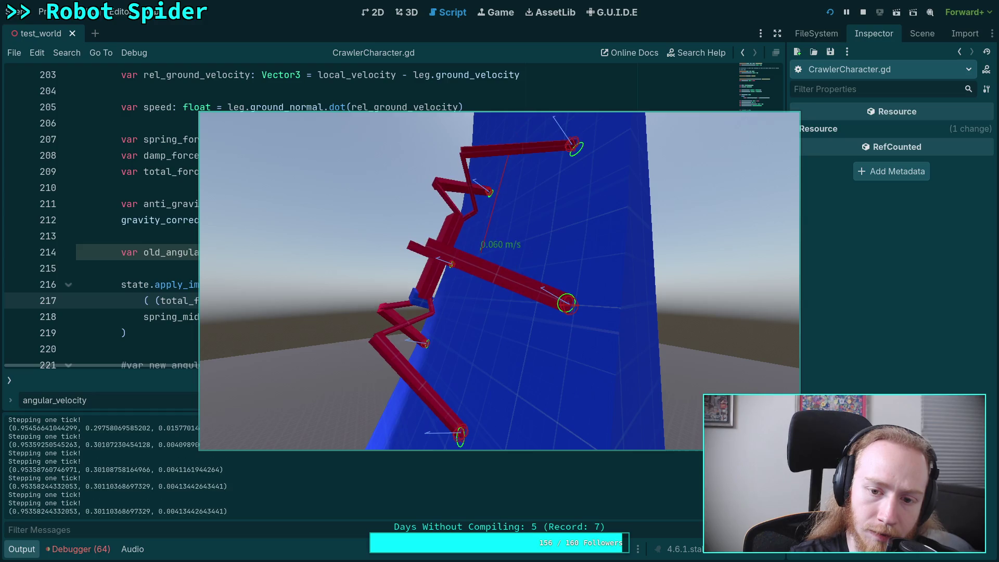
key("period")
key("period")
key("period")
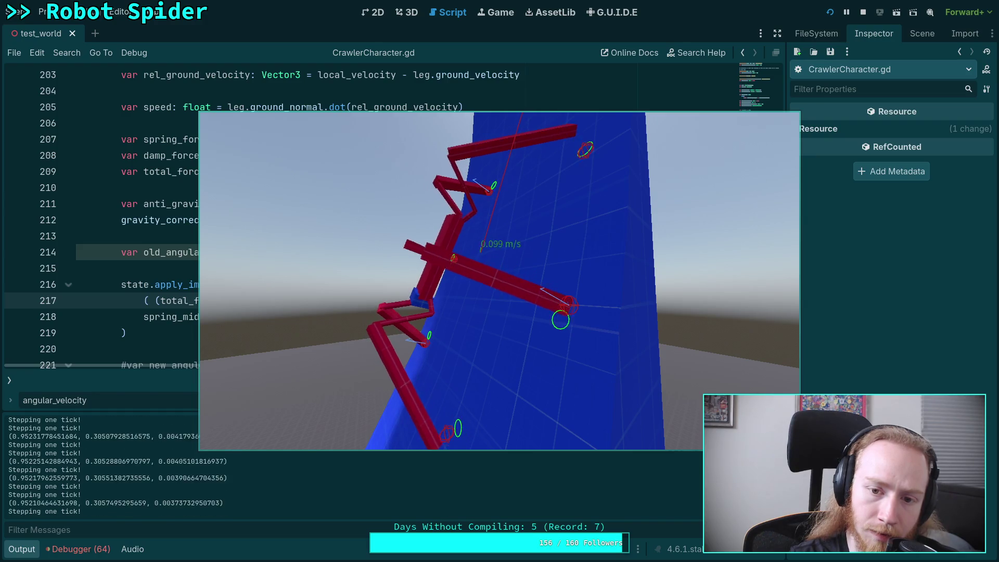
key("period")
key("period")
key("period")
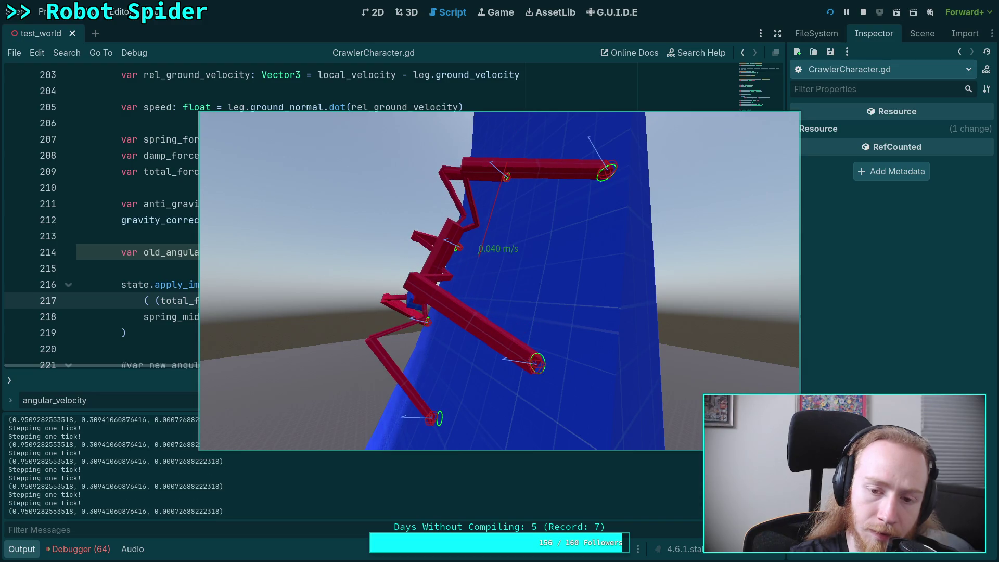
key("F8")
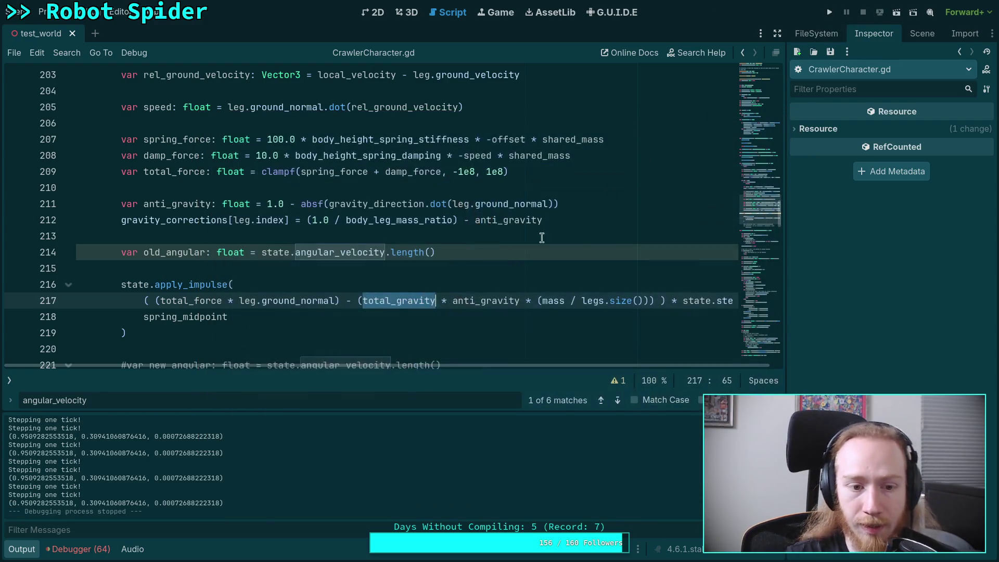
Step: Collapse the Output panel and select the (mass / legs.size()) term on line 217
scroll(329, 333, "down", 3)
scroll(360, 357, "up", 3)
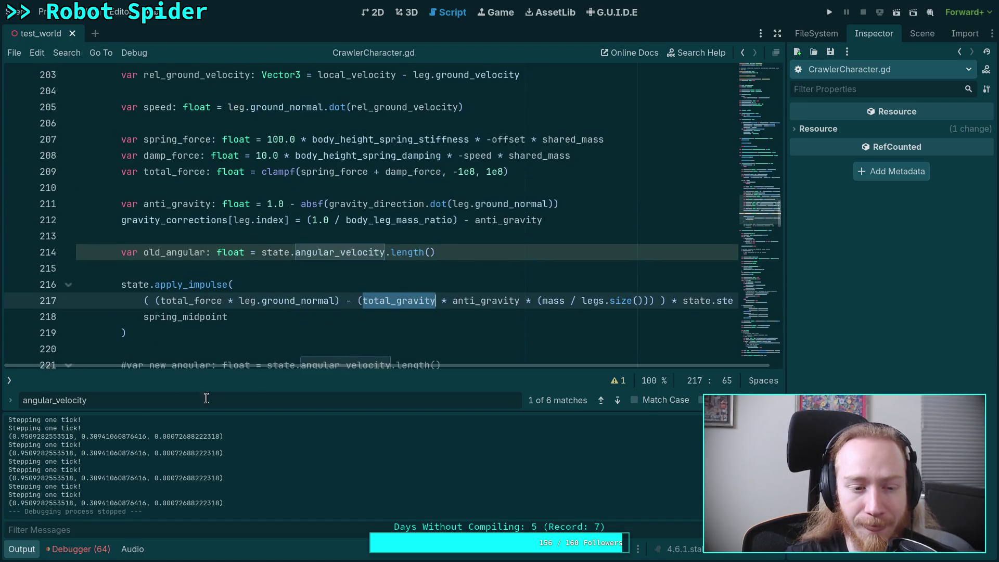
left_click(14, 554)
scroll(271, 365, "up", 1)
left_click(498, 370)
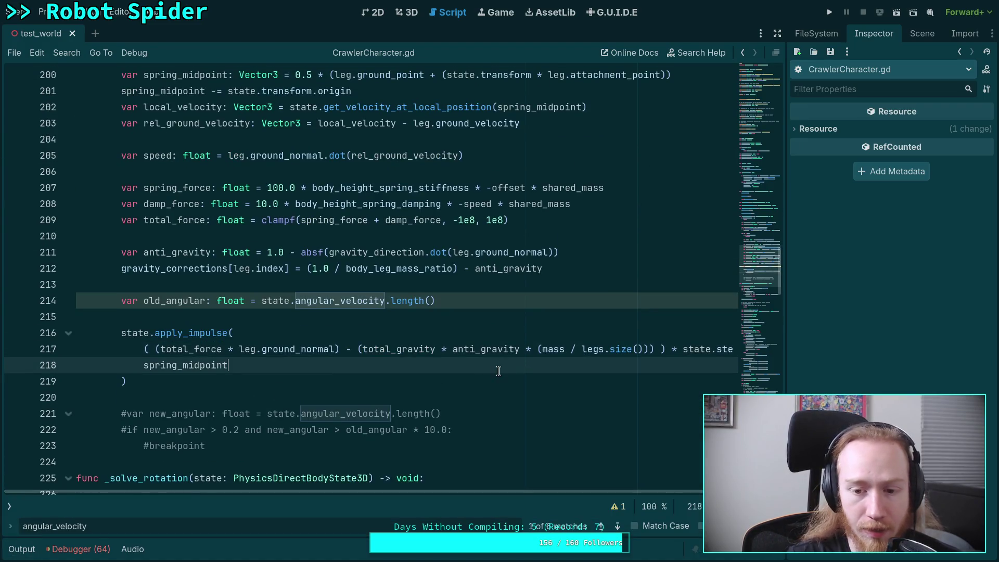
left_click_drag(536, 350, 650, 350)
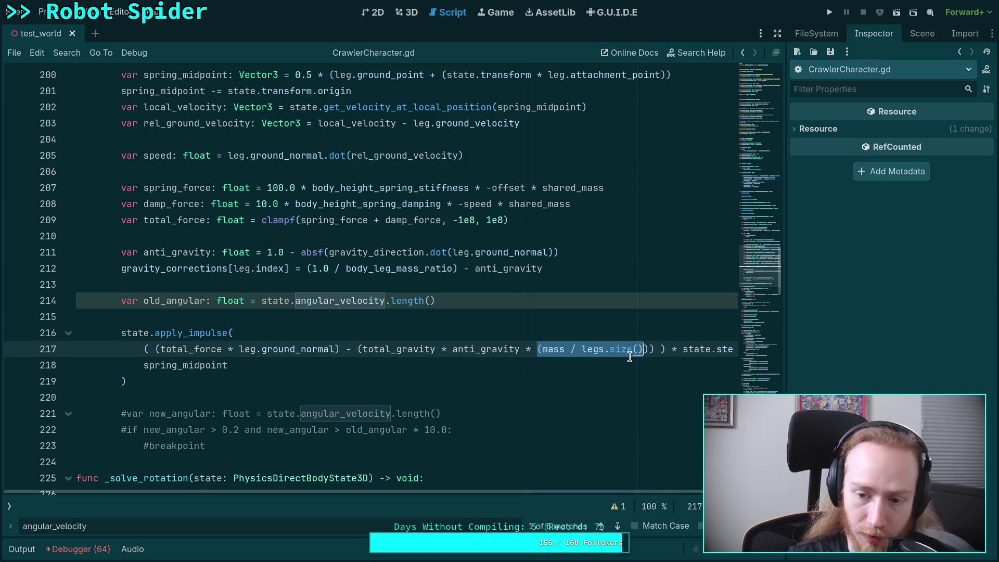
left_click_drag(538, 350, 644, 357)
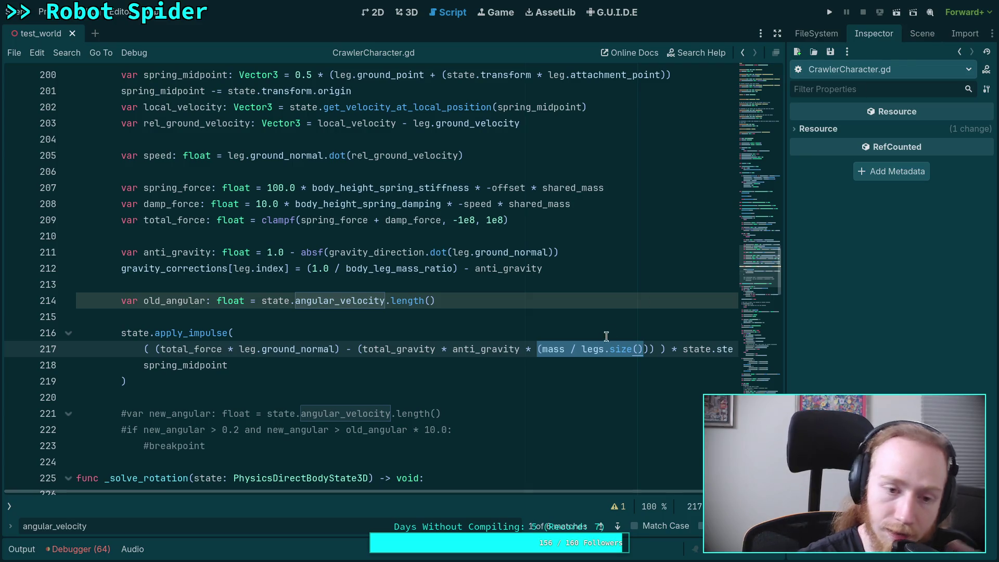
mouse_move(585, 344)
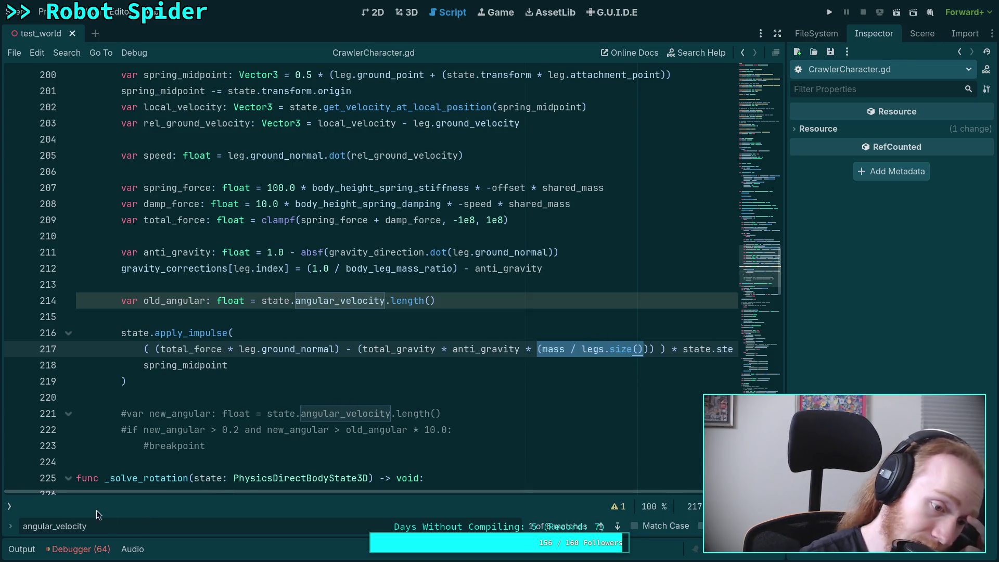
left_click(11, 507)
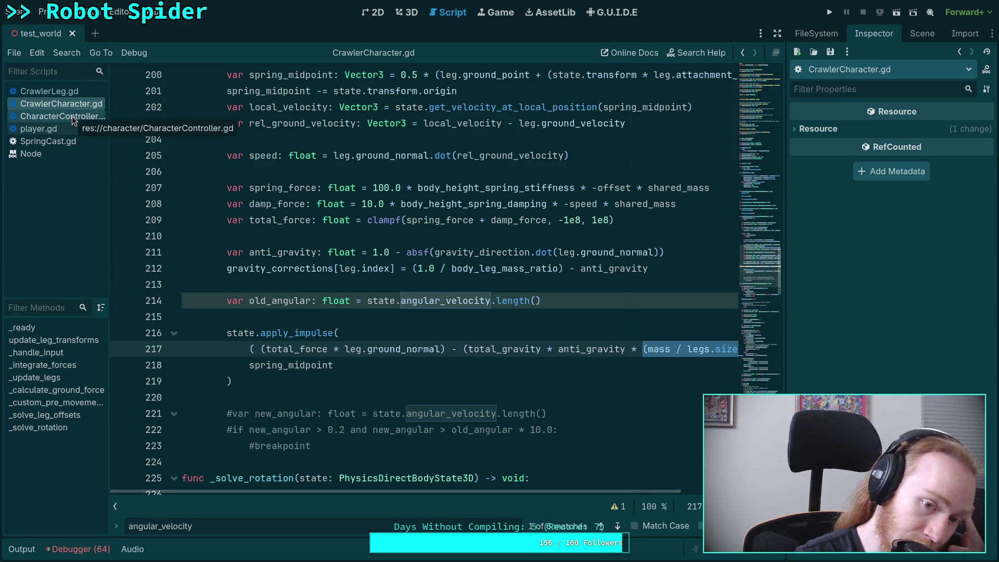
Step: Glance through CharacterController.gd, return to CrawlerCharacter.gd, and run the project again
scroll(365, 366, "up", 3)
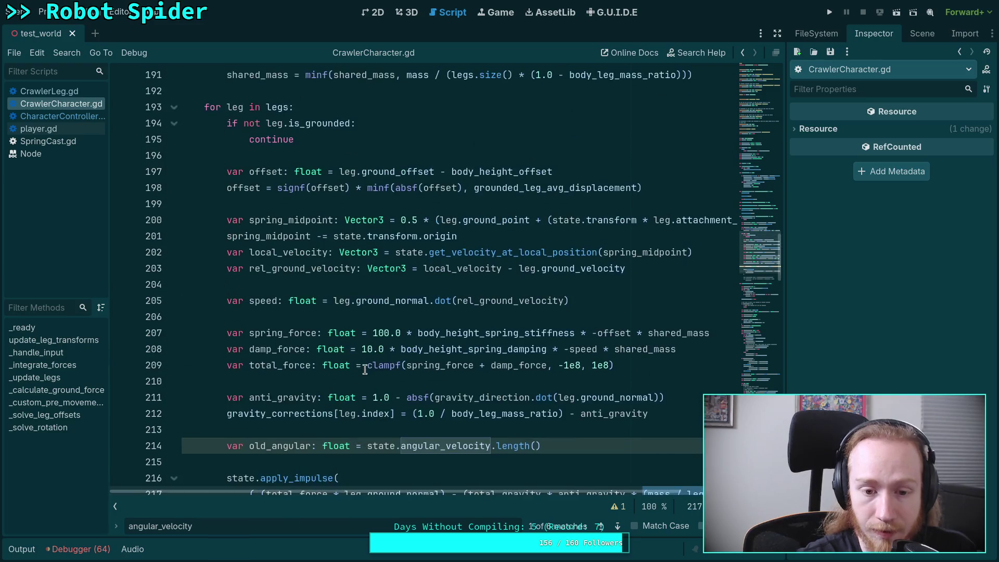
left_click(62, 116)
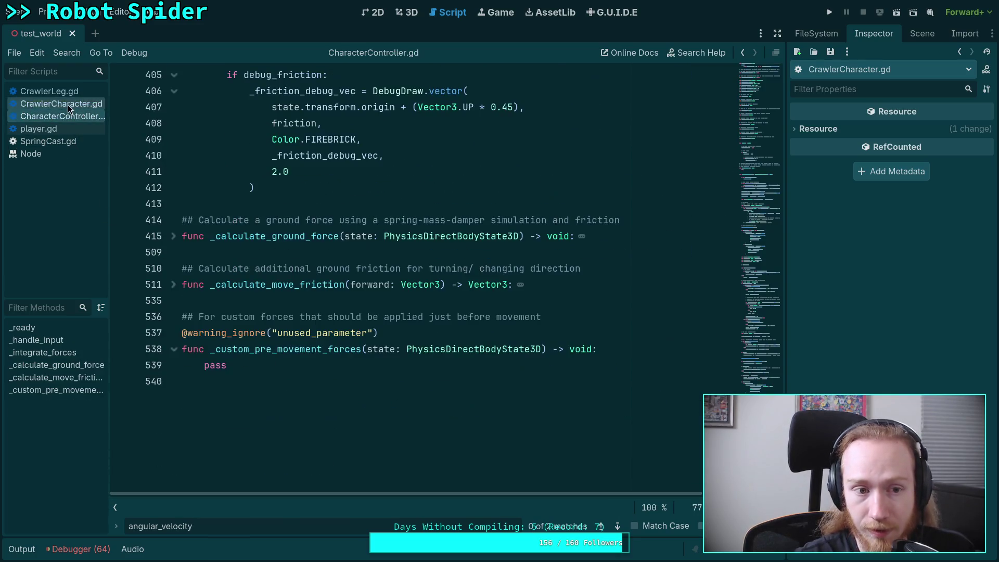
scroll(263, 338, "up", 6)
scroll(262, 337, "up", 8)
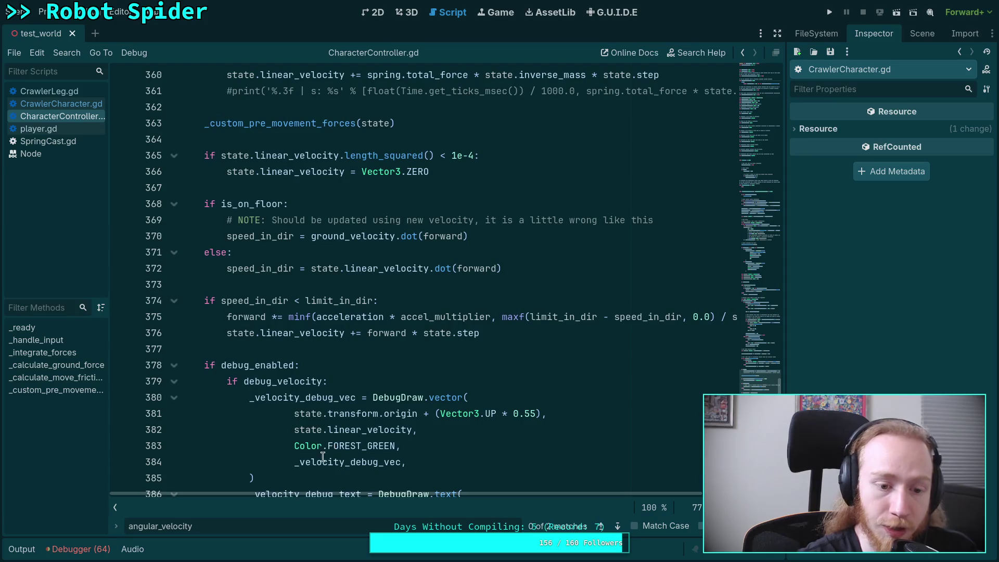
scroll(280, 433, "up", 7)
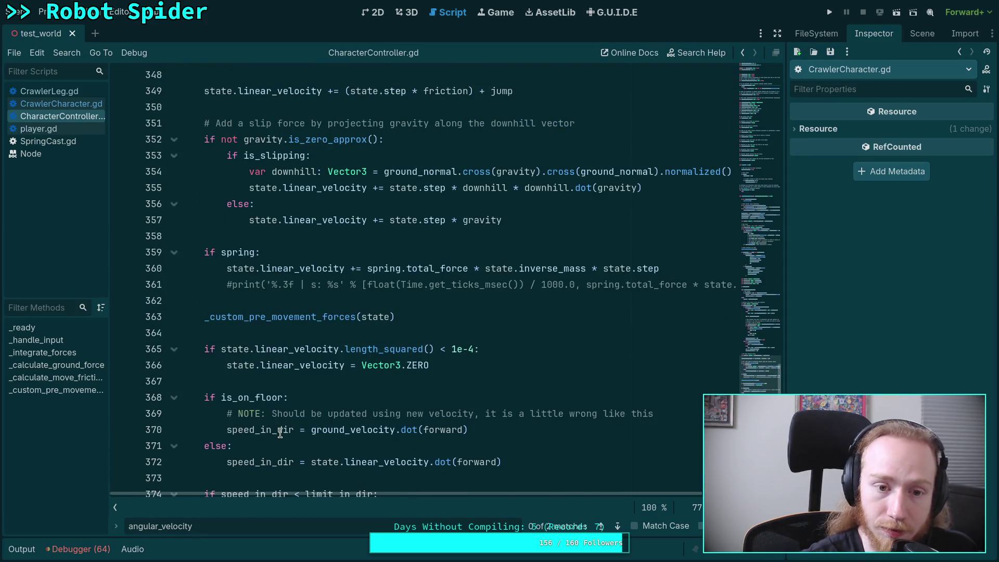
left_click(52, 99)
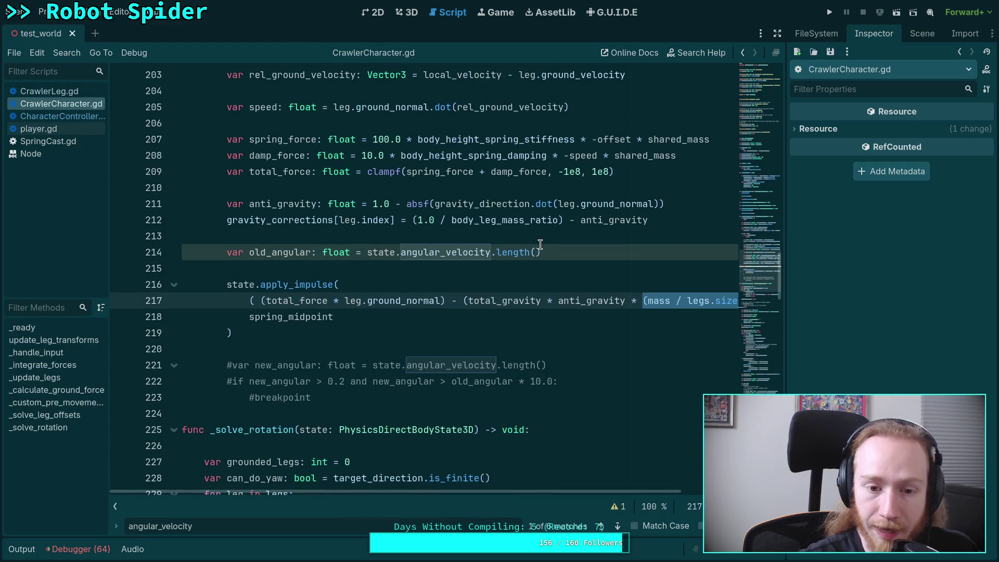
left_click(829, 12)
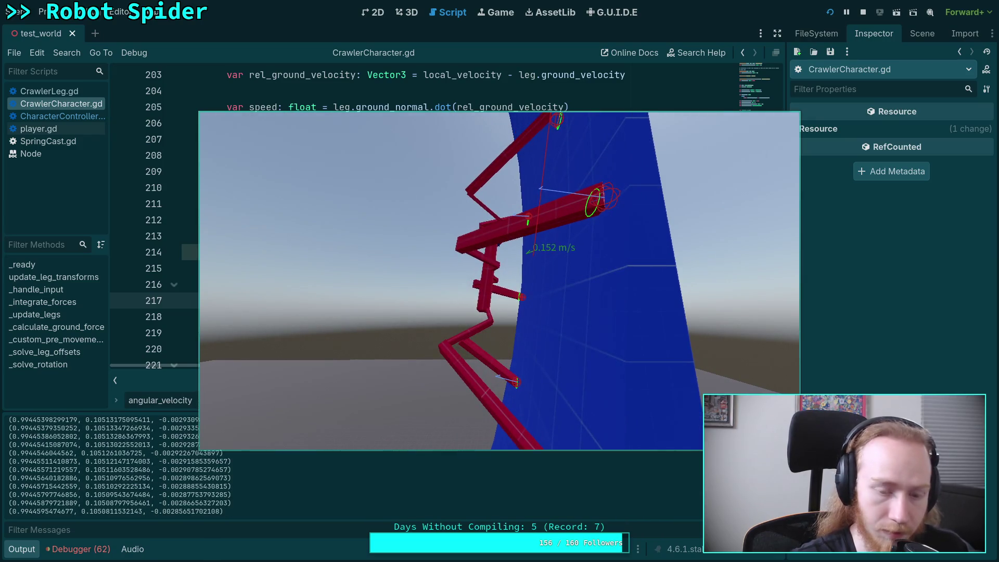
Step: Step the wall-clinging spider five ticks, resume with P, then step two more ticks
key("period")
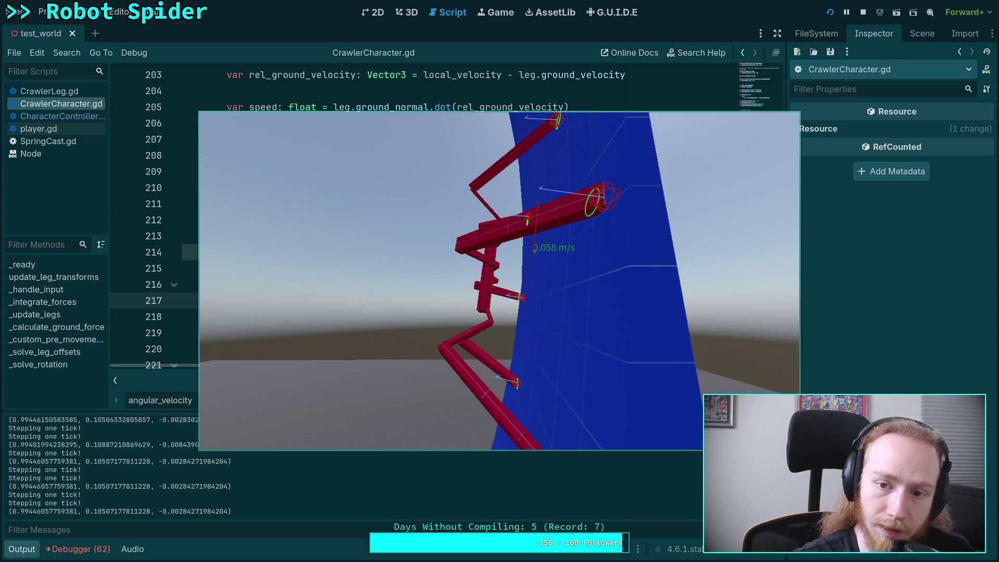
key("period")
key("period")
key("period")
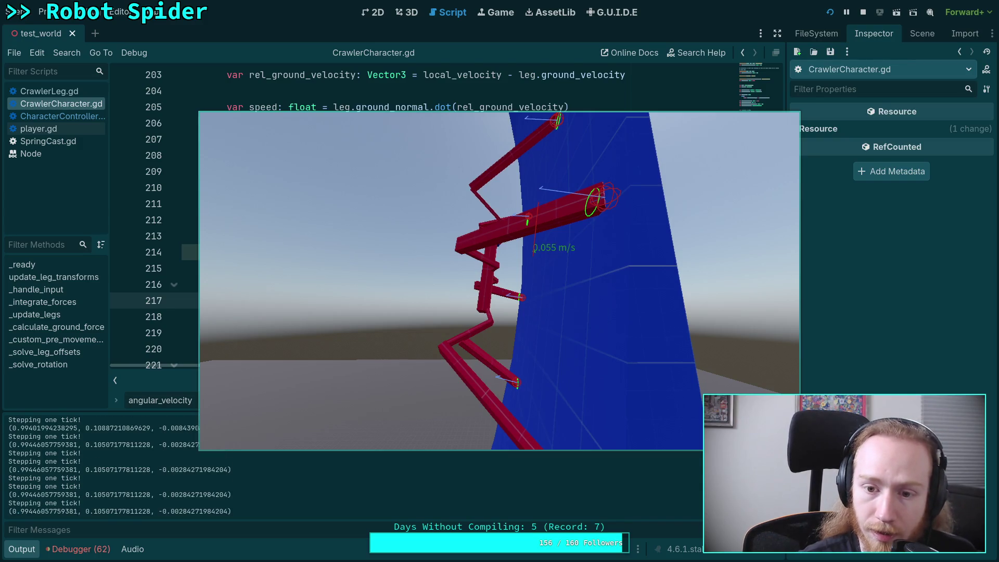
key("period")
key("period")
key("period")
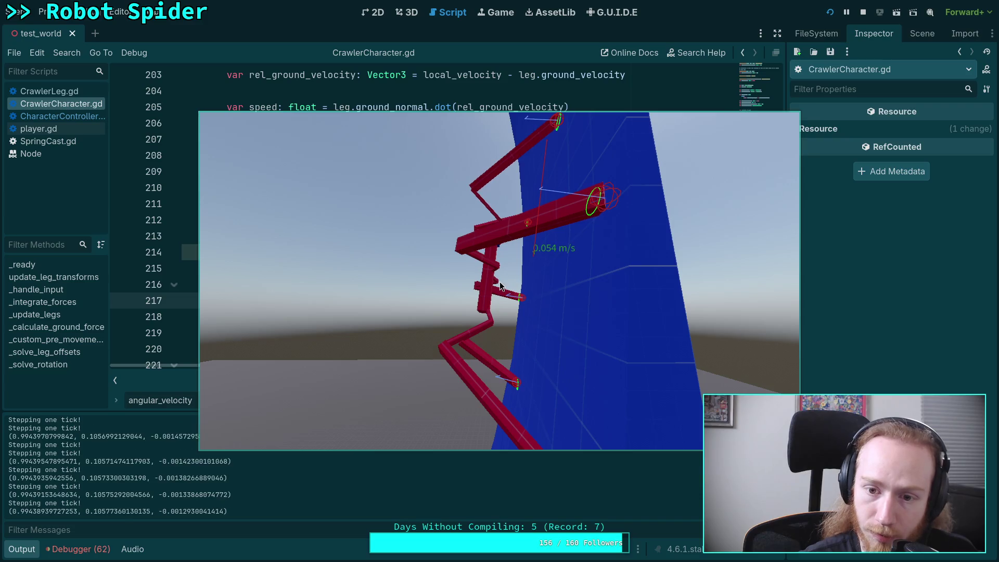
key("period")
key("period")
key("period")
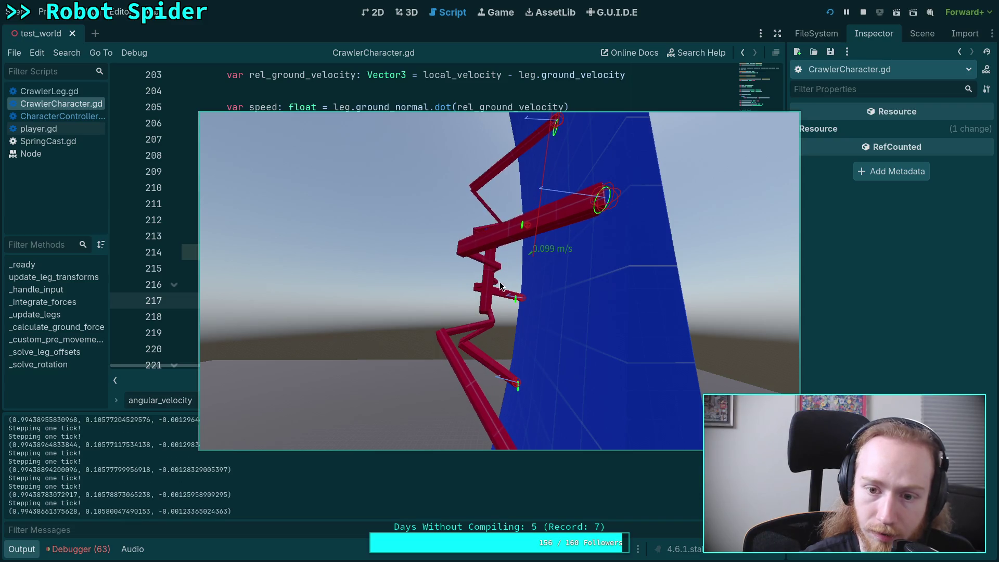
key("period")
key("period")
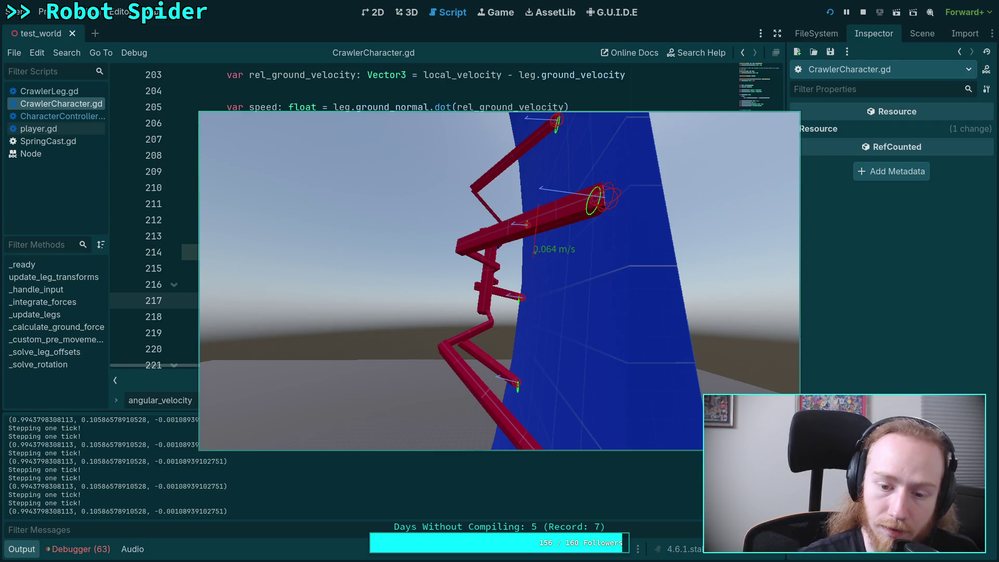
key("p")
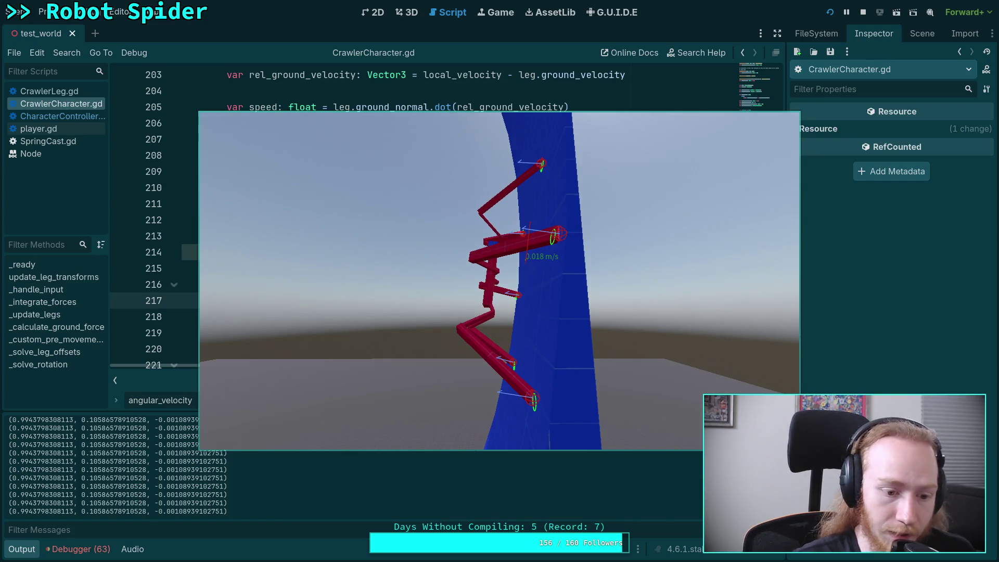
key("period")
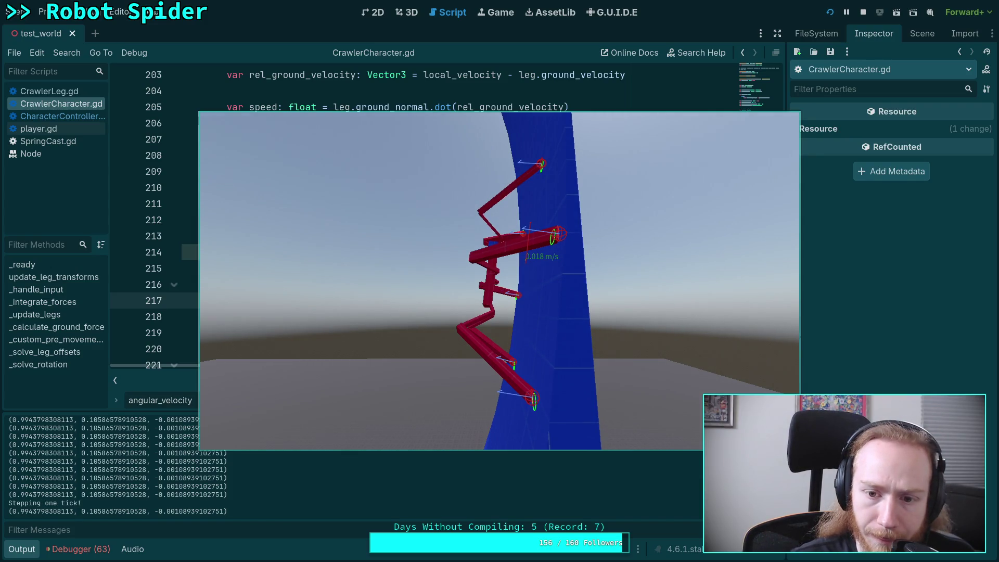
key("period")
key("period")
key("period")
key("period")
key("period")
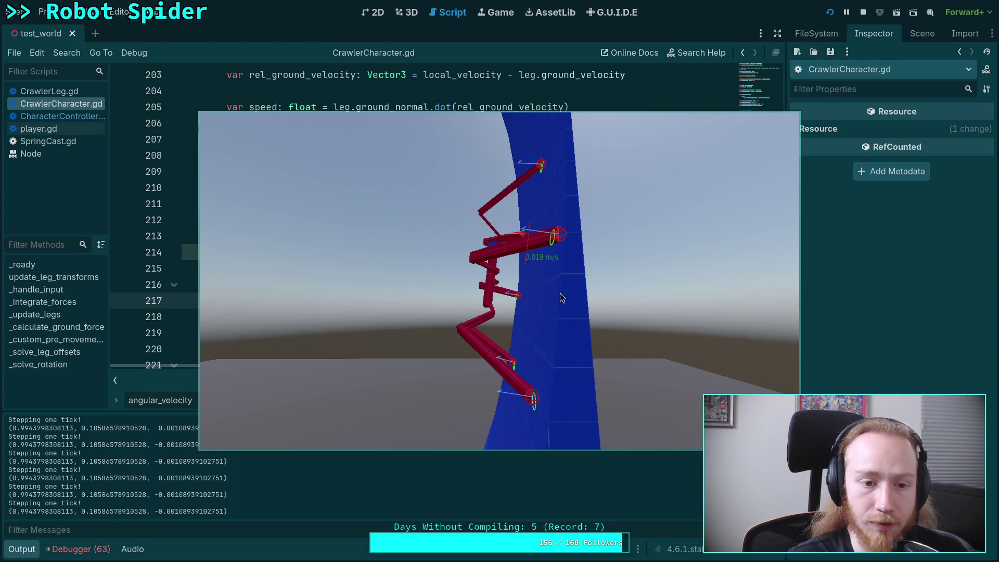
scroll(470, 254, "down", 9)
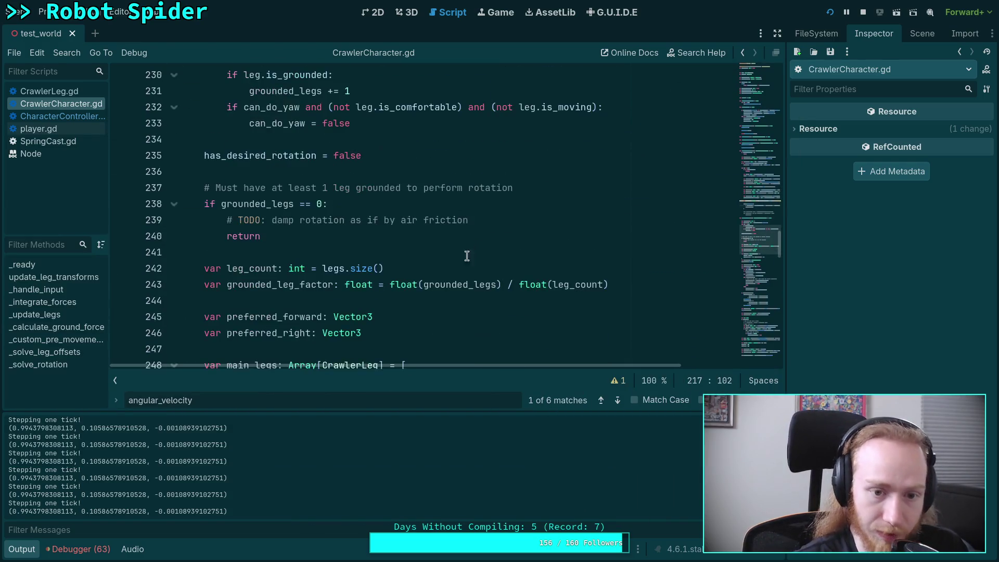
Step: Delete the print(preferred_up) debug line from CrawlerCharacter.gd, then stop and relaunch the game
scroll(470, 254, "down", 17)
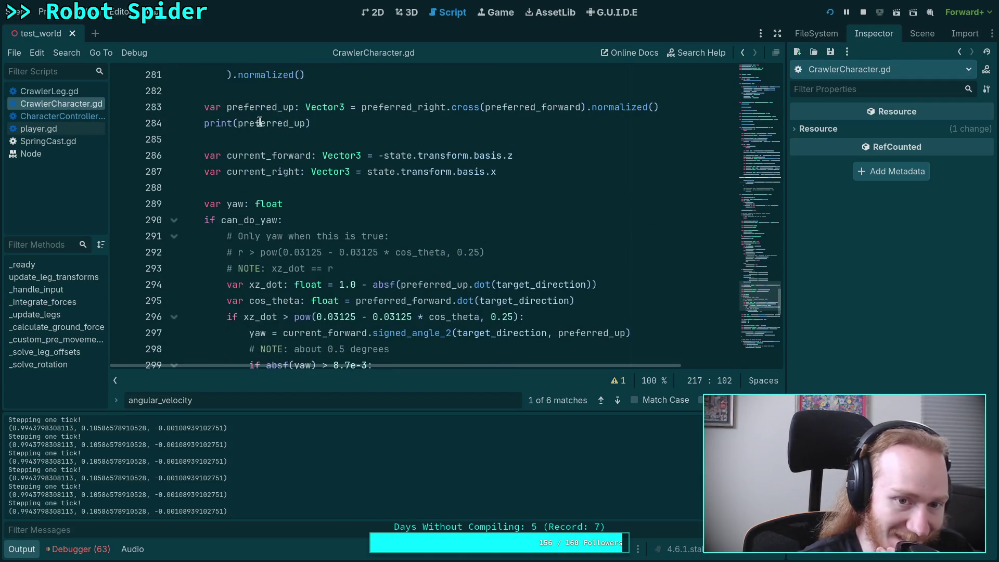
left_click_drag(331, 123, 127, 124)
key("BackSpace")
key("BackSpace")
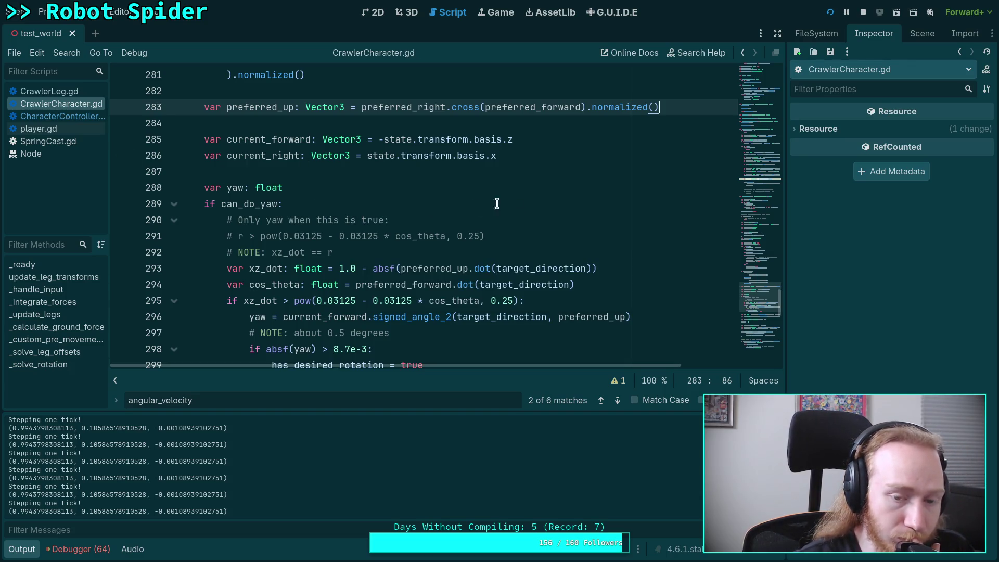
left_click(862, 13)
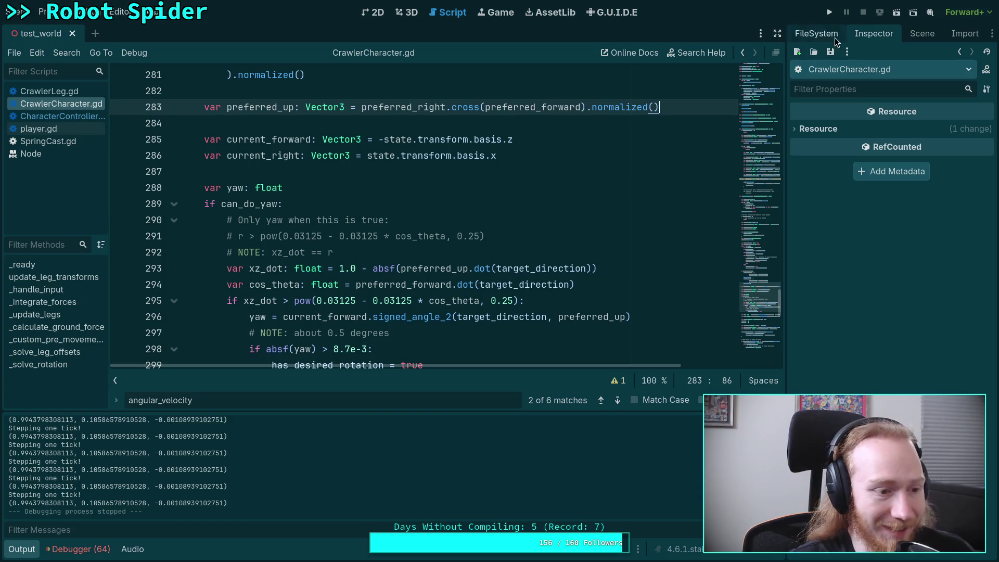
left_click(829, 12)
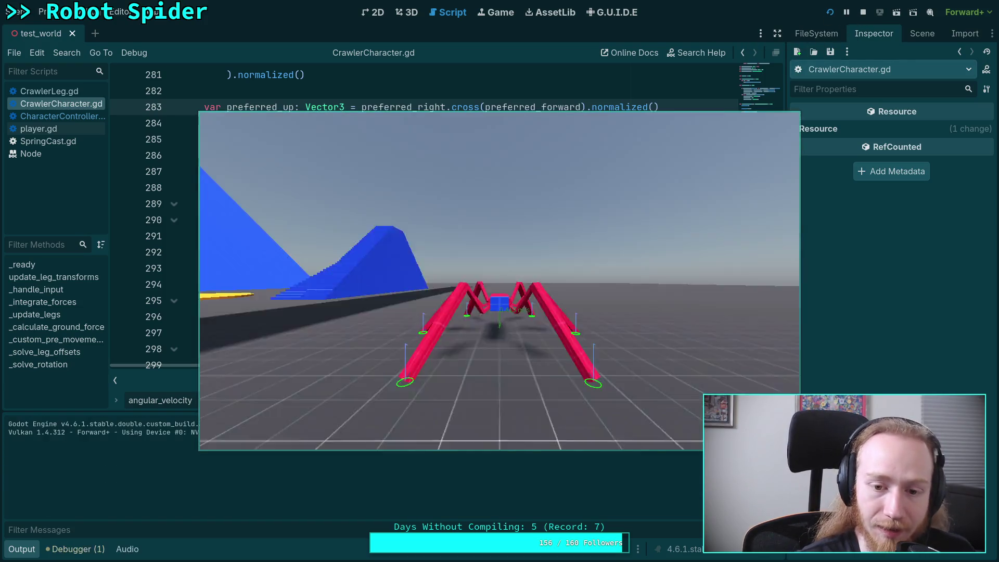
Step: Walk the spider forward onto the tall blue wall and step the paused game ahead
key("w")
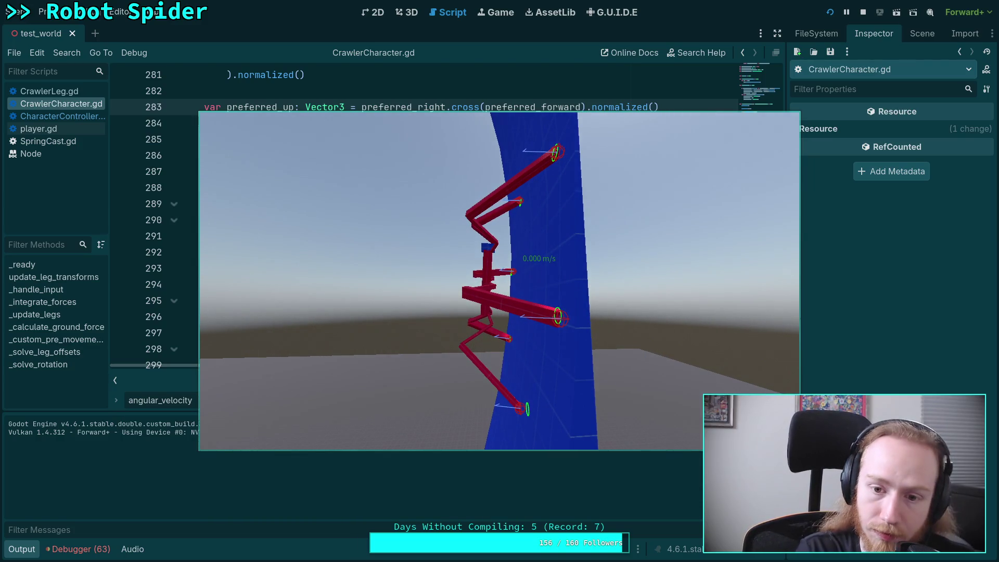
key("period")
key("period")
key("period")
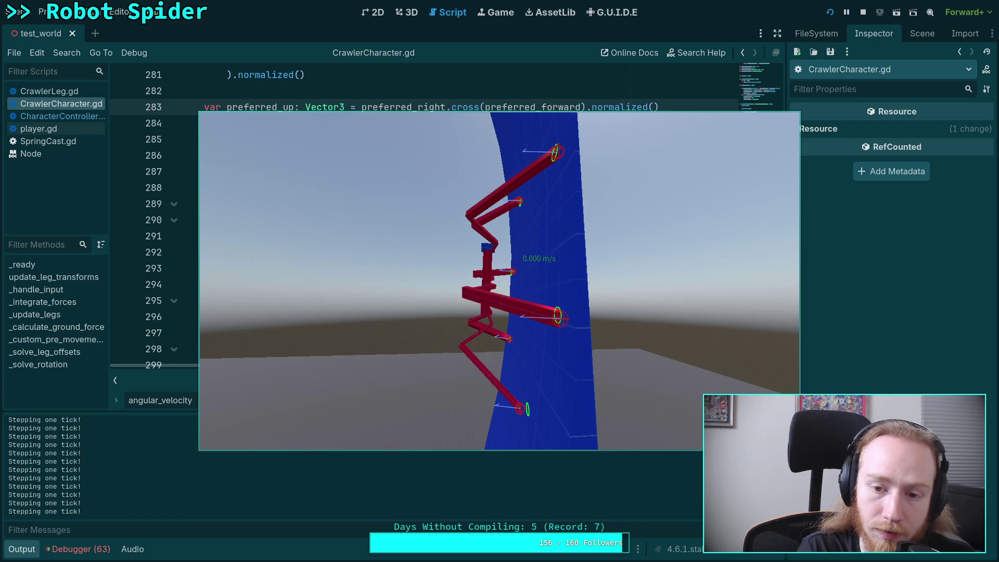
Step: Step the paused spider one more tick, then bring up CharacterController.gd in the script editor
key("period")
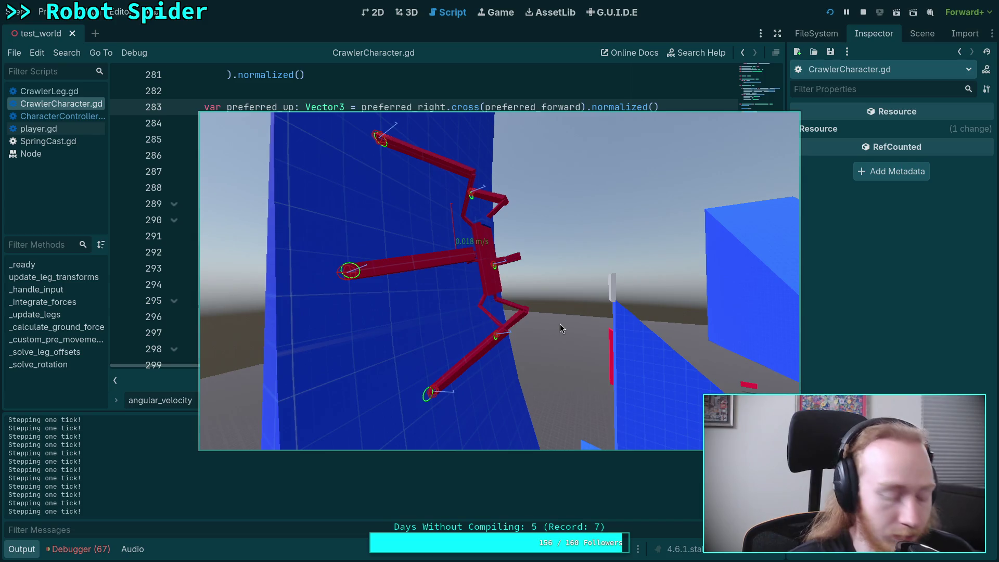
key("alt+Tab")
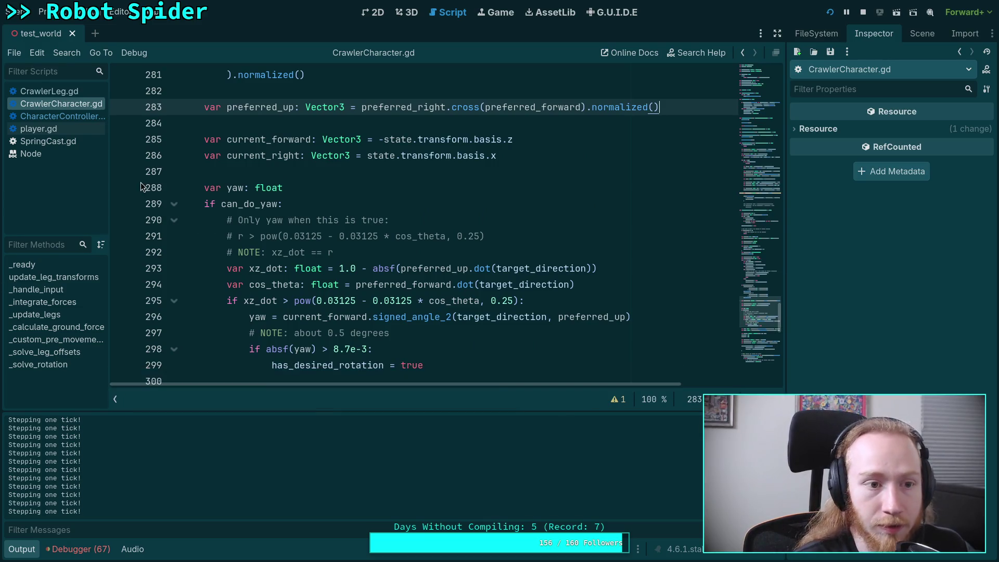
left_click(58, 116)
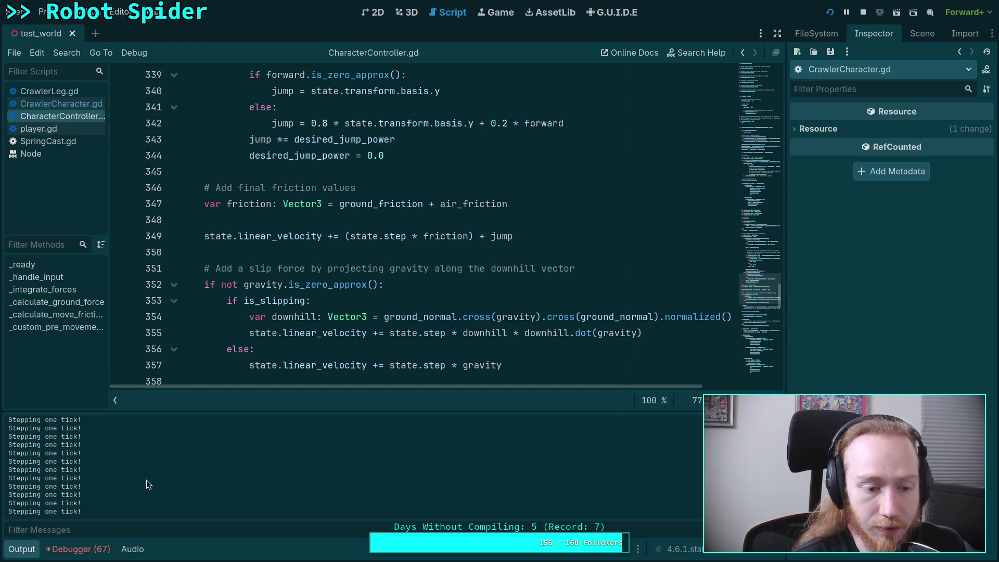
Step: Collapse the output log and switch from CharacterController.gd back to CrawlerCharacter.gd
left_click(22, 549)
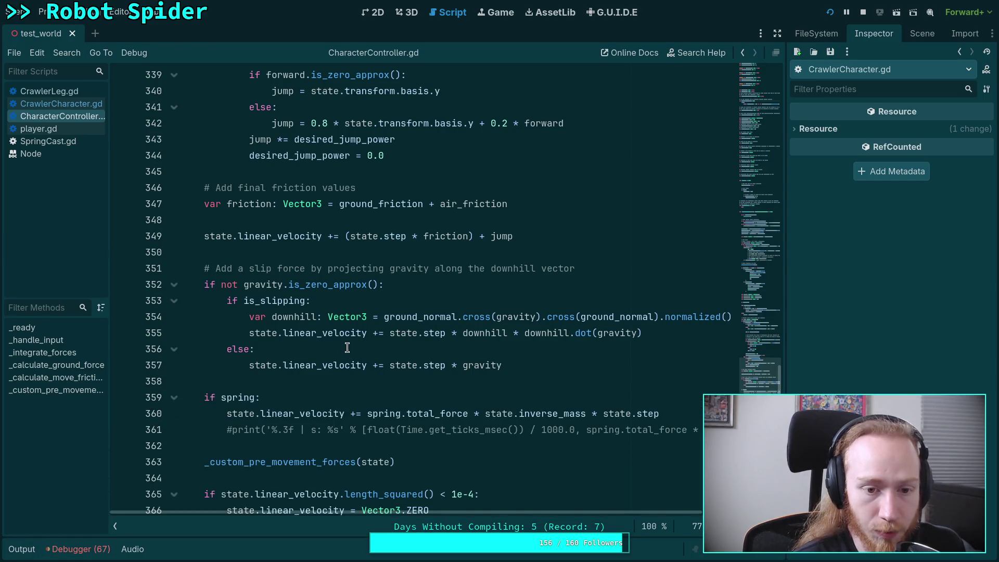
scroll(347, 346, "up", 10)
scroll(350, 341, "up", 15)
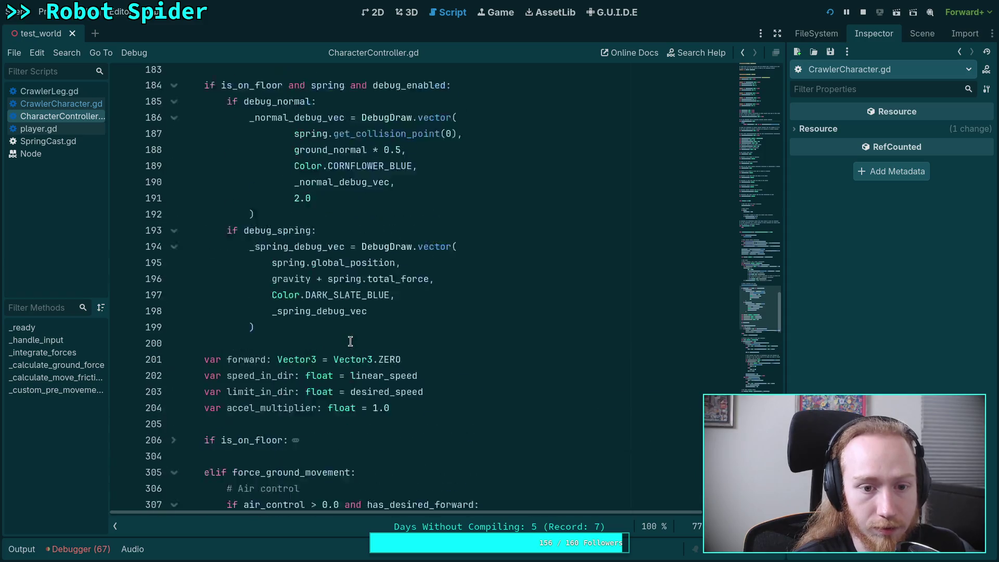
scroll(364, 329, "up", 3)
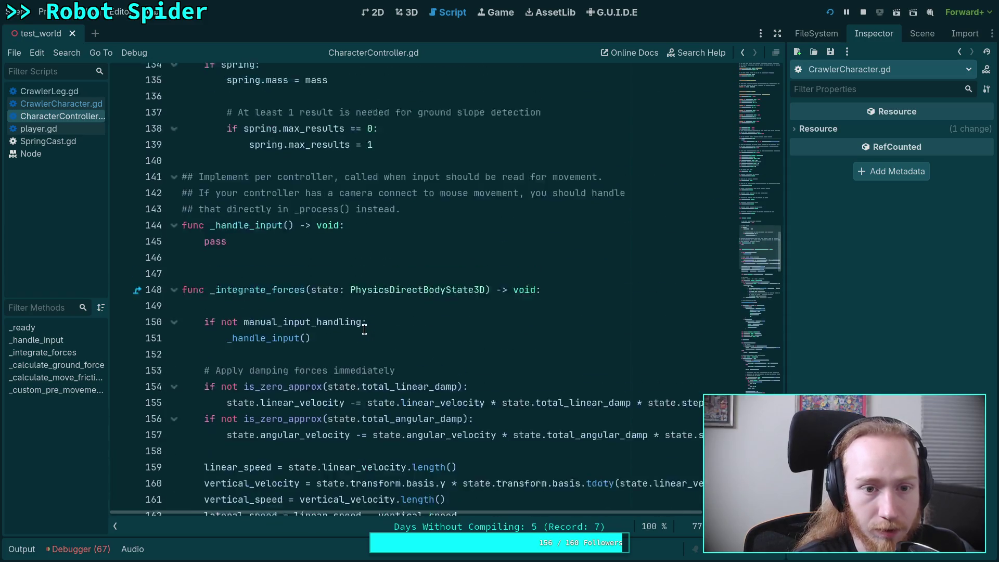
left_click(50, 91)
left_click(72, 104)
scroll(203, 243, "up", 10)
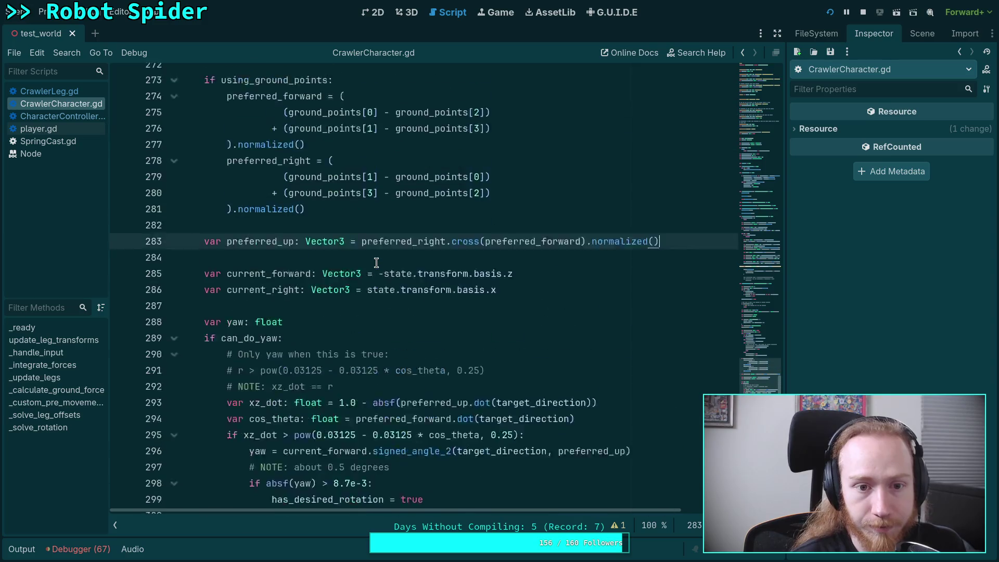
scroll(180, 243, "up", 10)
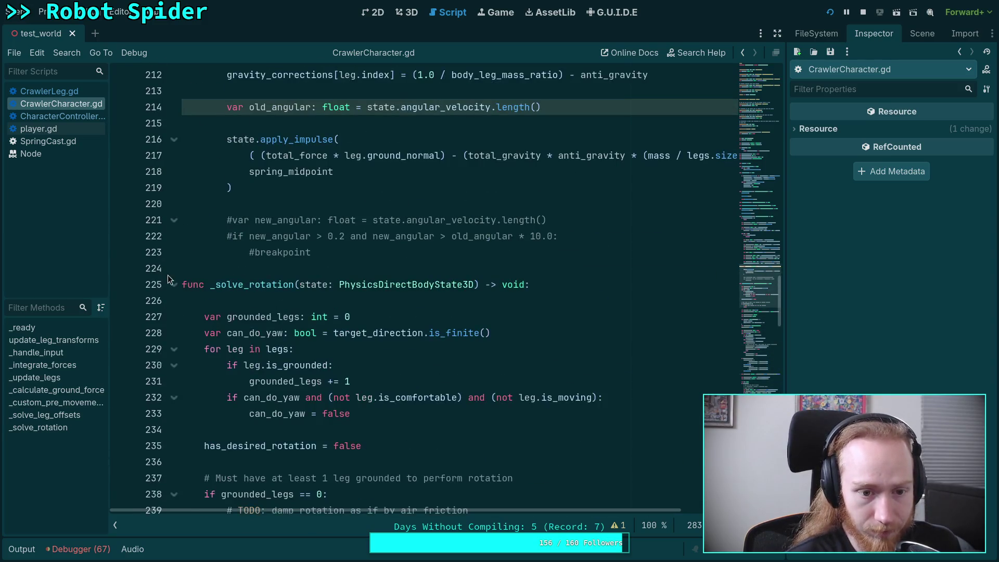
Step: Fold _solve_rotation and add a breakpoint on line 216's state.apply_impulse call
left_click(174, 283)
scroll(298, 274, "up", 5)
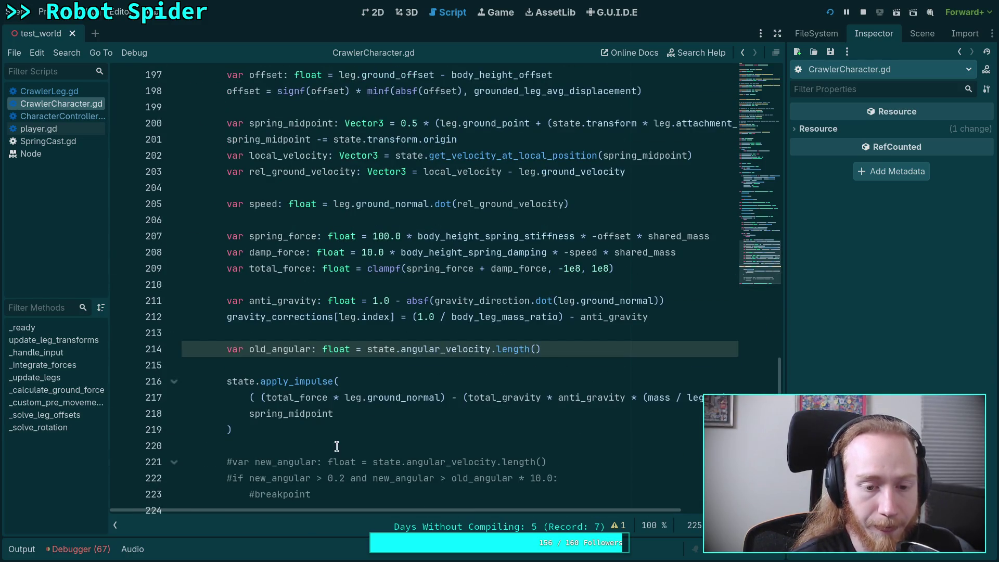
scroll(362, 435, "up", 4)
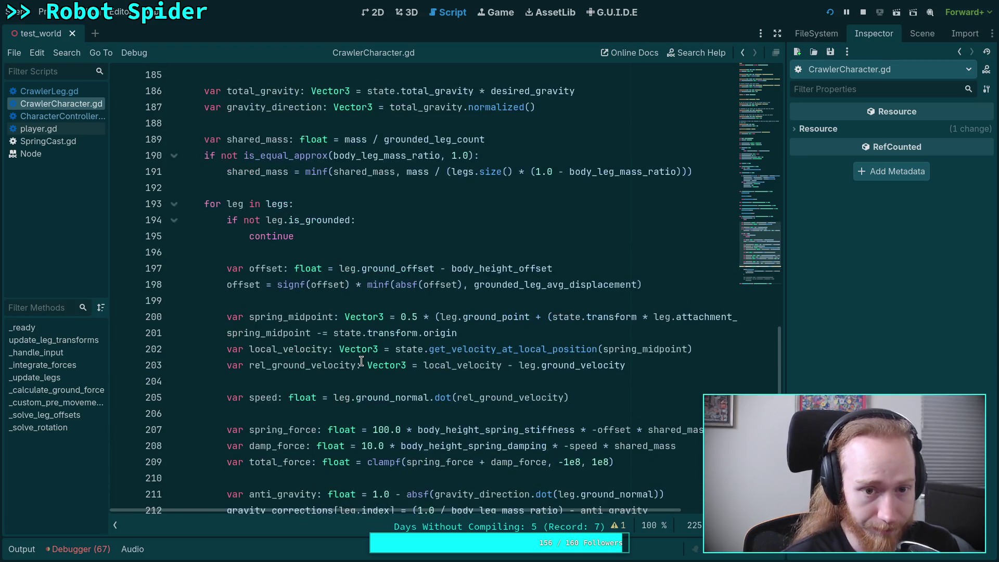
scroll(362, 361, "down", 4)
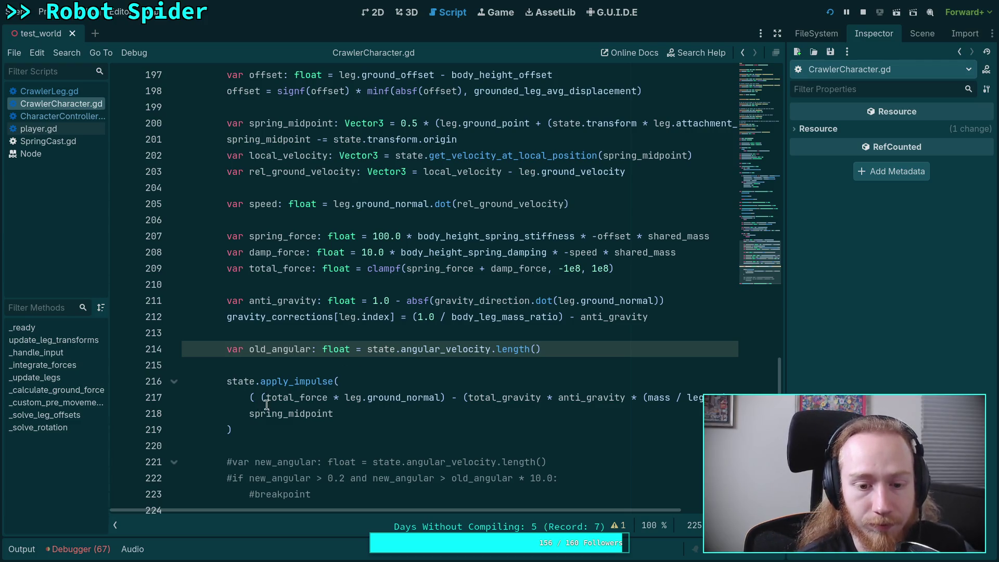
scroll(345, 363, "up", 1)
scroll(315, 393, "down", 1)
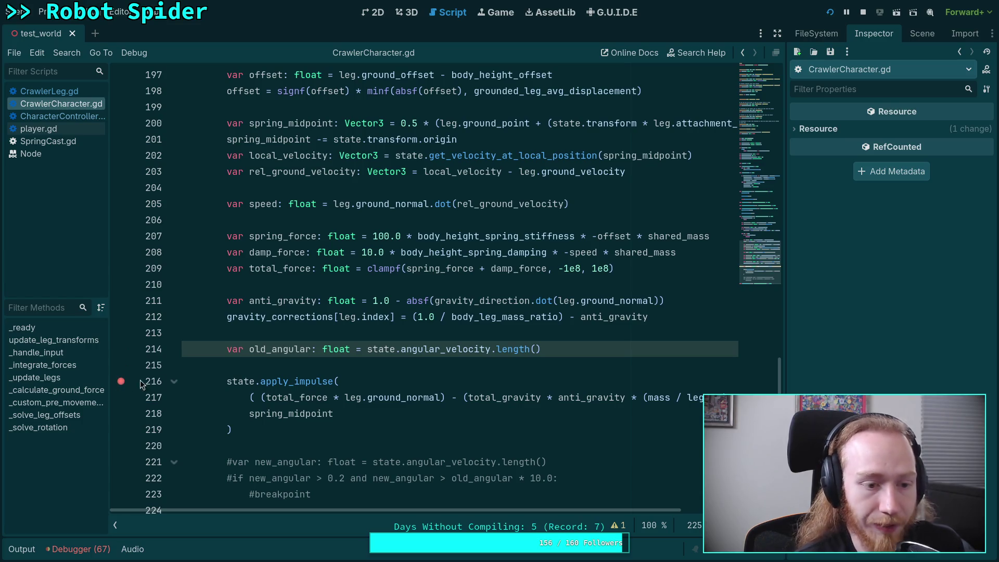
left_click(121, 381)
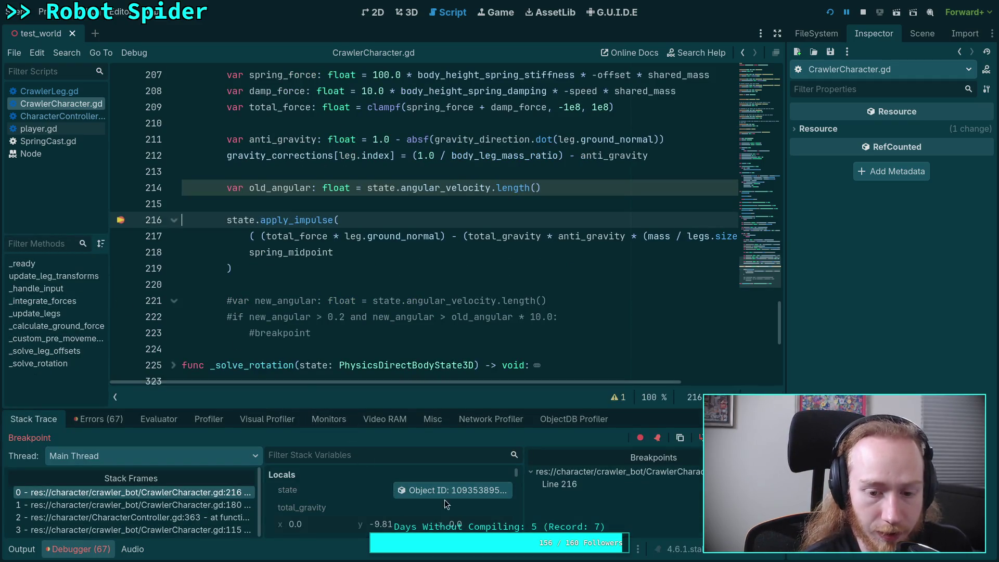
left_click_drag(437, 406, 435, 311)
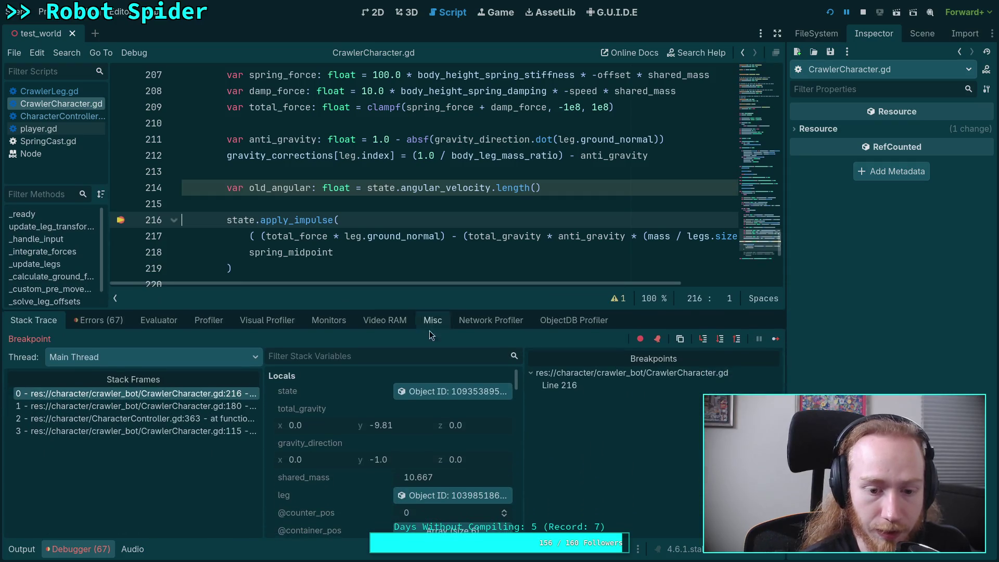
left_click(443, 495)
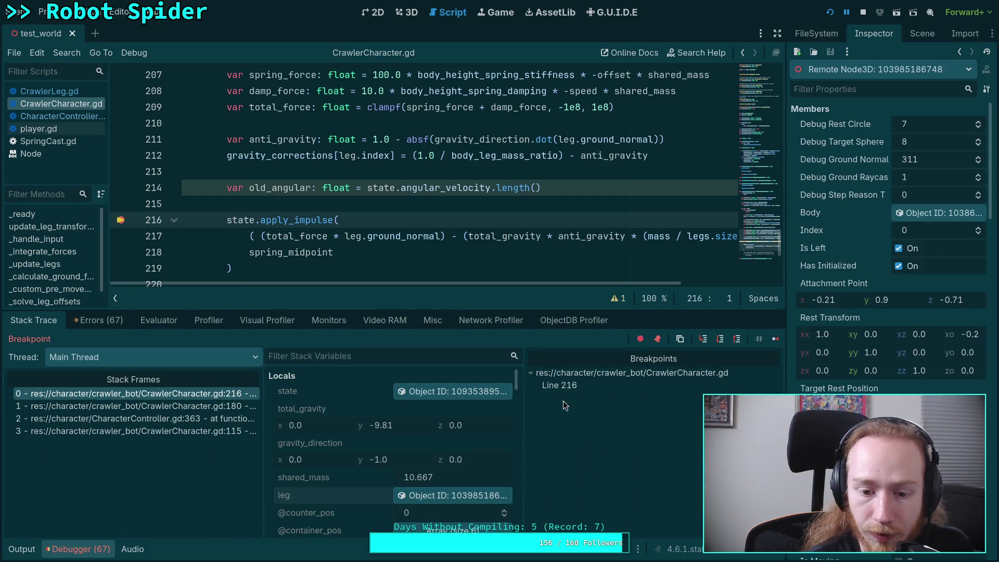
scroll(405, 444, "down", 3)
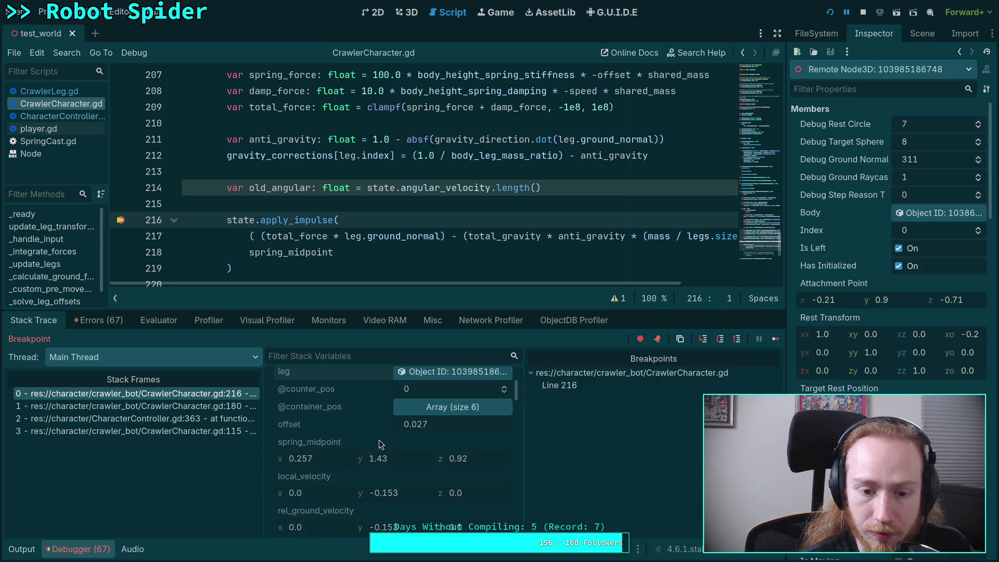
scroll(363, 417, "up", 2)
scroll(367, 490, "down", 5)
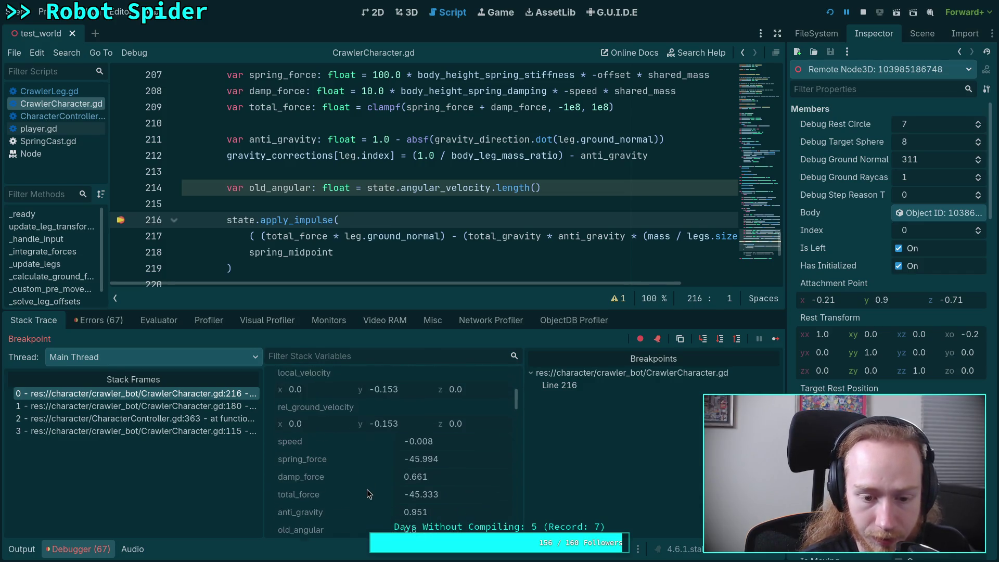
scroll(367, 489, "down", 6)
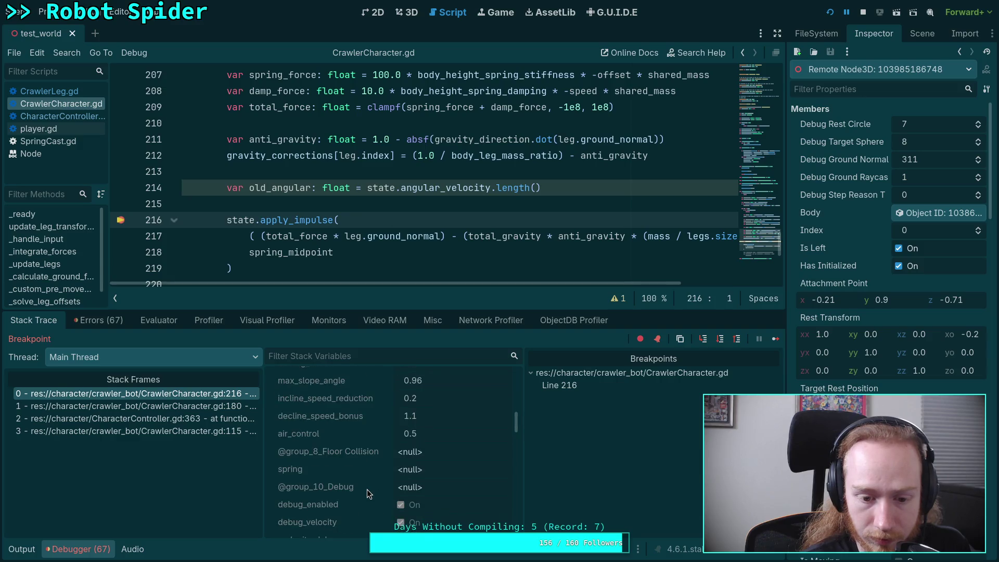
scroll(367, 490, "down", 6)
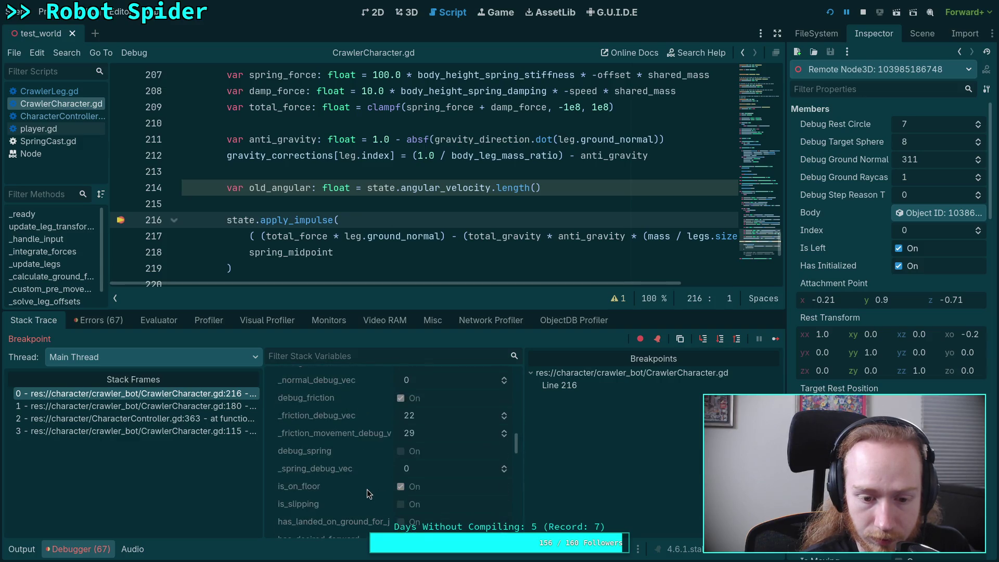
scroll(367, 489, "down", 6)
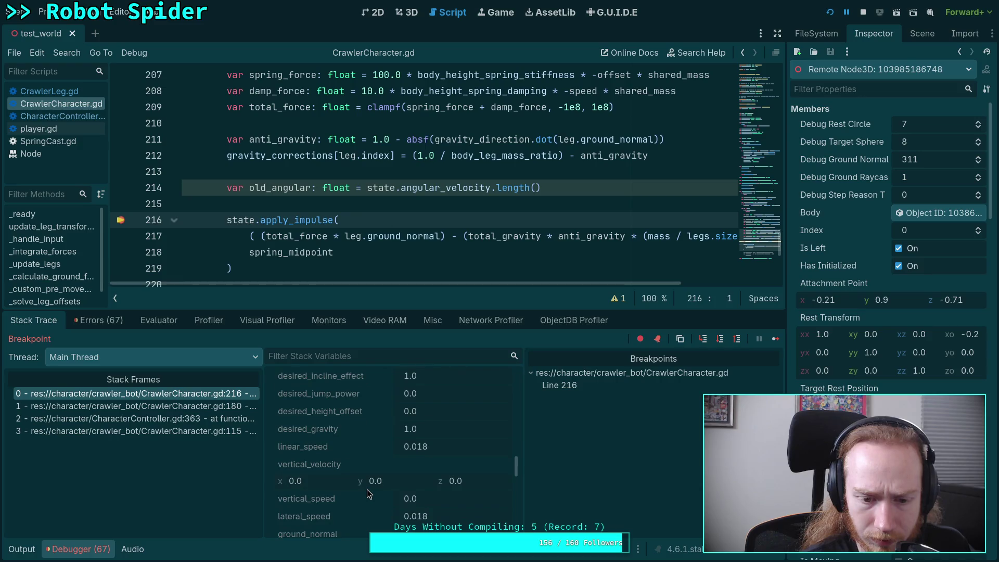
scroll(367, 492, "down", 6)
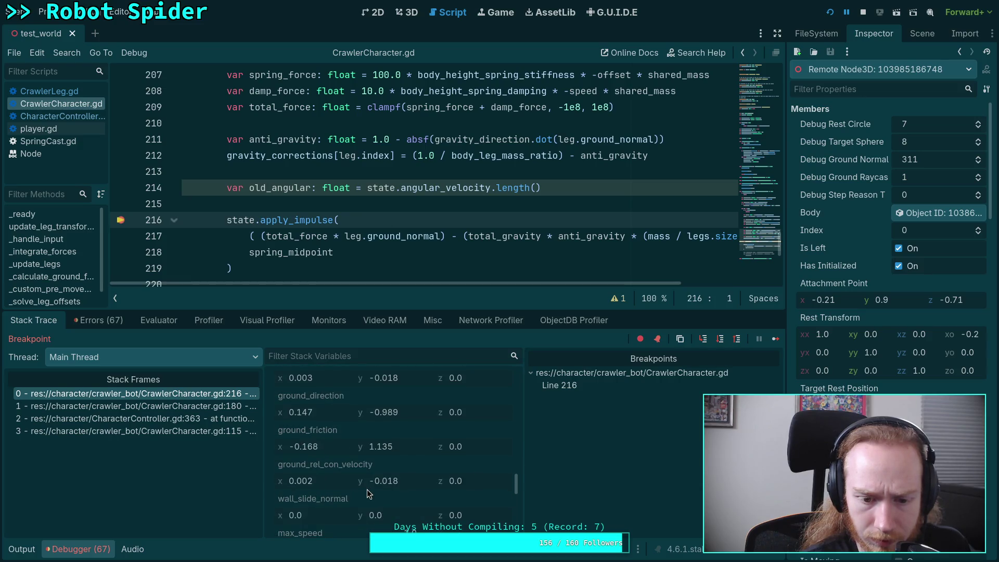
scroll(367, 493, "down", 3)
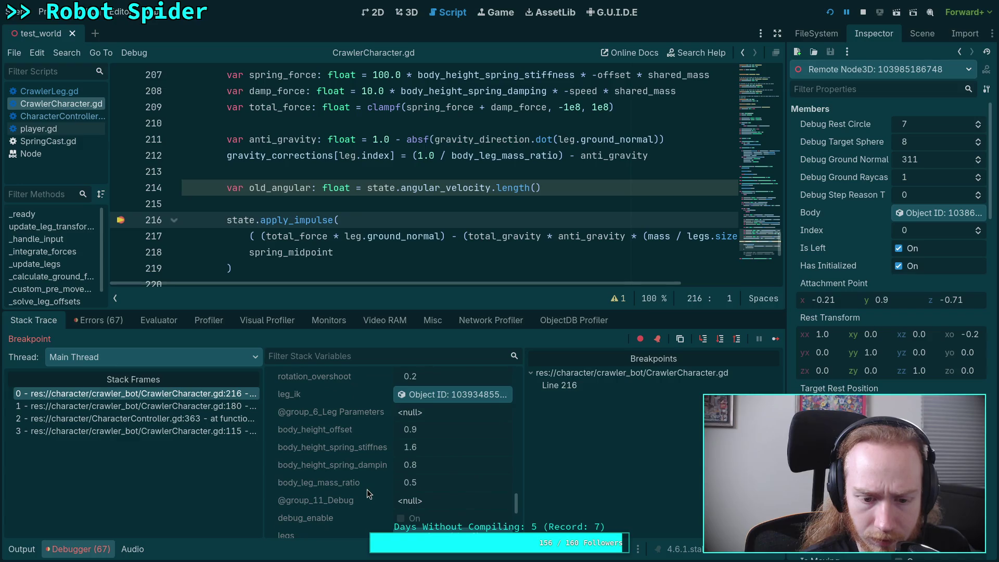
scroll(367, 489, "down", 2)
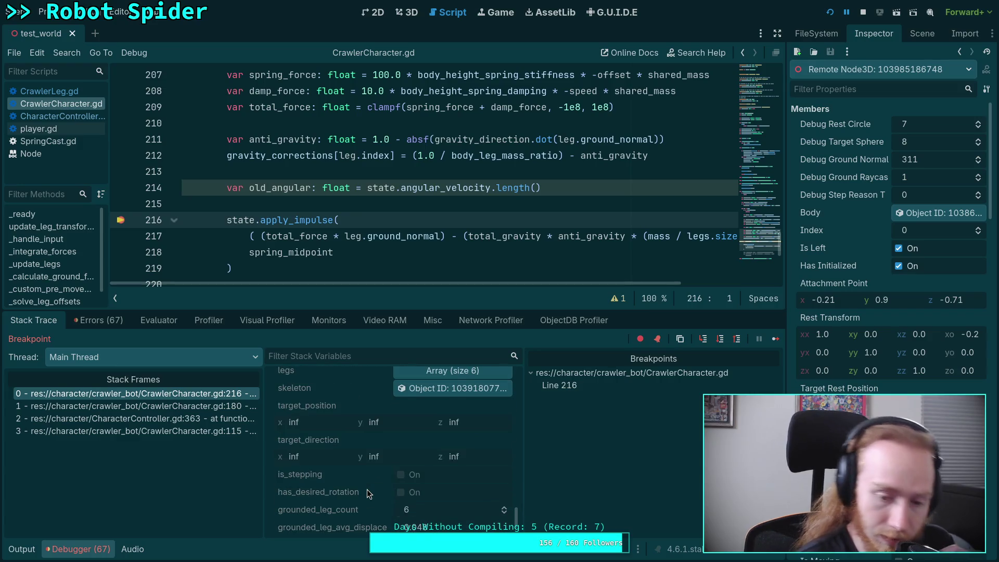
scroll(367, 489, "down", 2)
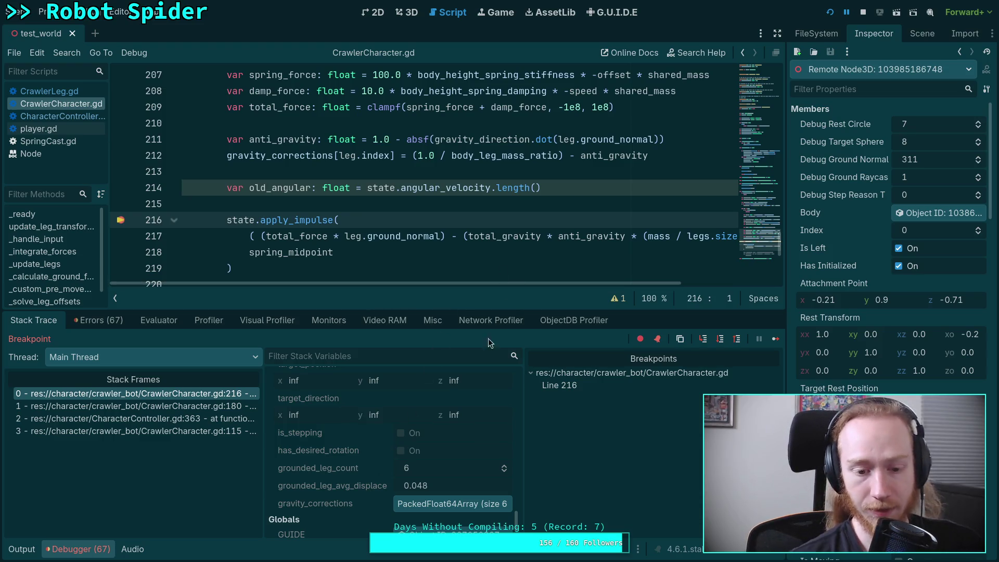
scroll(373, 451, "up", 5)
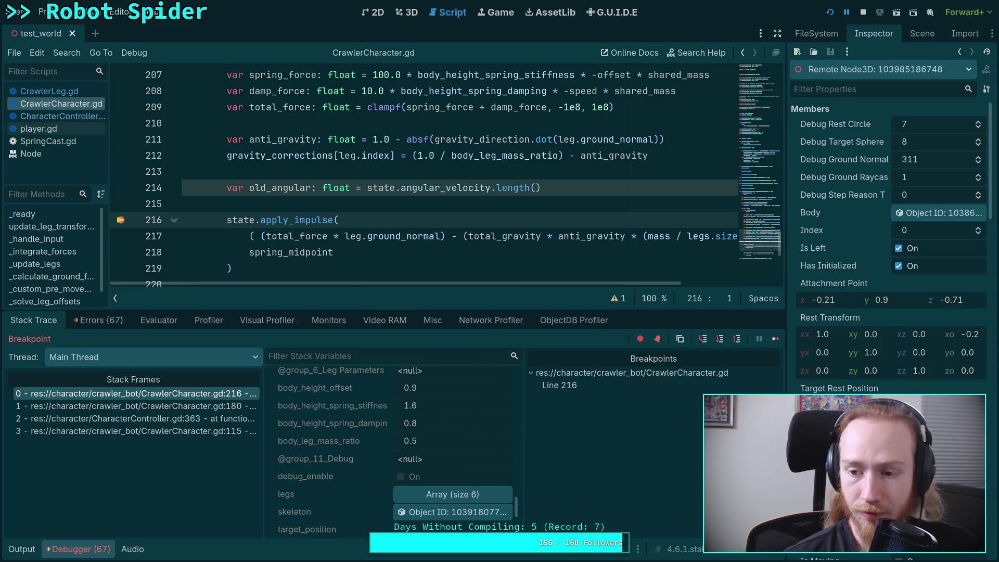
scroll(385, 417, "down", 6)
scroll(385, 417, "up", 10)
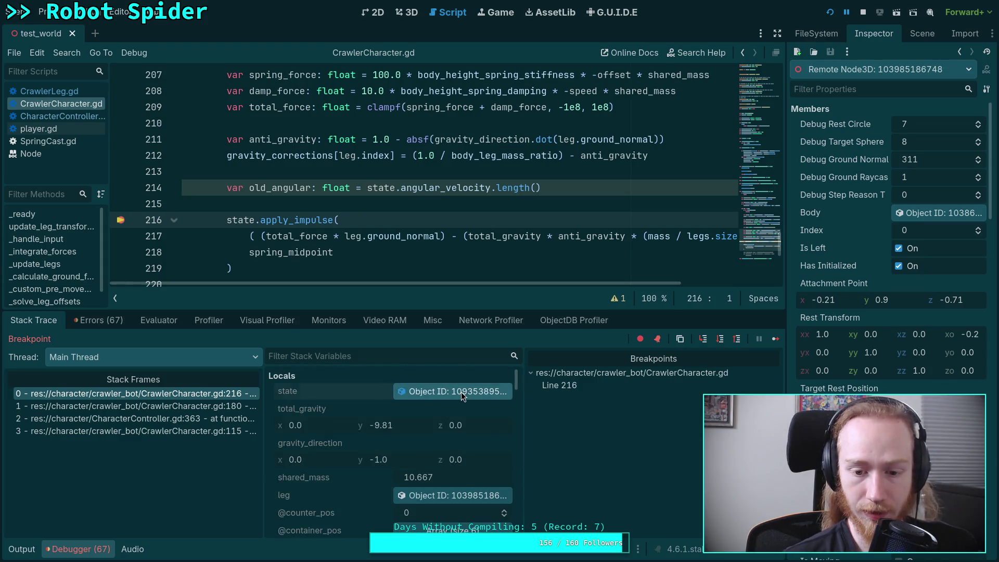
left_click(461, 393)
Step: Scroll the Inspector to the body state's Total Gravity, y -9.81, before leaving the editor
scroll(889, 234, "down", 2)
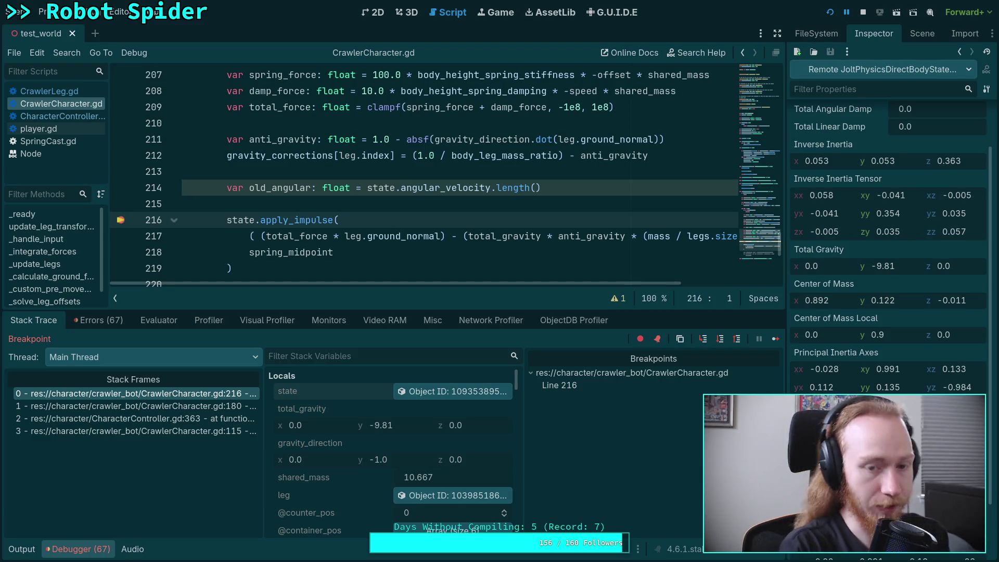
key("alt+Tab")
Step: Compute 9.81/64 (0.15328125) in the tmux Python REPL, then return to Godot
key("super+2")
key("ctrl+b")
type("4")
type("9.81")
type("/65")
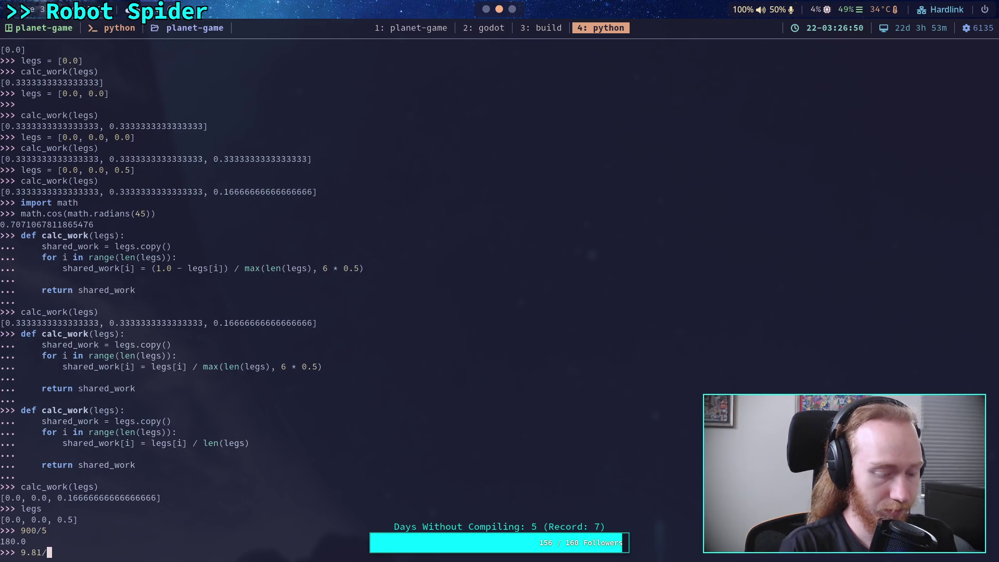
key("Return")
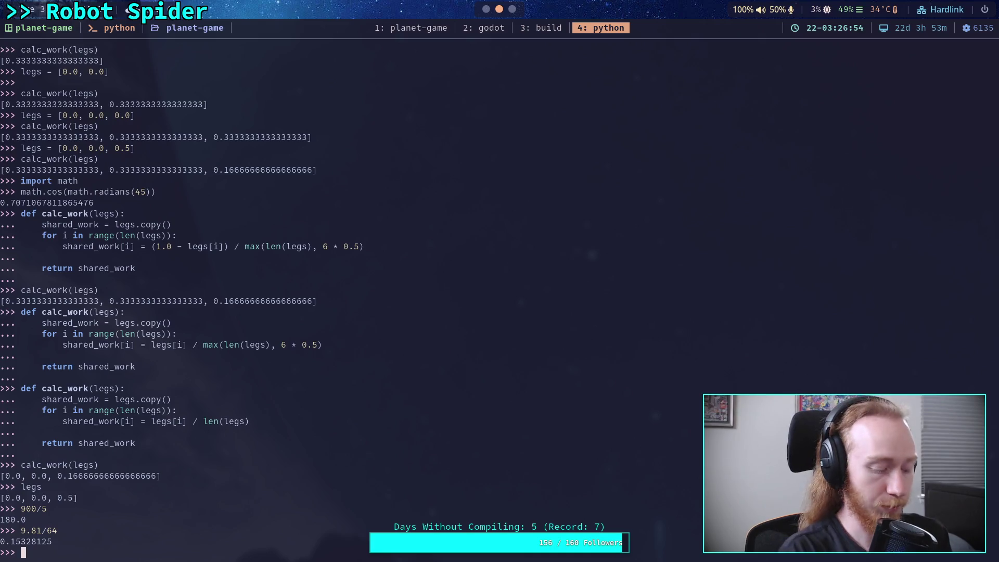
key("super+2")
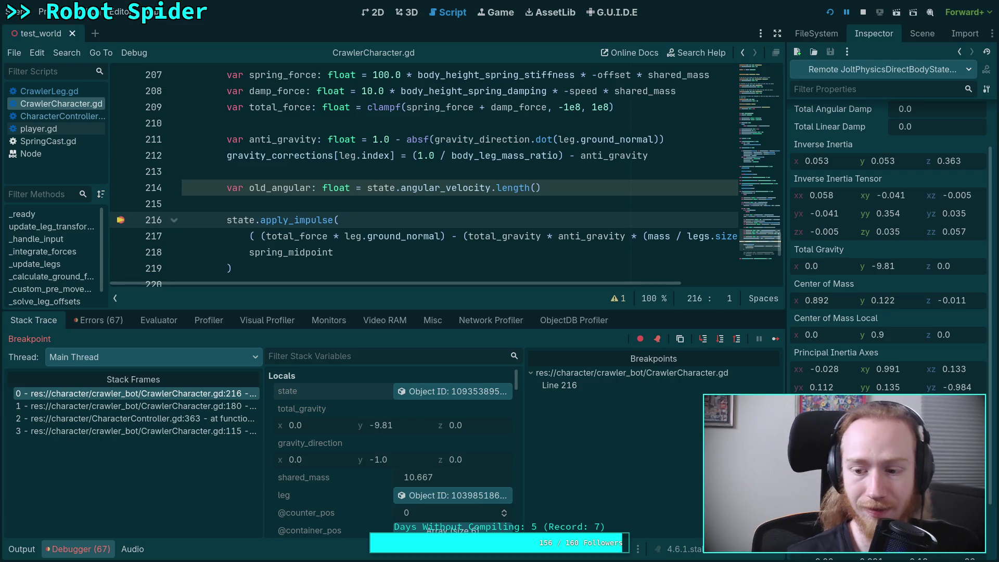
mouse_move(786, 292)
left_mouse_down()
mouse_move(658, 291)
mouse_move(793, 292)
left_mouse_up()
scroll(892, 234, "down", 3)
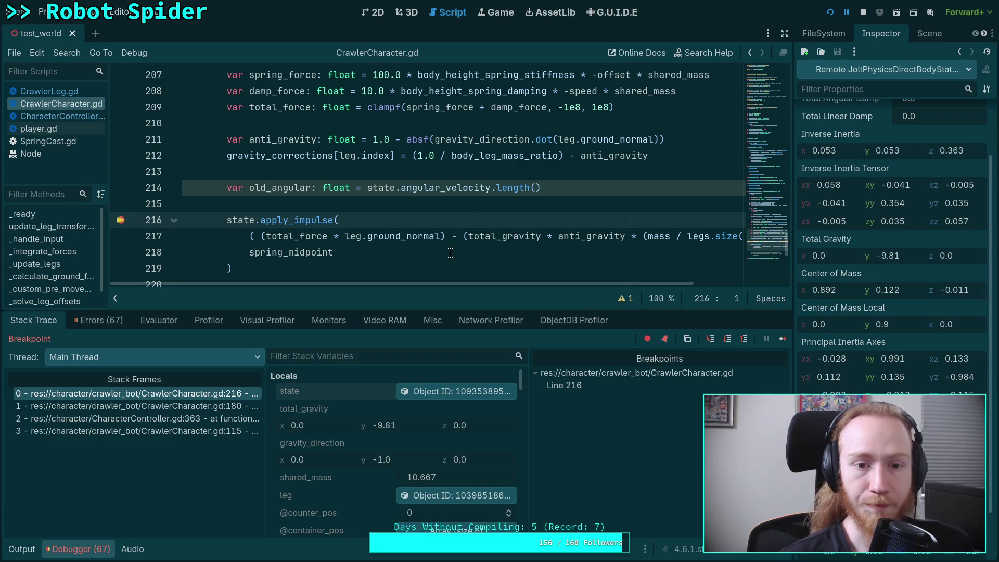
scroll(362, 429, "down", 6)
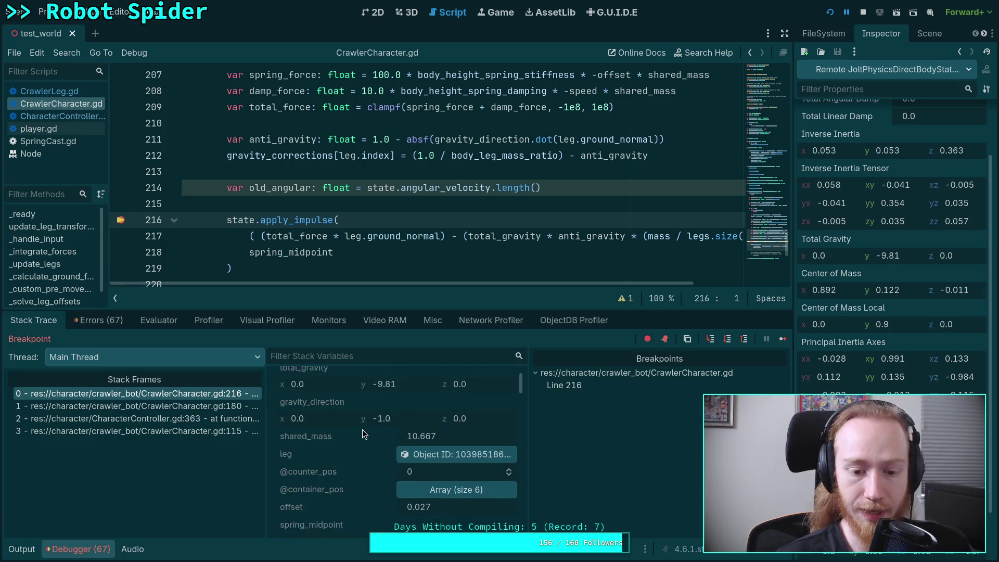
scroll(362, 433, "down", 3)
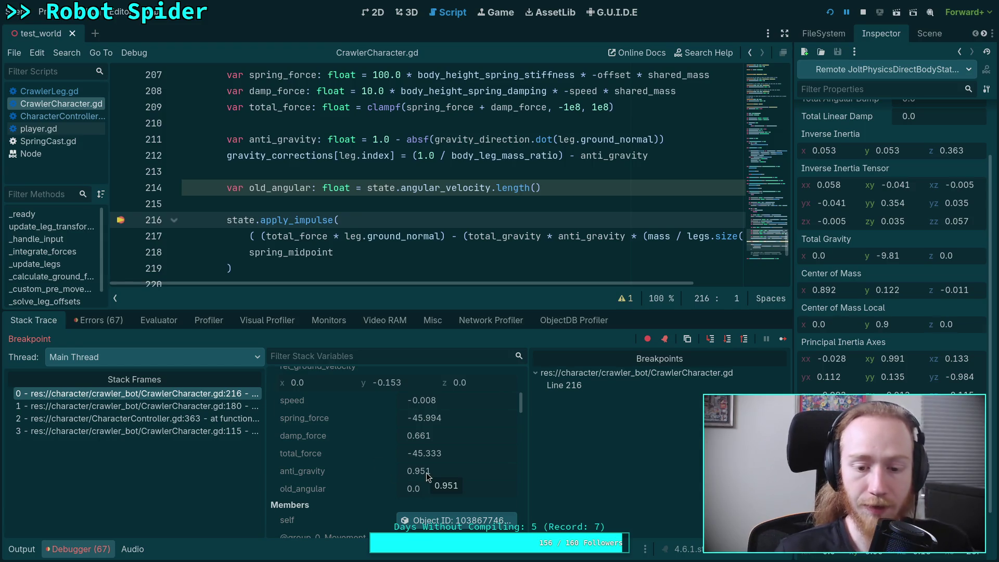
scroll(426, 473, "up", 4)
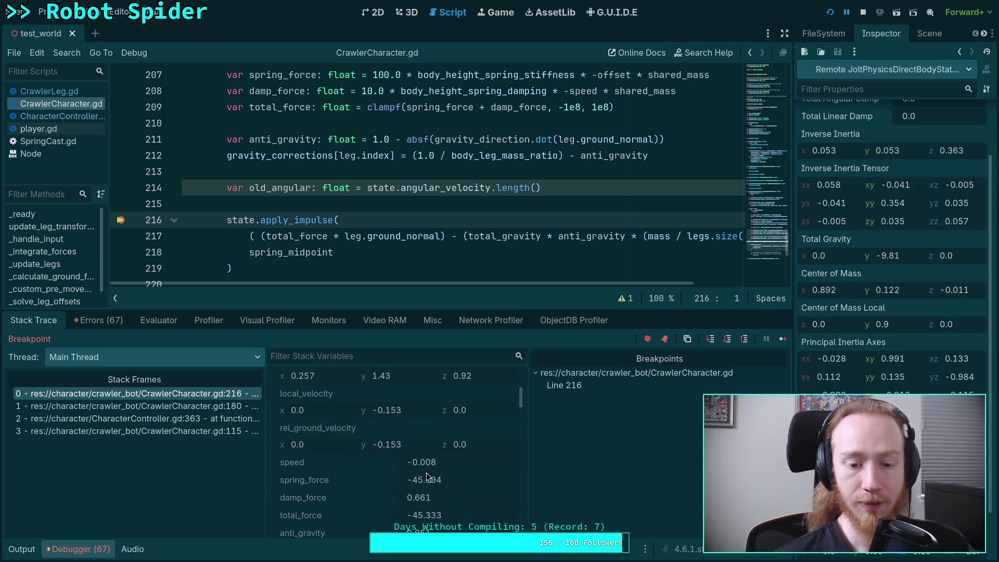
scroll(389, 471, "up", 2)
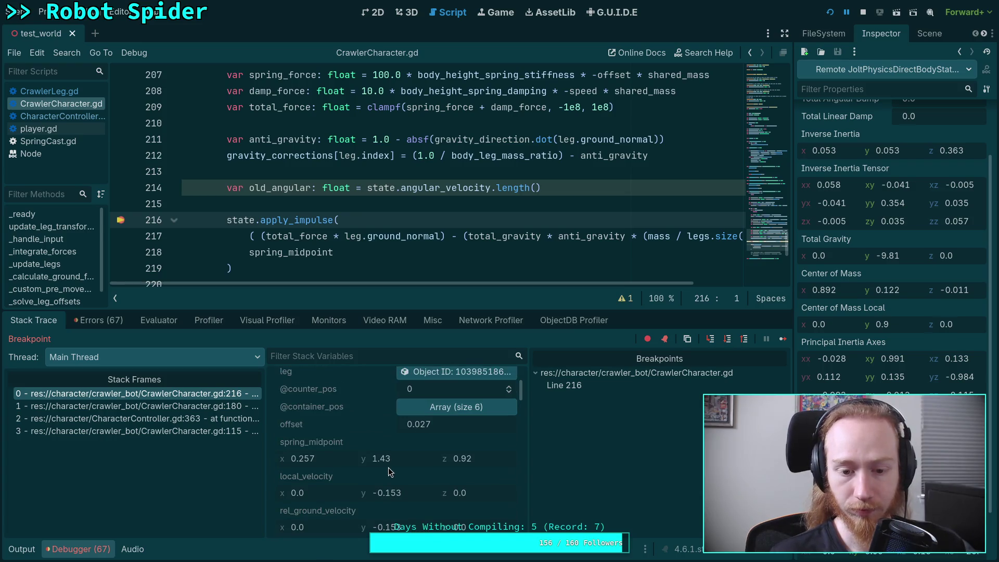
scroll(395, 239, "up", 2)
scroll(396, 240, "down", 2)
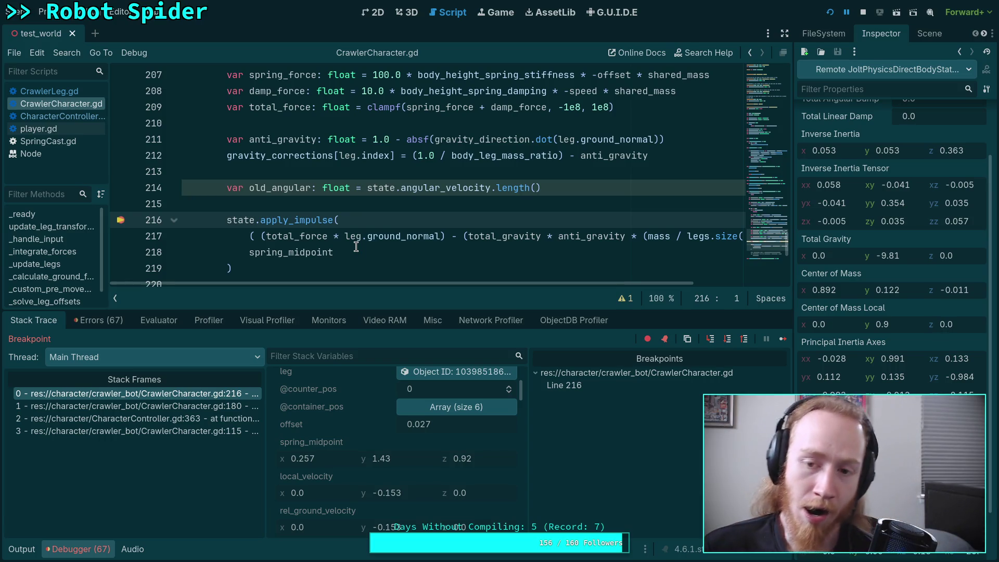
scroll(433, 499, "down", 3)
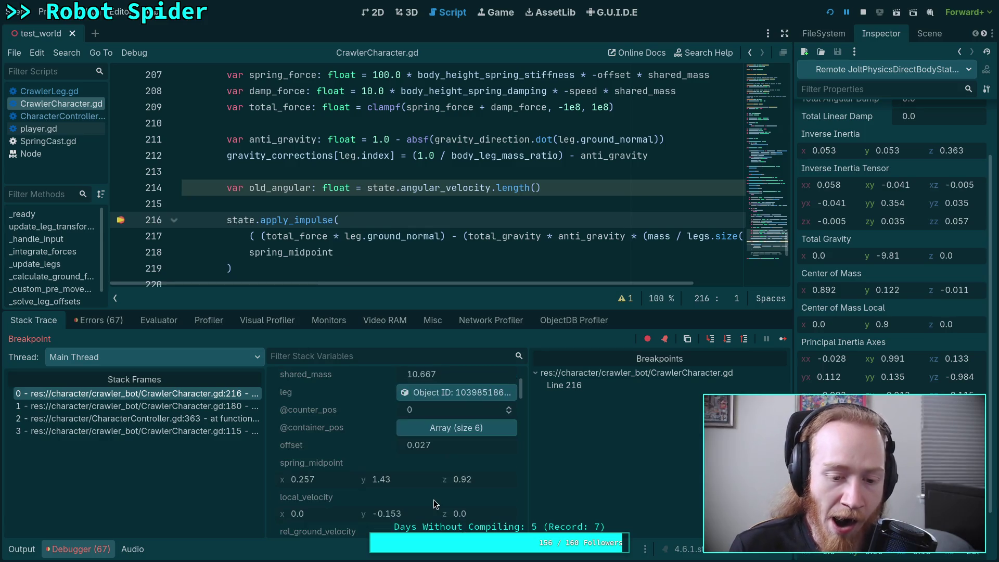
scroll(435, 487, "up", 10)
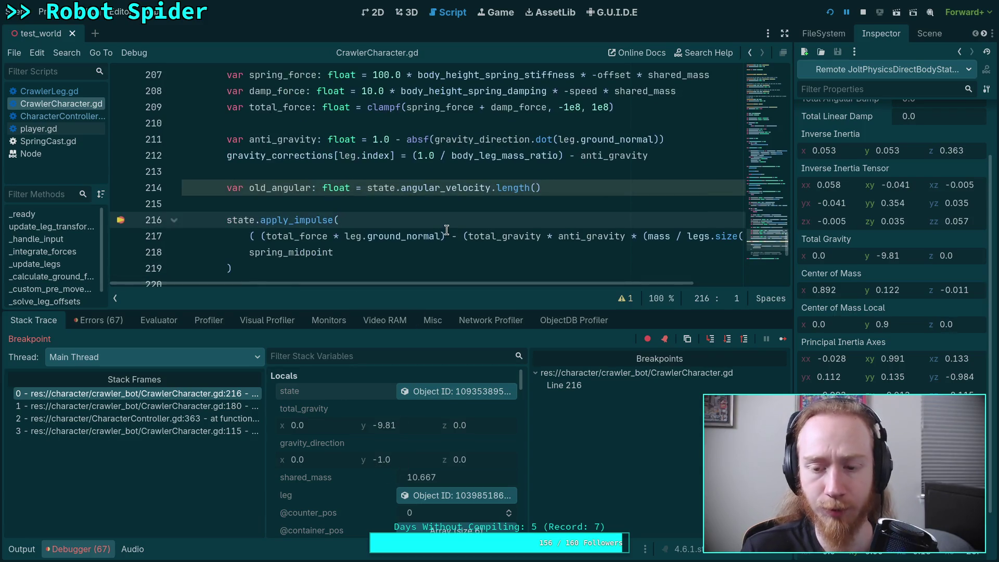
scroll(446, 230, "down", 1)
scroll(447, 229, "up", 1)
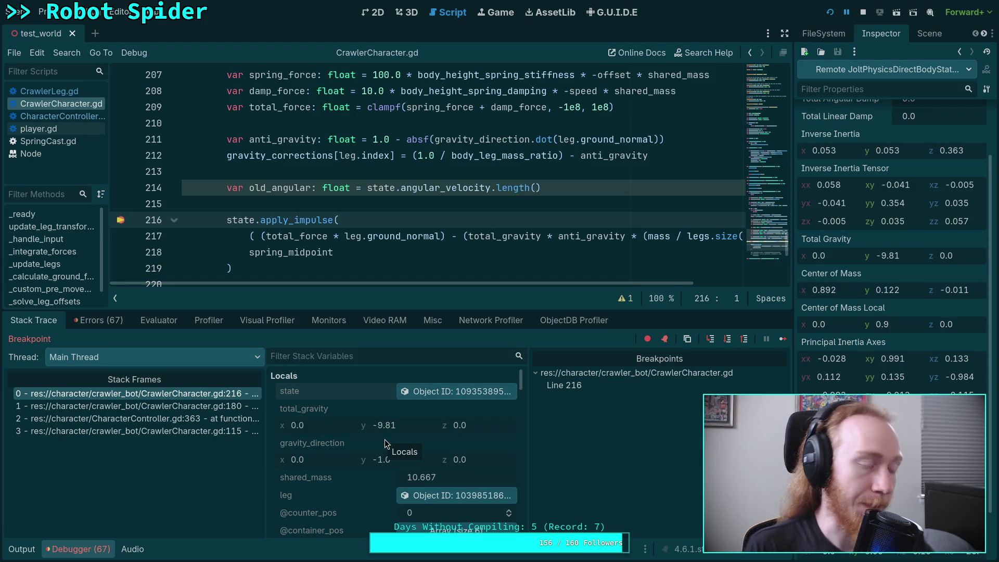
scroll(385, 440, "down", 5)
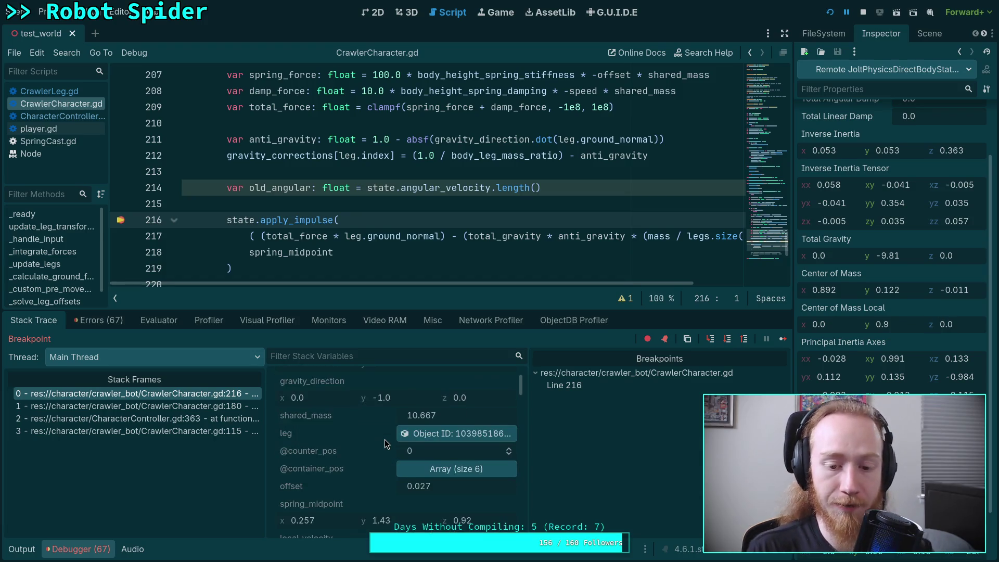
scroll(384, 445, "down", 3)
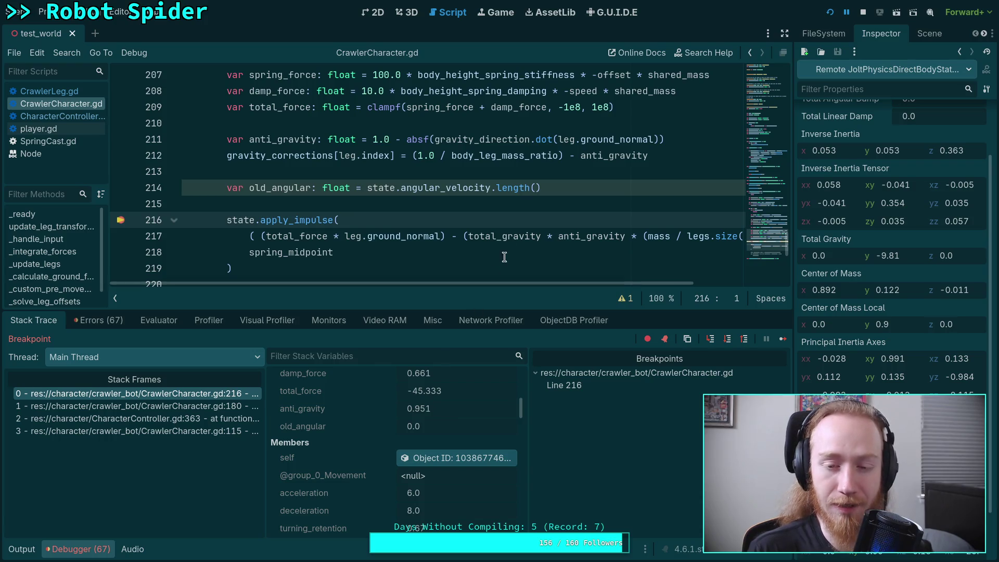
mouse_move(514, 242)
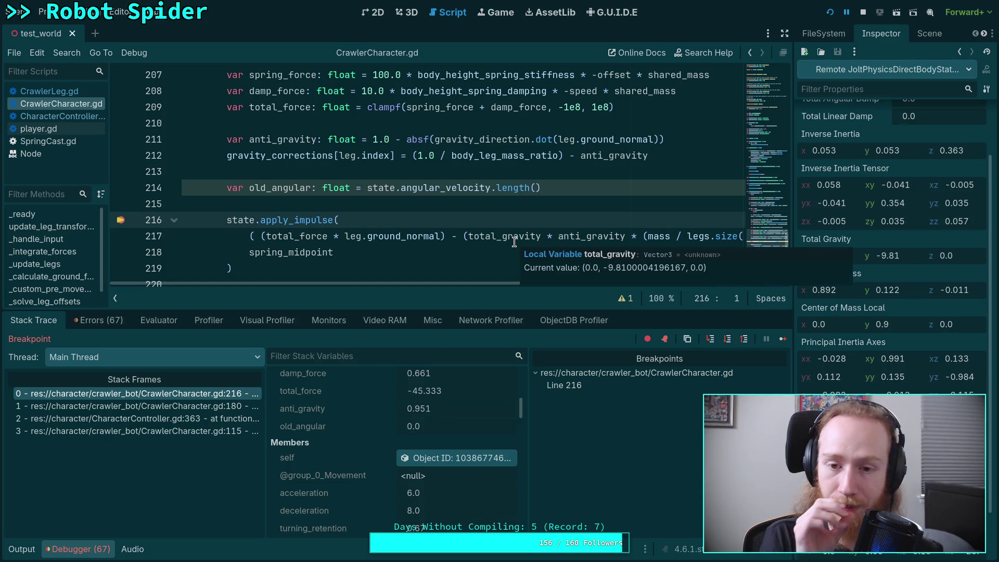
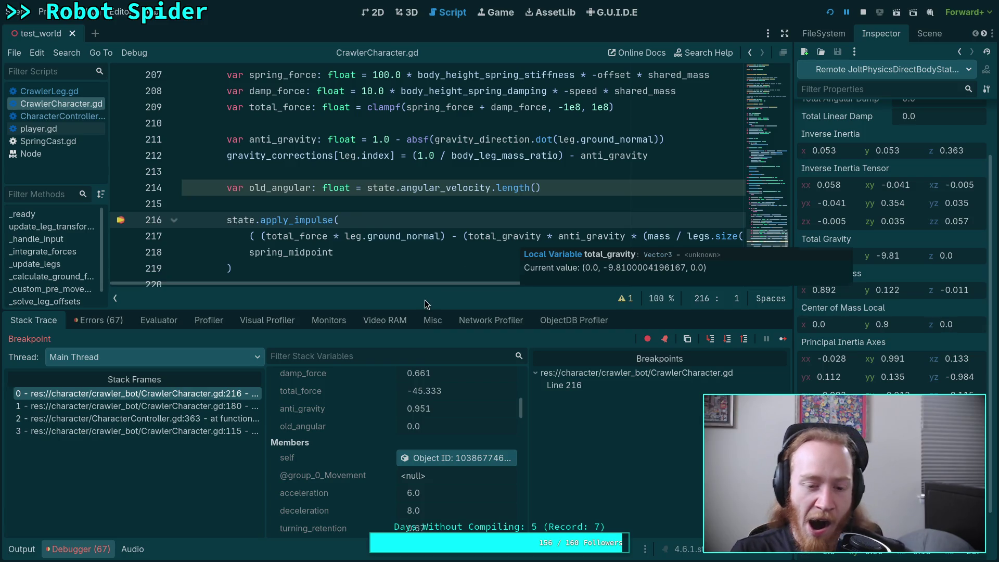
Step: Expand gravity_corrections in Stack Variables to reveal its six per-leg values
scroll(360, 439, "down", 10)
scroll(339, 467, "down", 10)
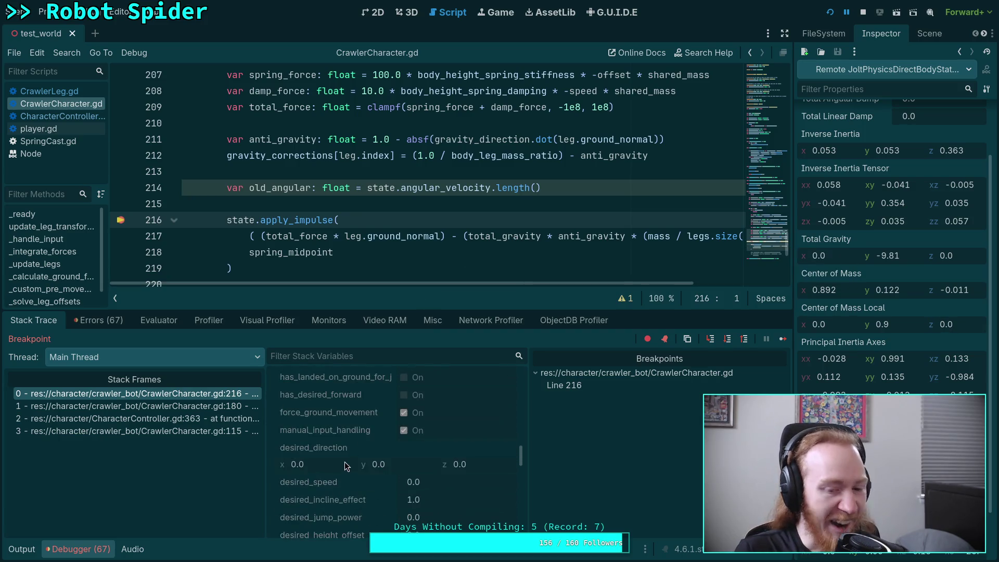
scroll(351, 457, "down", 10)
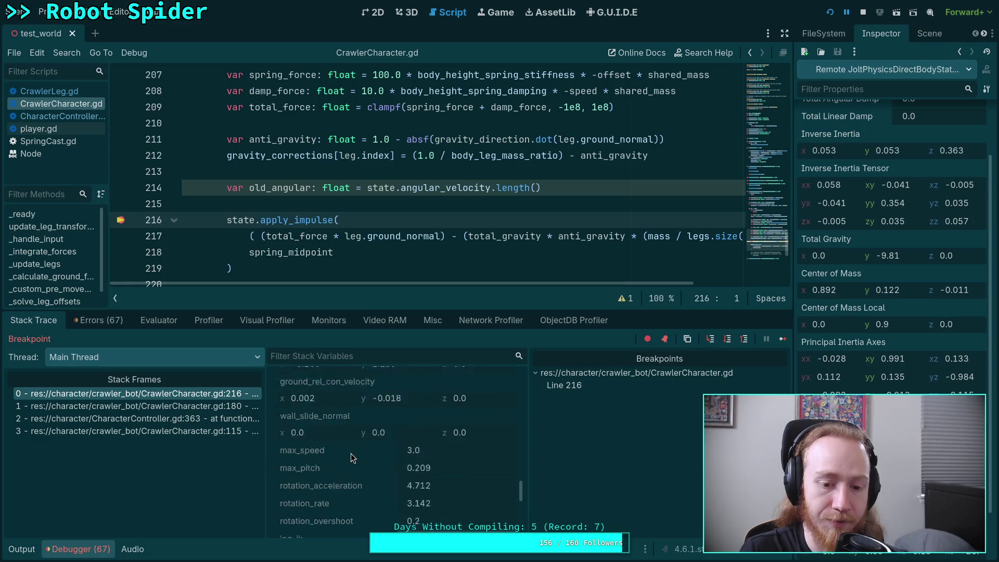
scroll(351, 454, "down", 10)
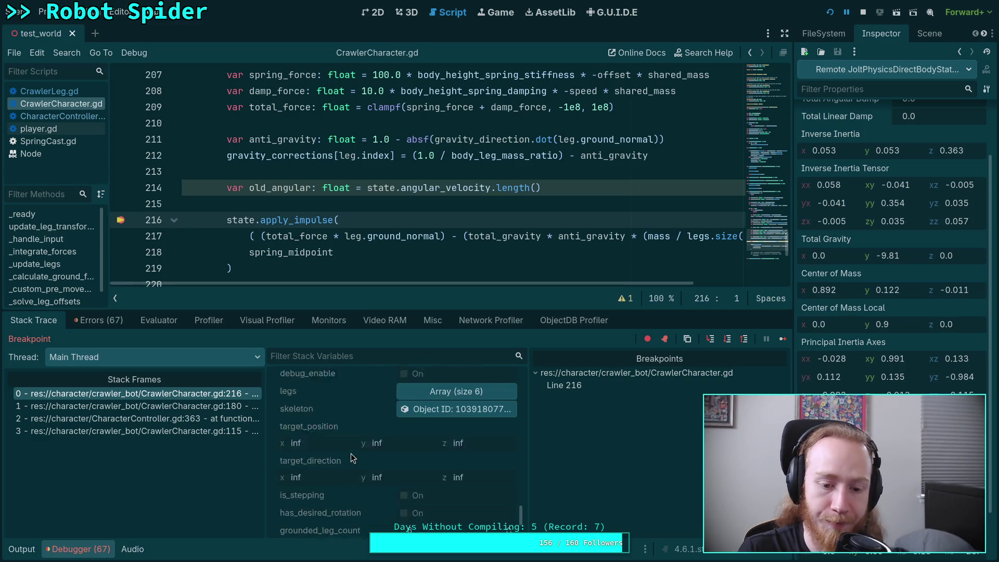
left_click(425, 459)
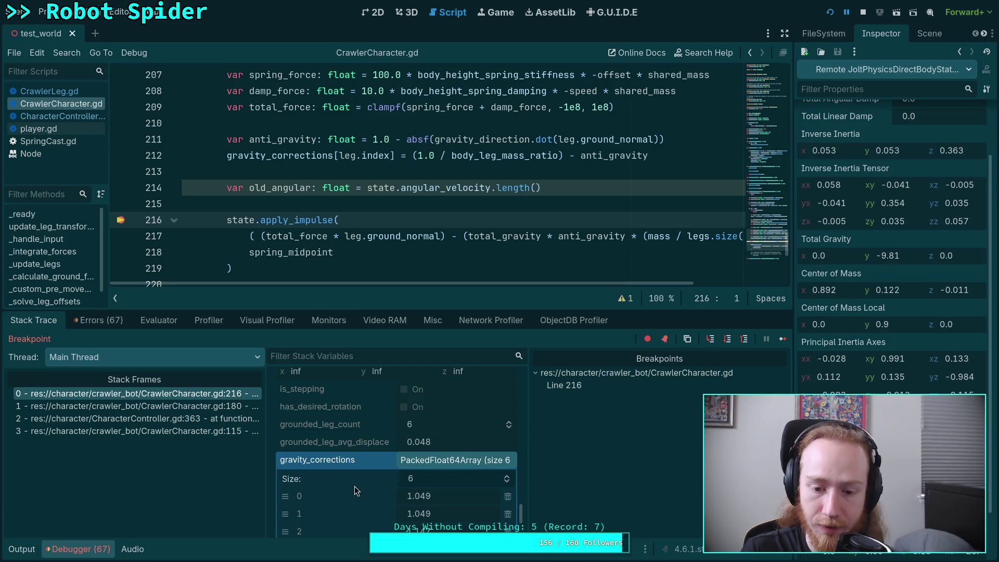
Step: Review the six values, 1.049 to 1.243, then collapse the gravity_corrections array
scroll(364, 483, "down", 4)
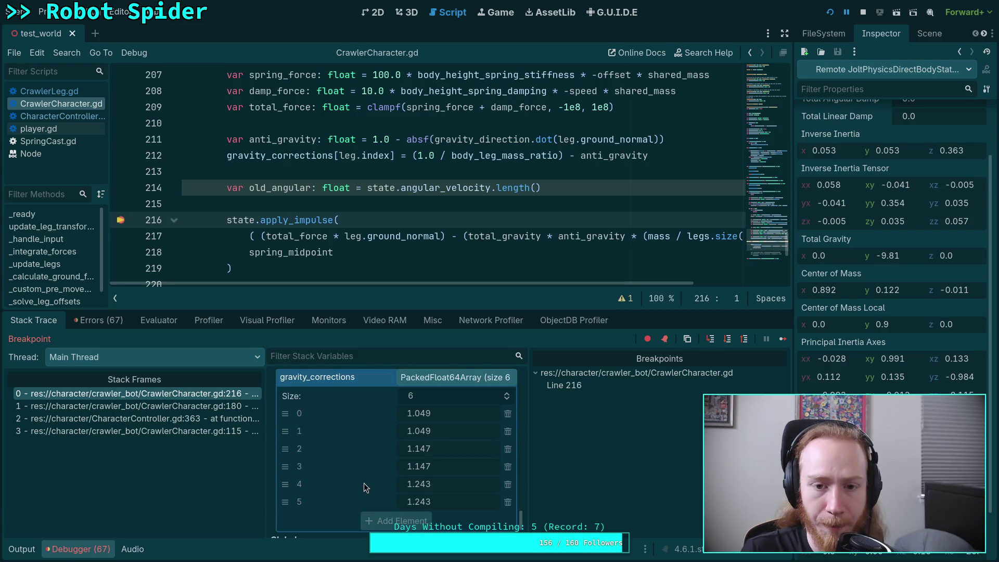
scroll(330, 228, "down", 1)
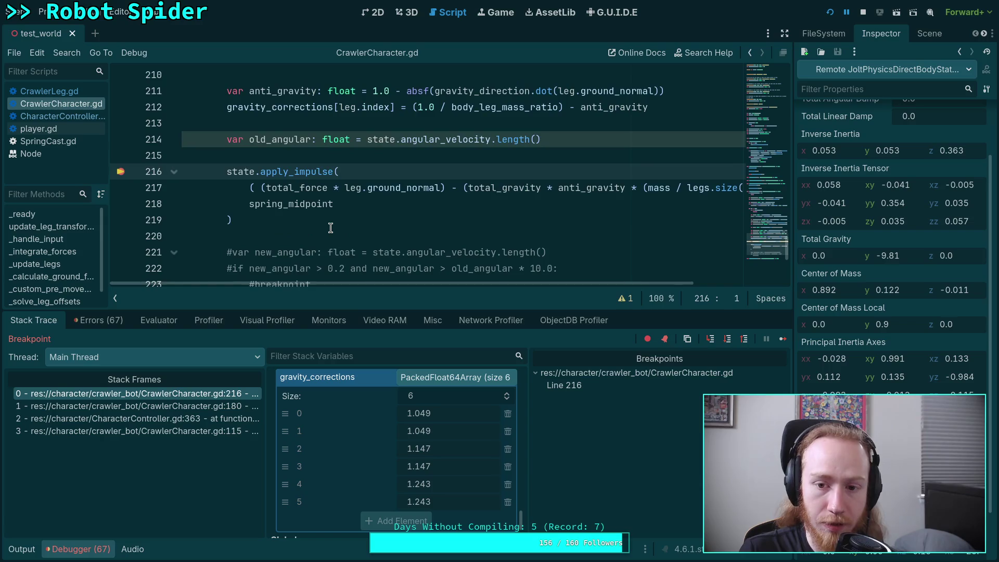
scroll(331, 228, "up", 1)
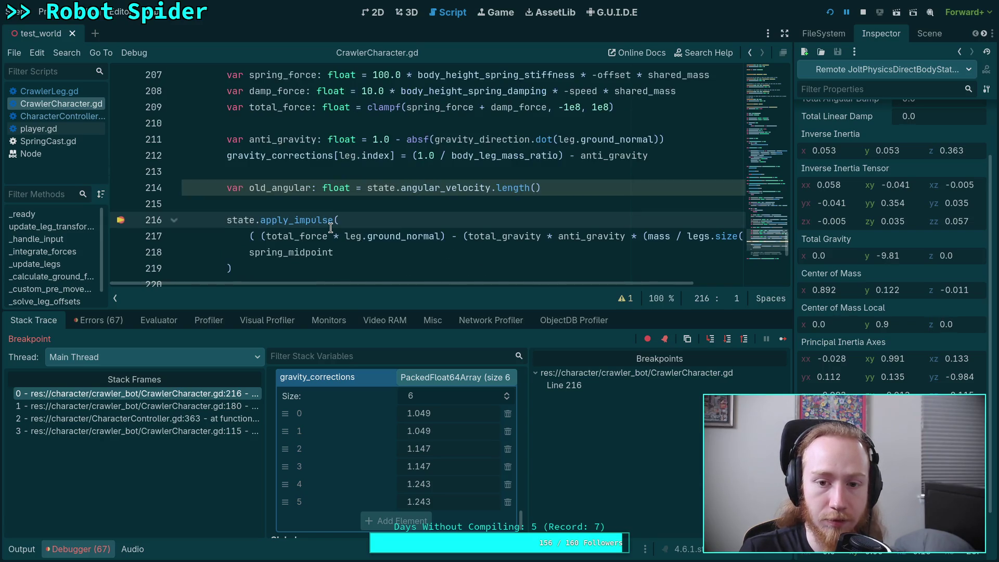
scroll(330, 228, "up", 1)
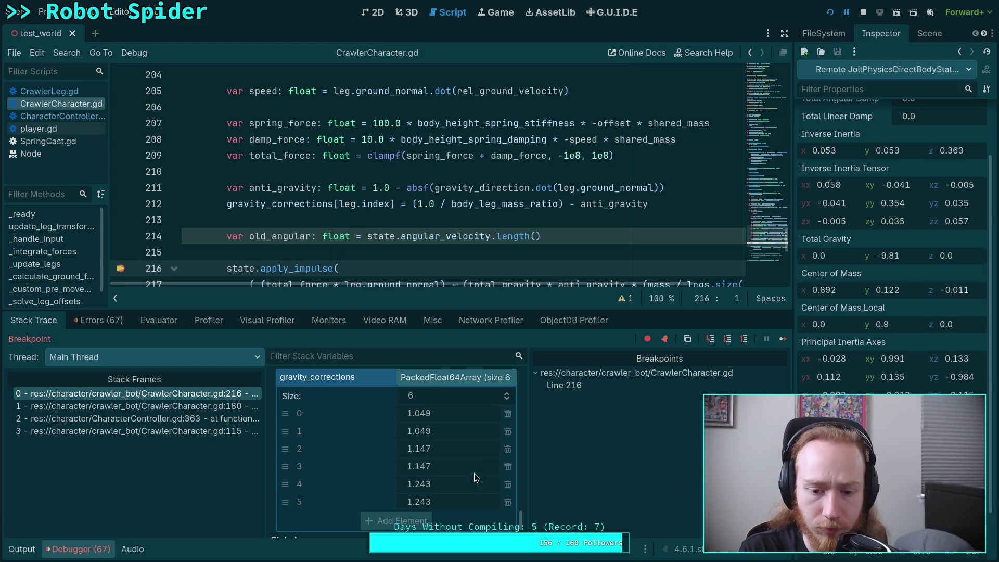
scroll(459, 461, "up", 1)
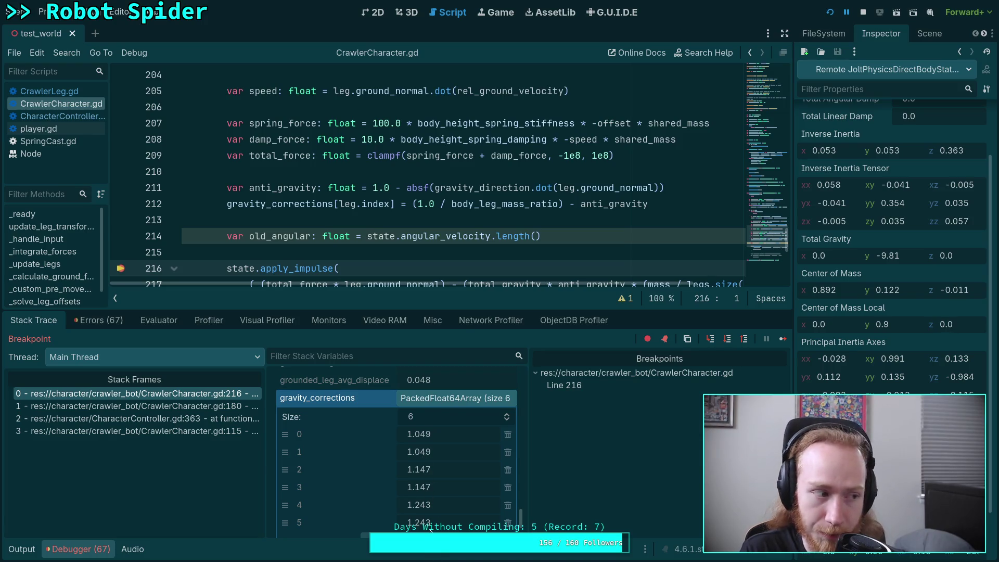
left_click(457, 398)
Step: Resize the code and debugger panels and hide the script list to widen the code
mouse_move(471, 310)
left_mouse_down()
mouse_move(471, 463)
mouse_move(471, 408)
left_mouse_up()
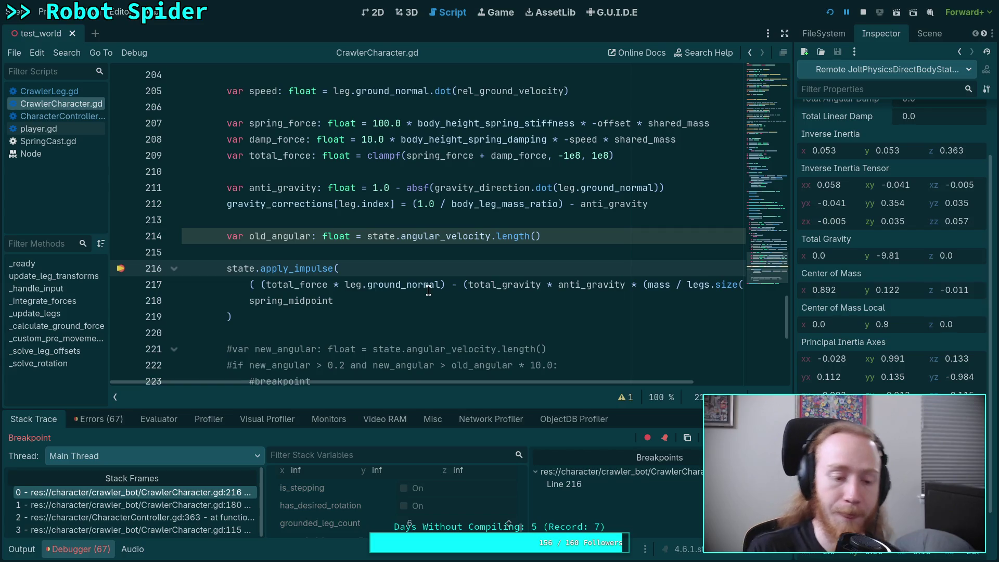
mouse_move(429, 290)
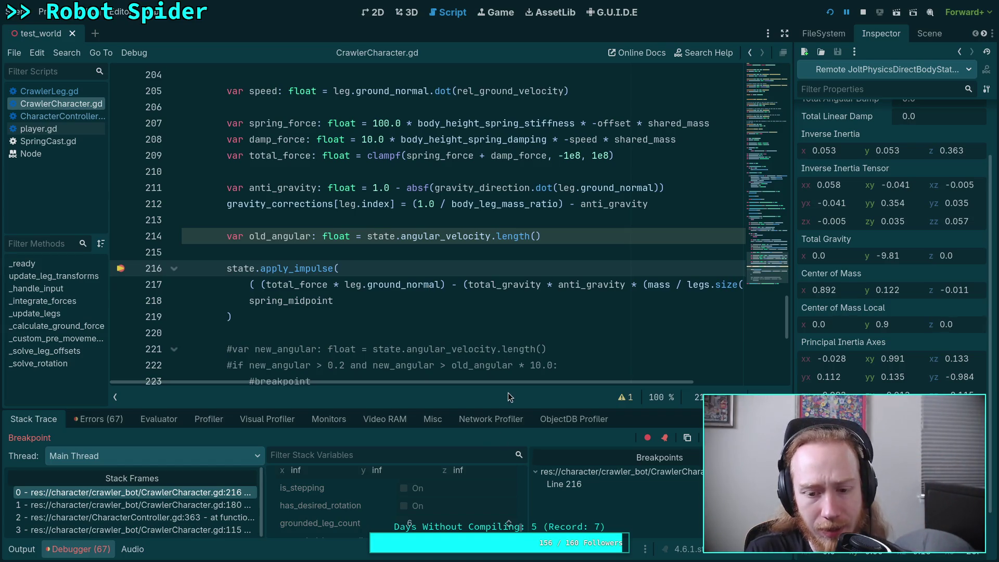
left_click_drag(502, 408, 502, 353)
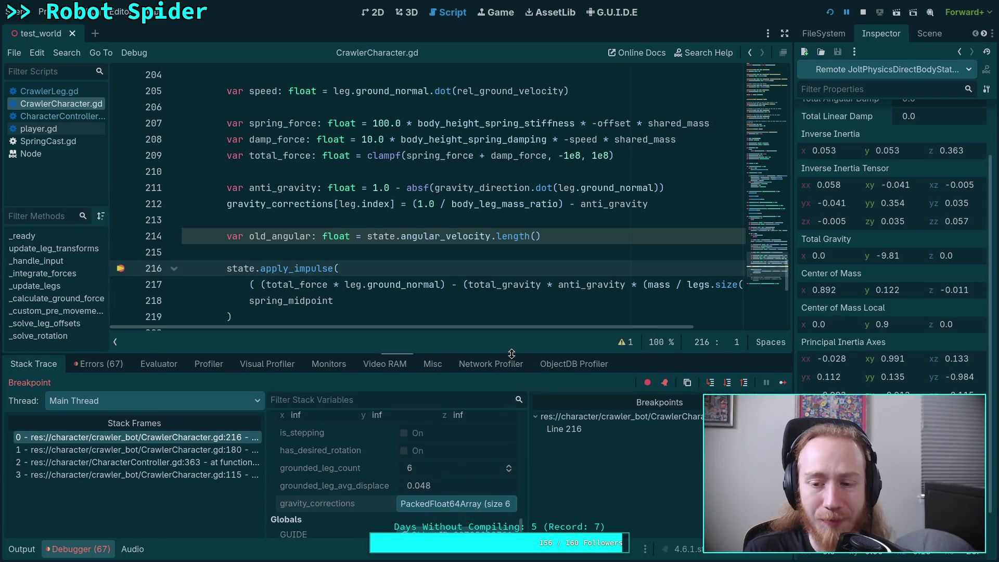
scroll(530, 313, "down", 1)
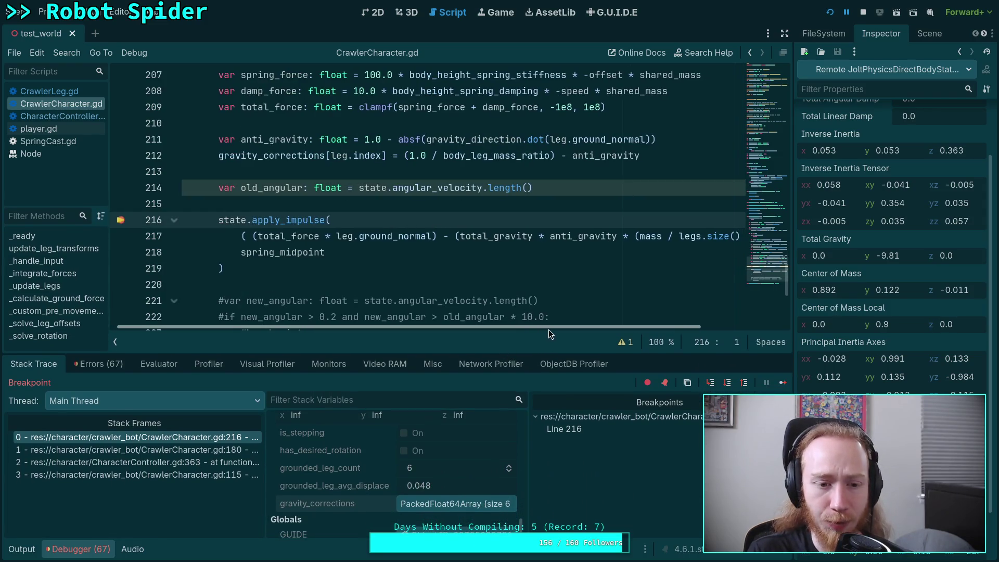
left_click(116, 345)
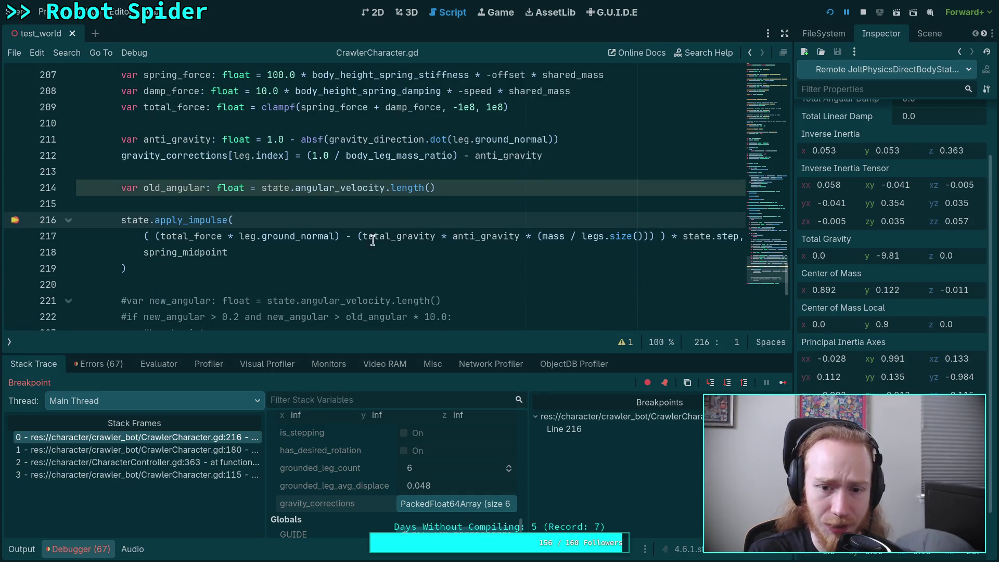
Step: Select total_gravity on line 217 and the anti_gravity formula on line 211, then bring up the game
double_click(397, 236)
left_click(474, 236)
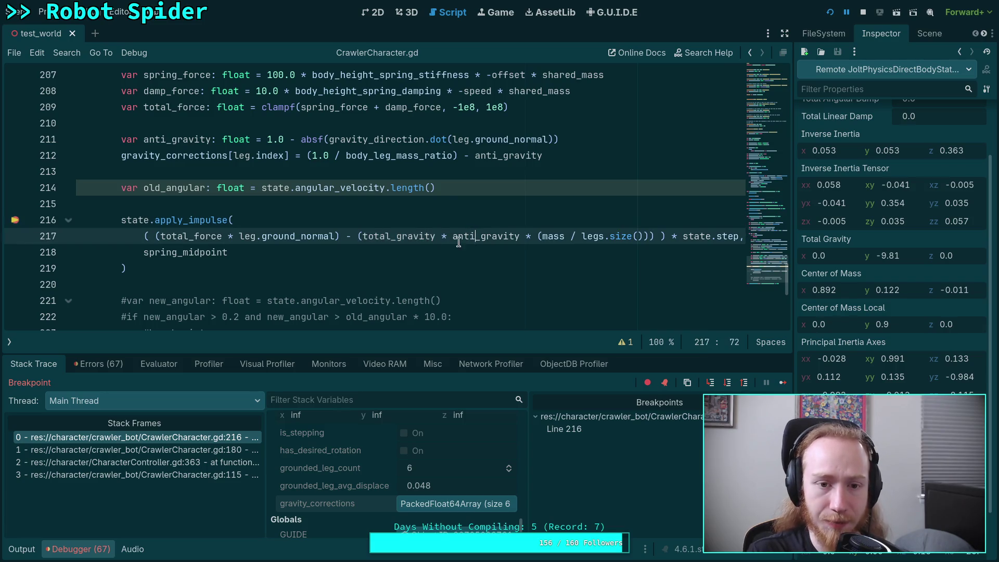
scroll(462, 239, "up", 1)
left_click(250, 203)
left_click_drag(604, 188, 267, 188)
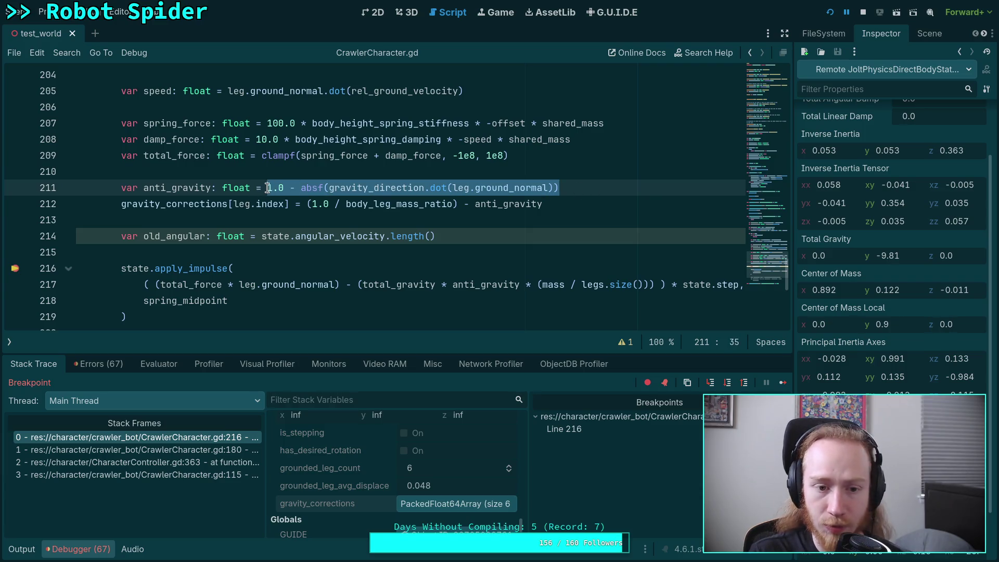
left_click(268, 322)
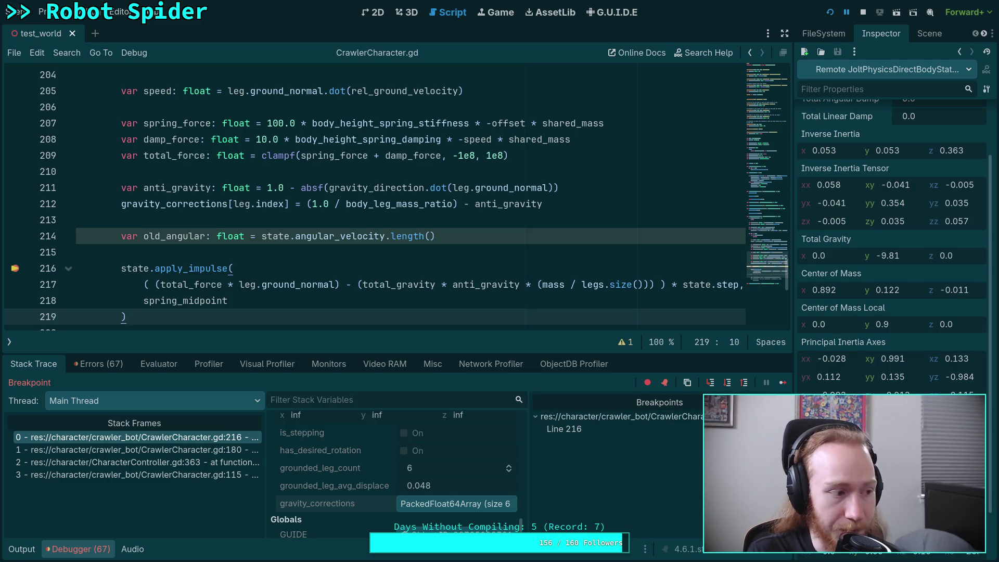
key("alt+Tab")
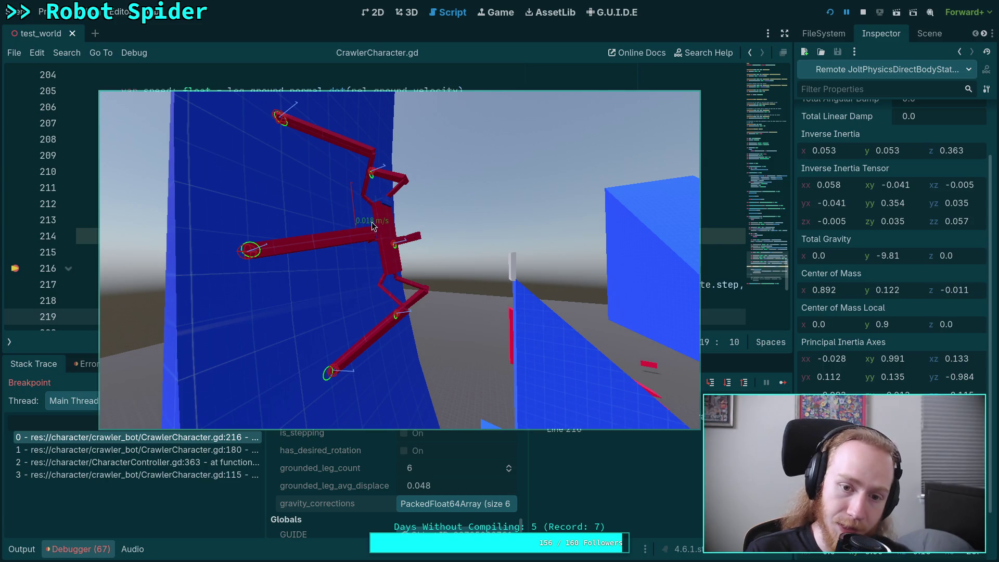
Step: Return to the script and check anti_gravity while browsing Stack Variables
key("alt+Tab")
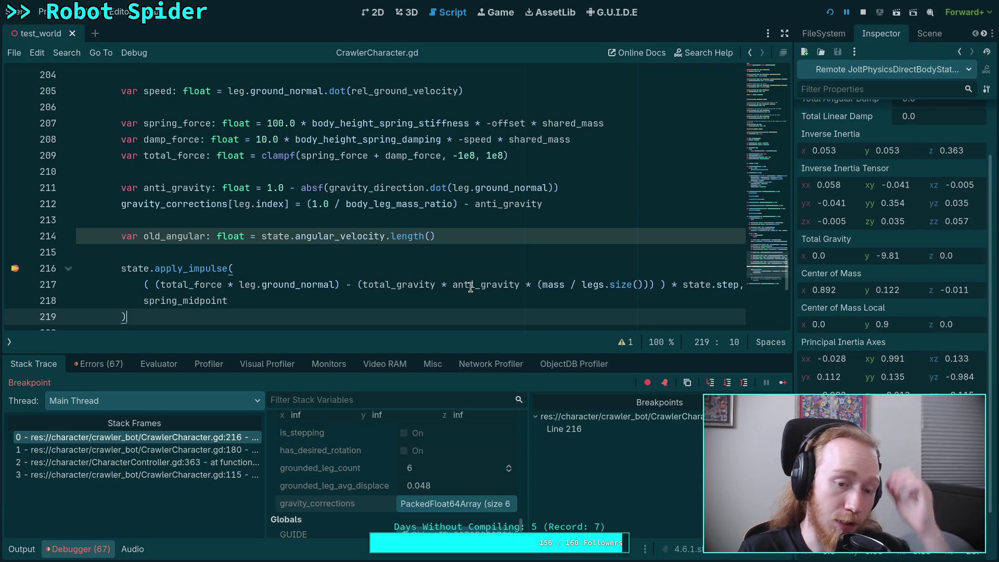
mouse_move(470, 283)
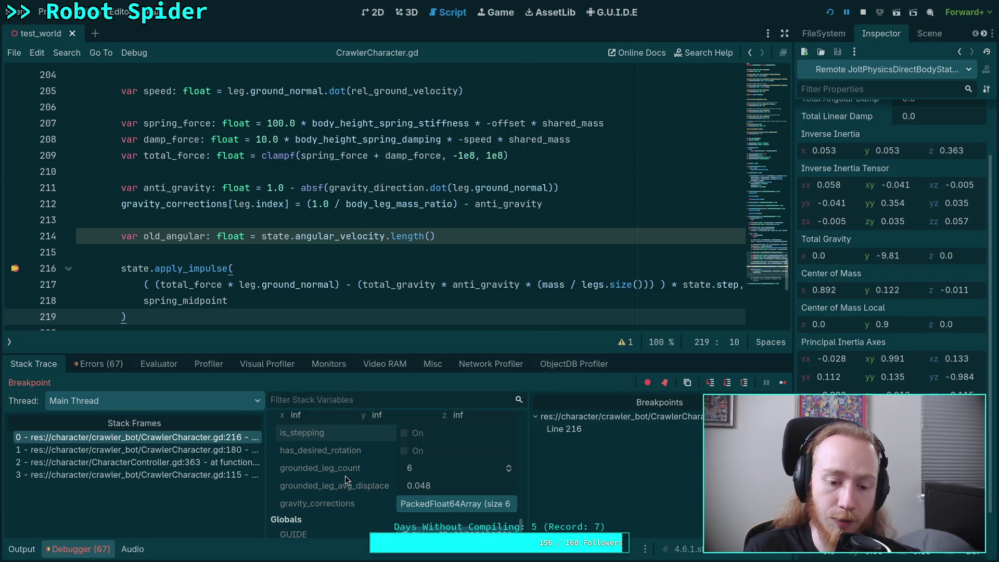
scroll(346, 484, "down", 2)
scroll(344, 481, "up", 5)
scroll(346, 473, "up", 6)
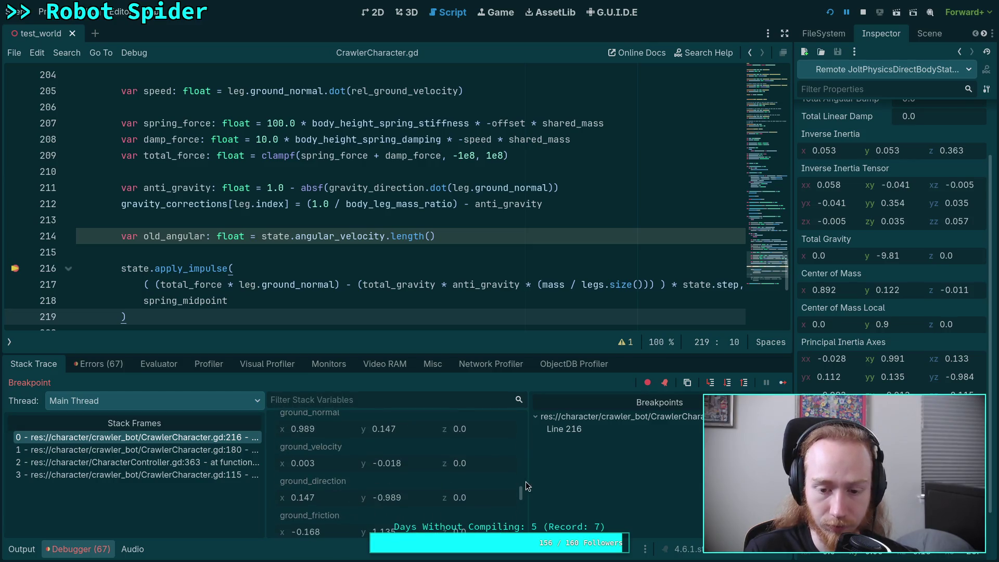
scroll(522, 494, "up", 5)
scroll(377, 454, "down", 1)
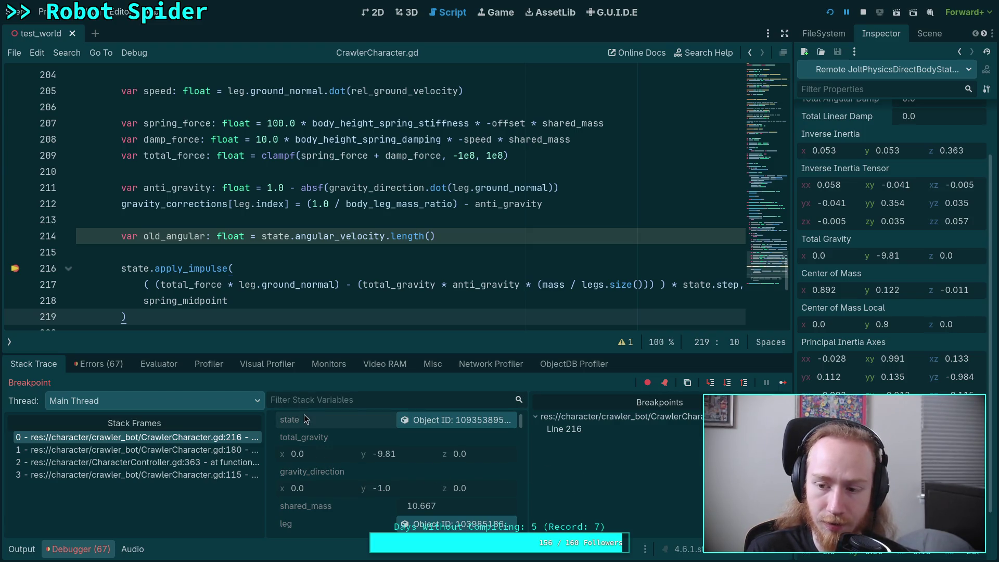
Step: Reselect stack frame 0 to list the line 216 locals like total_gravity and shared_mass
scroll(933, 129, "up", 3)
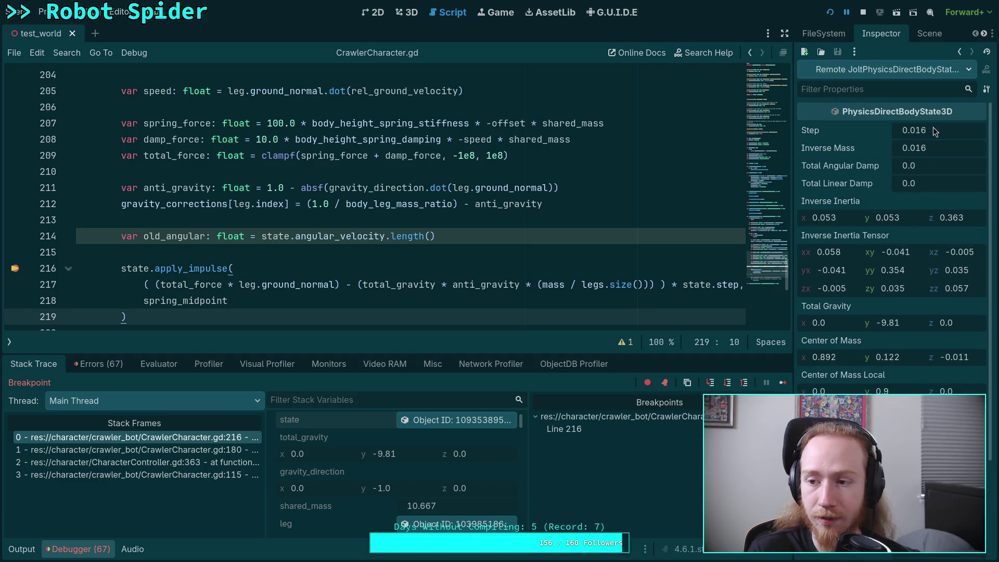
scroll(902, 374, "down", 3)
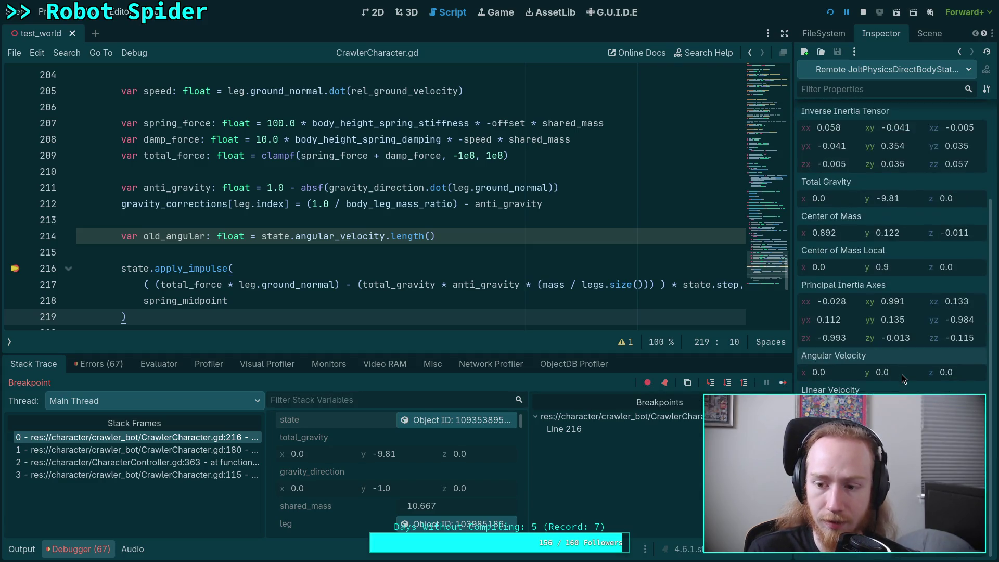
scroll(901, 387, "up", 3)
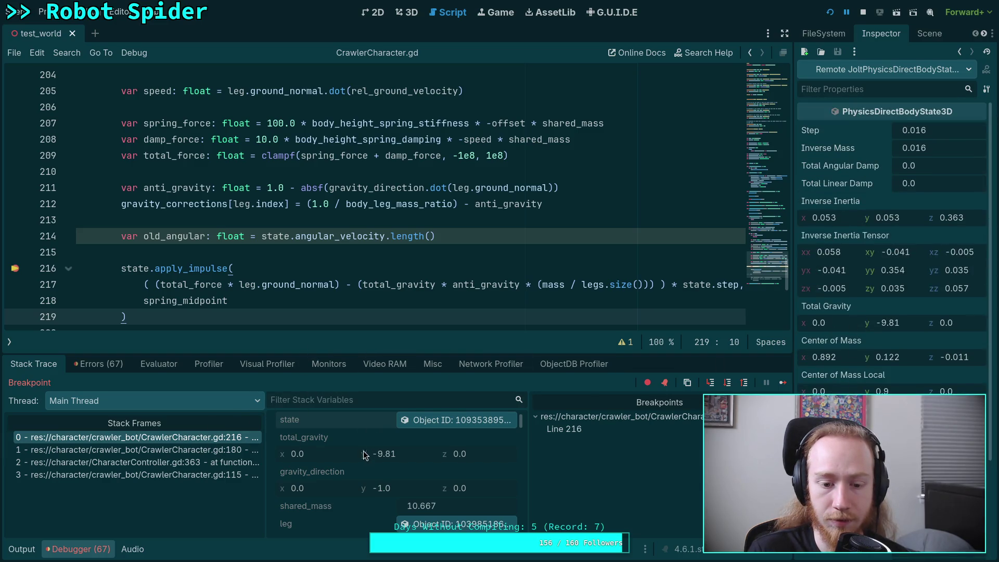
scroll(362, 452, "down", 3)
scroll(361, 451, "up", 3)
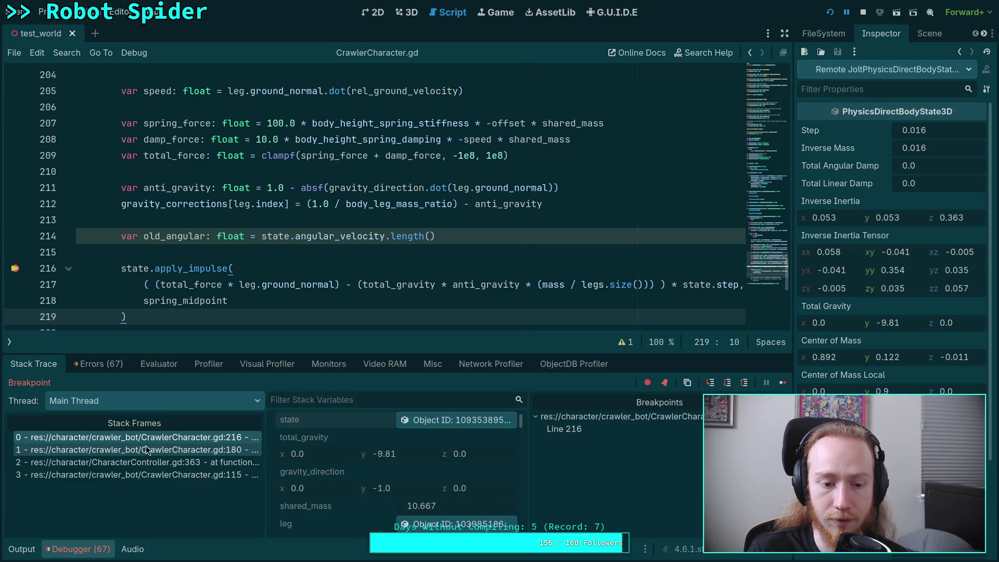
left_click(161, 437)
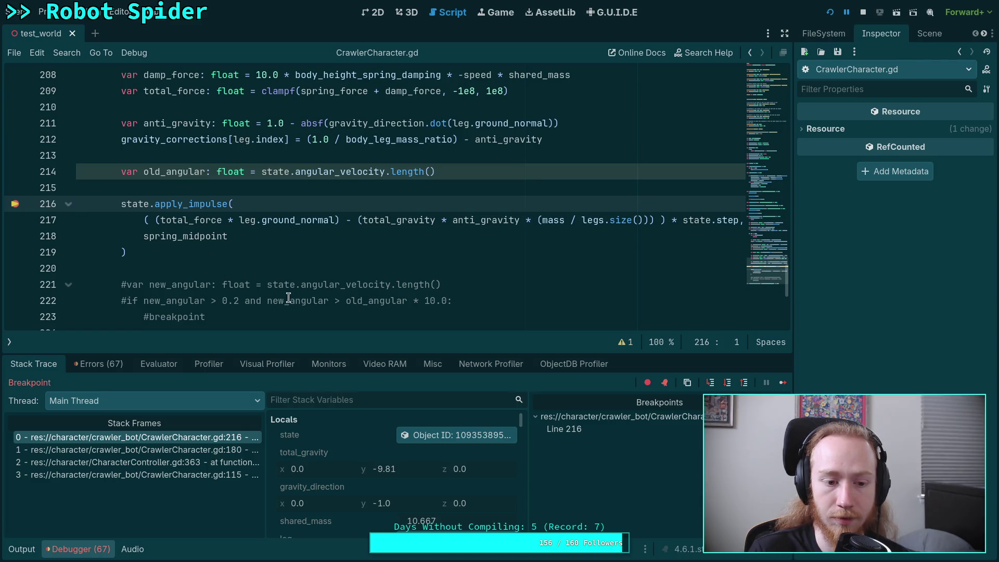
Step: Show the scene tree and the CrawlerBot node's properties in the Inspector
left_click(930, 34)
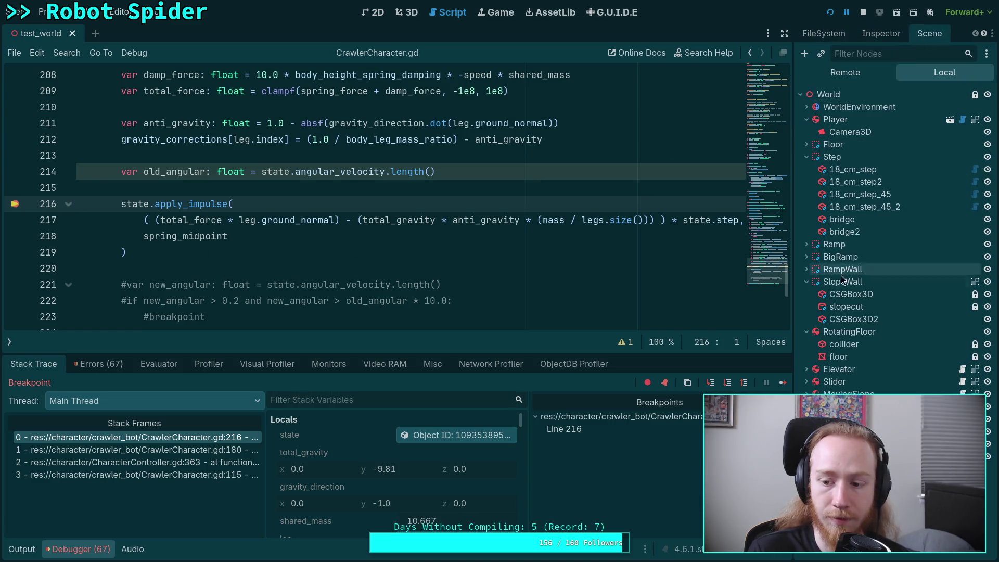
left_click(881, 33)
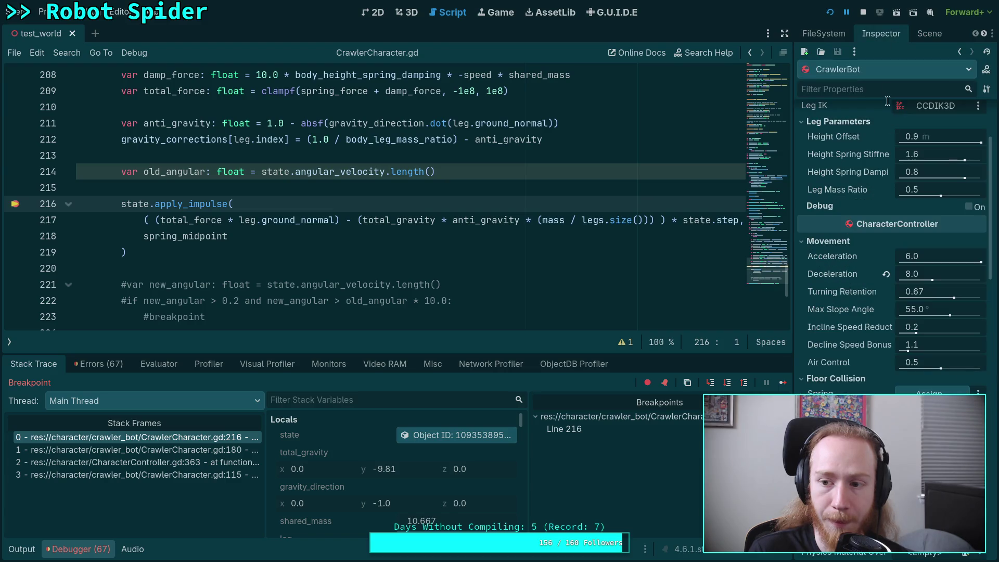
scroll(840, 311, "up", 3)
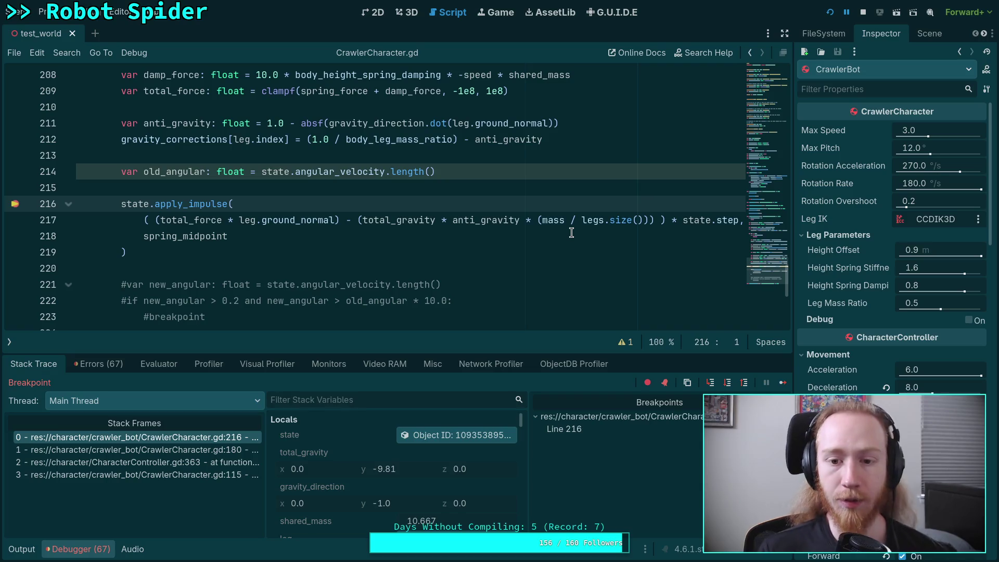
scroll(541, 284, "up", 1)
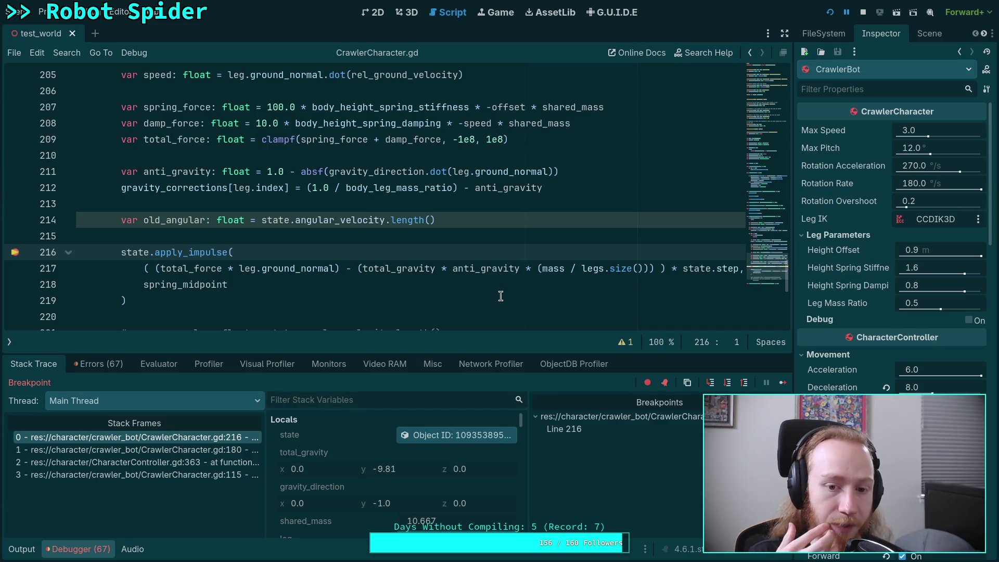
Step: Highlight anti_gravity and select the gravity correction term on line 217, then go to the Python terminal
double_click(458, 268)
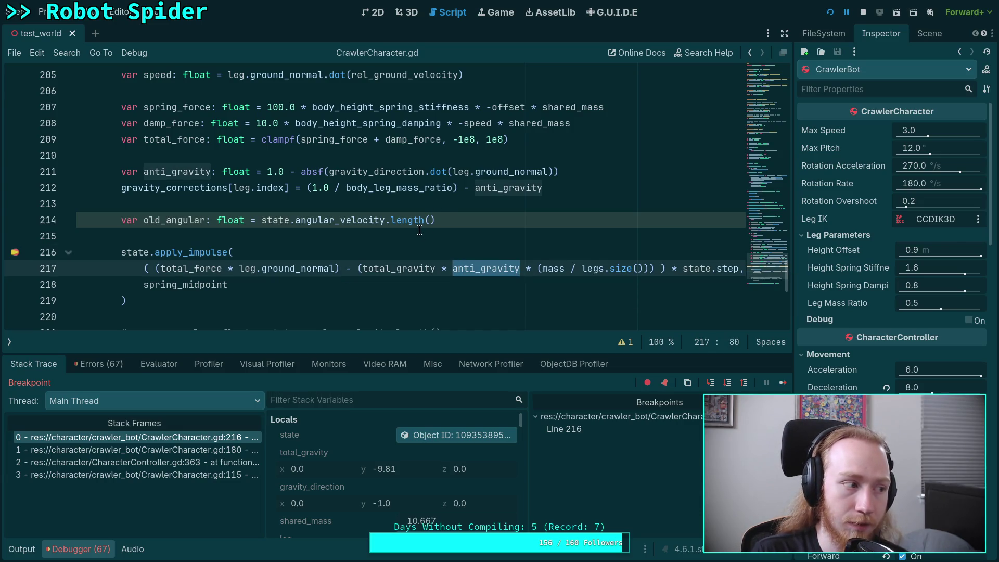
scroll(369, 224, "up", 1)
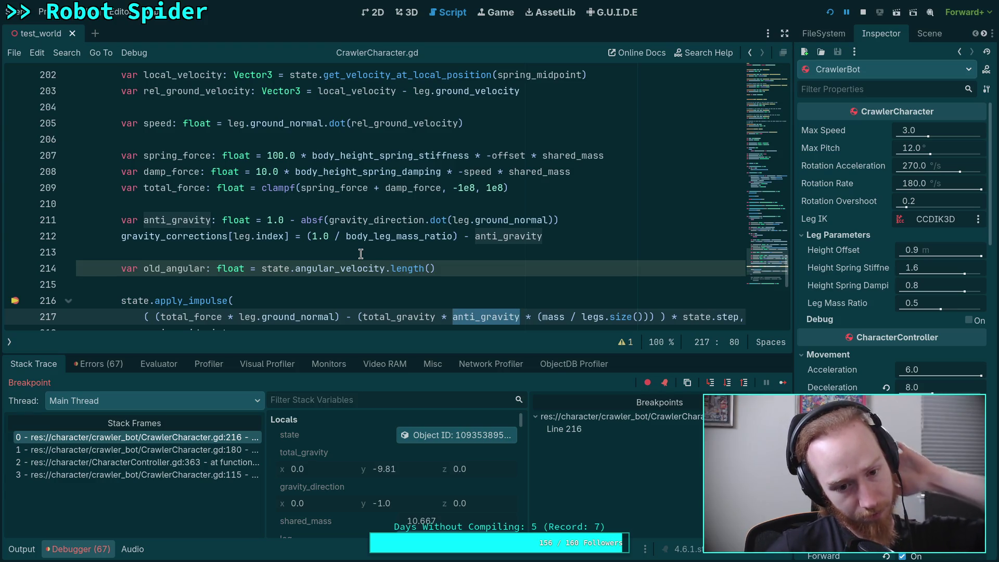
scroll(361, 254, "down", 1)
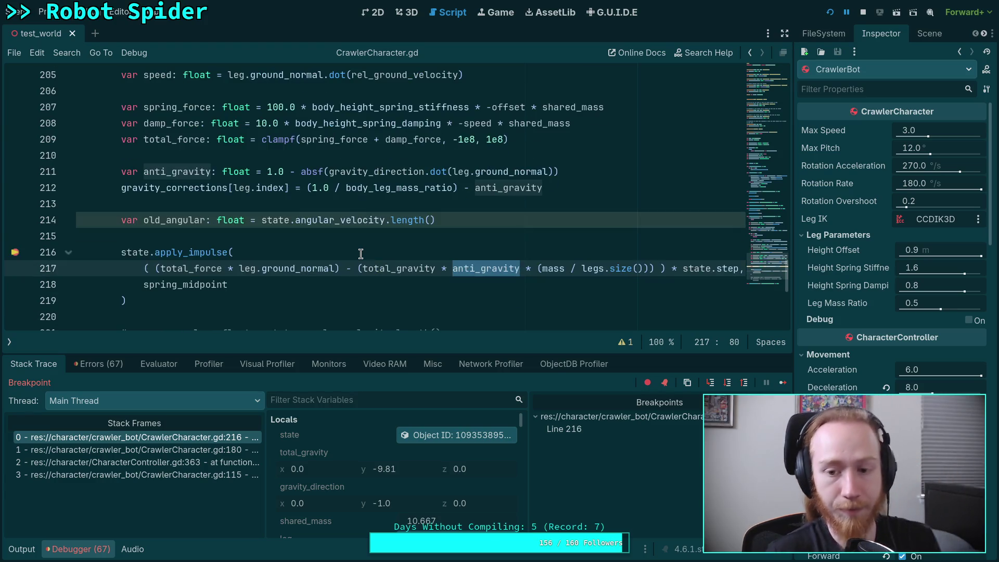
left_click_drag(358, 268, 653, 268)
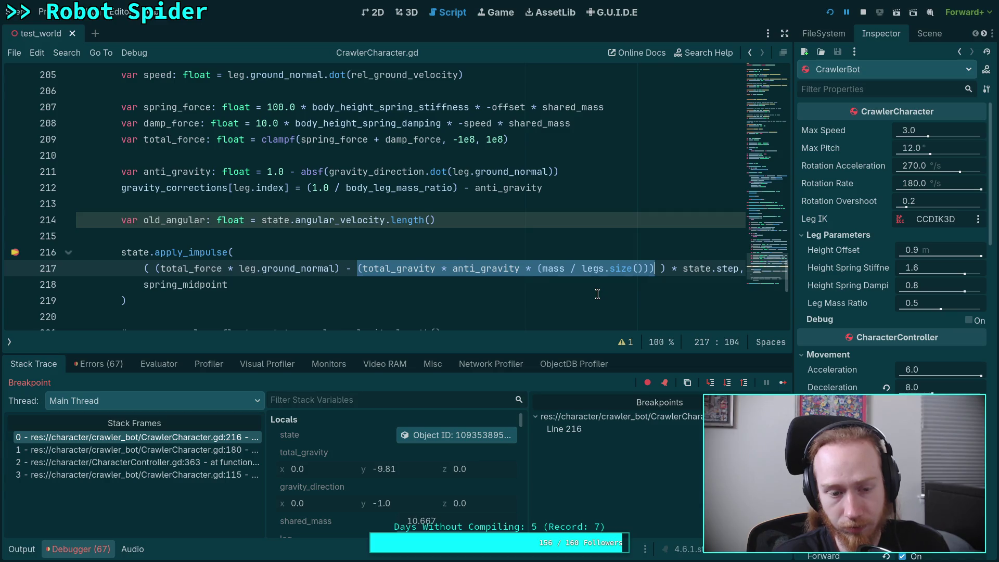
key("super+4")
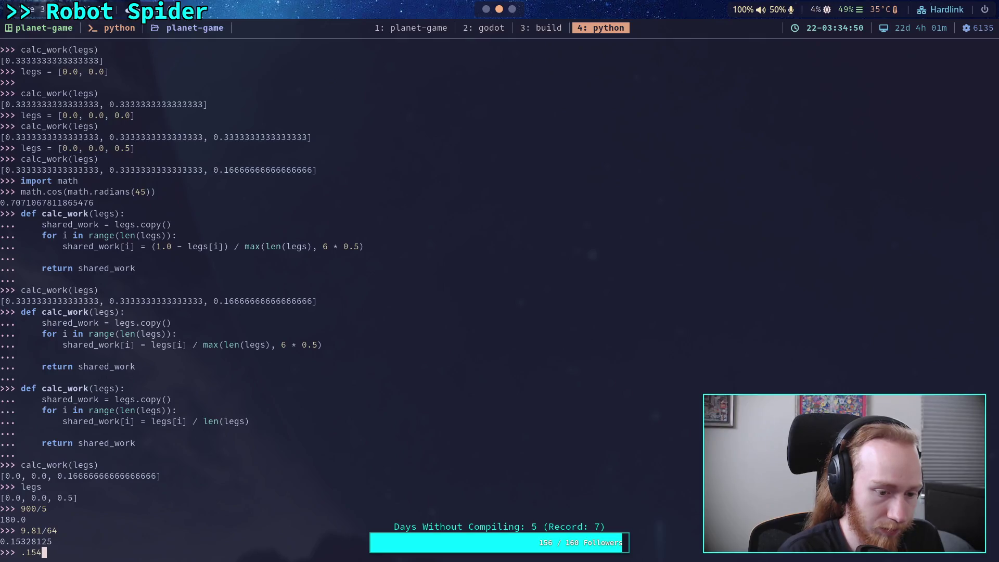
Step: Compute .15328125/6 = 0.025546875 and .15328125 - (.15328125 / 6) = 0.127734375, then return to Godot
type("27")
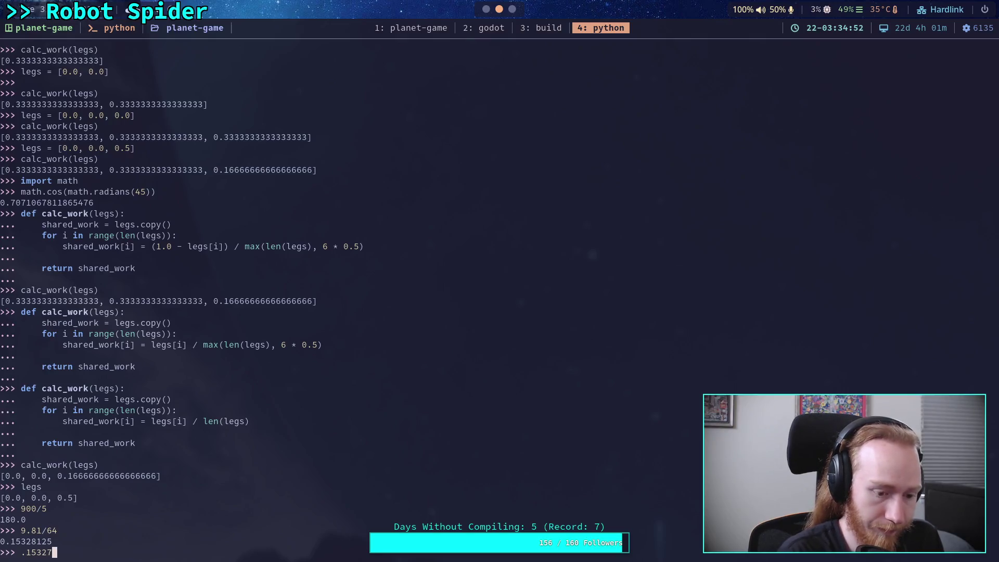
key("BackSpace")
type("8125")
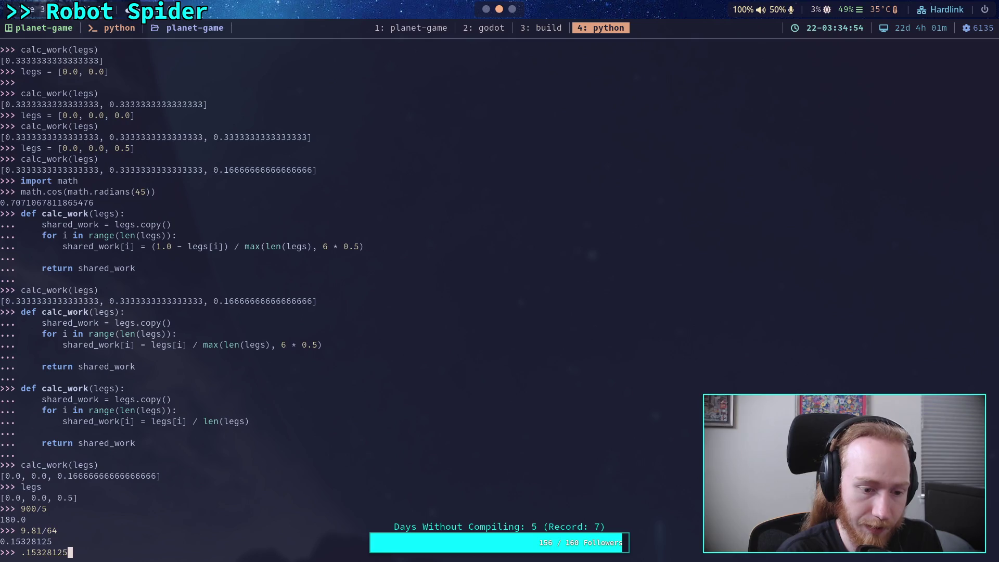
type("/6")
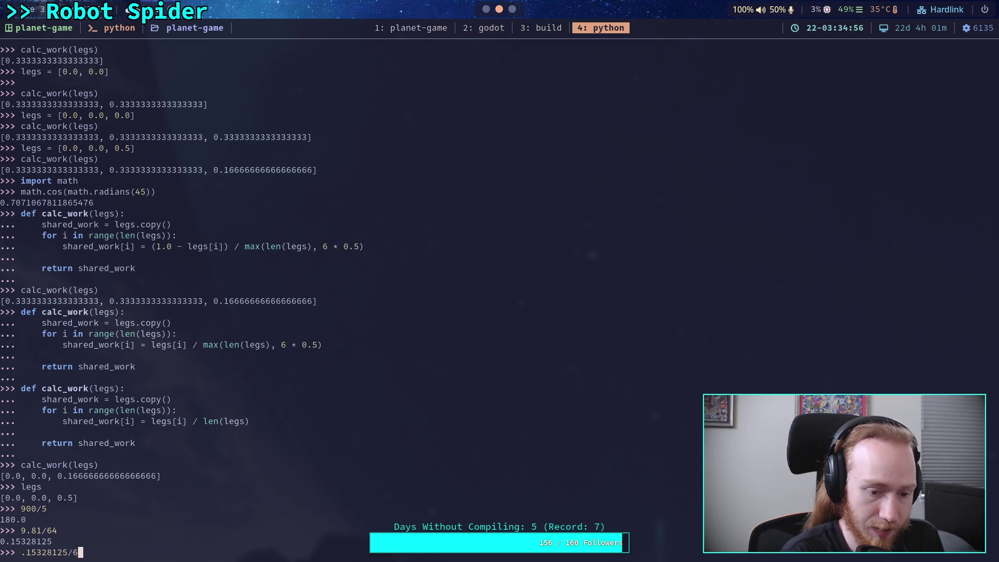
key("Return")
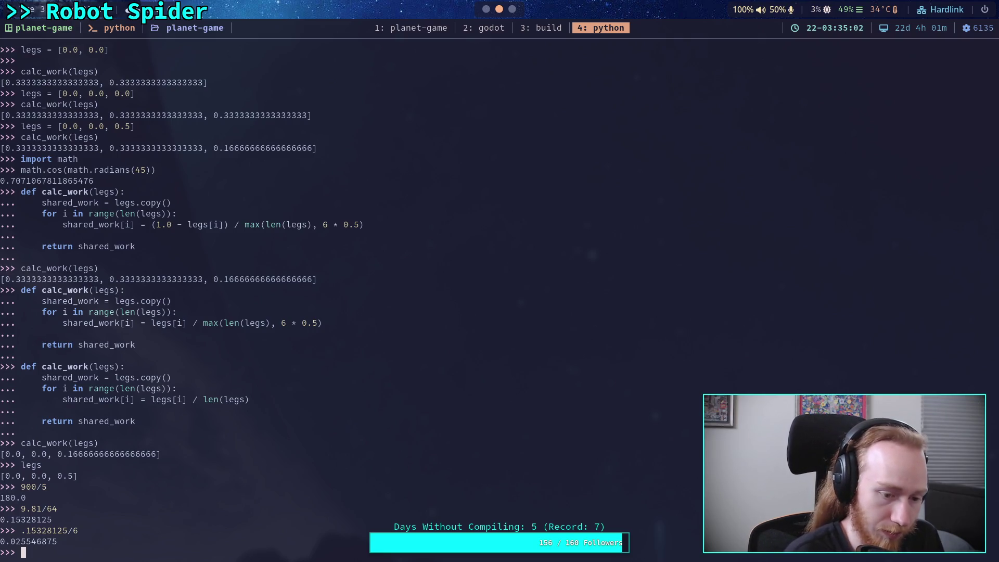
key("Up")
key("BackSpace")
key("BackSpace")
type("- (.154")
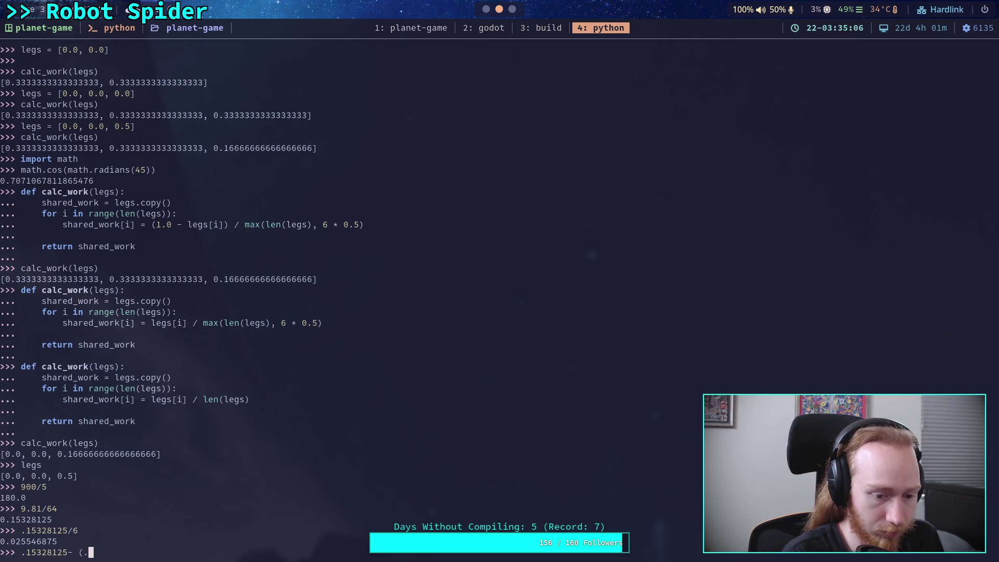
type("2")
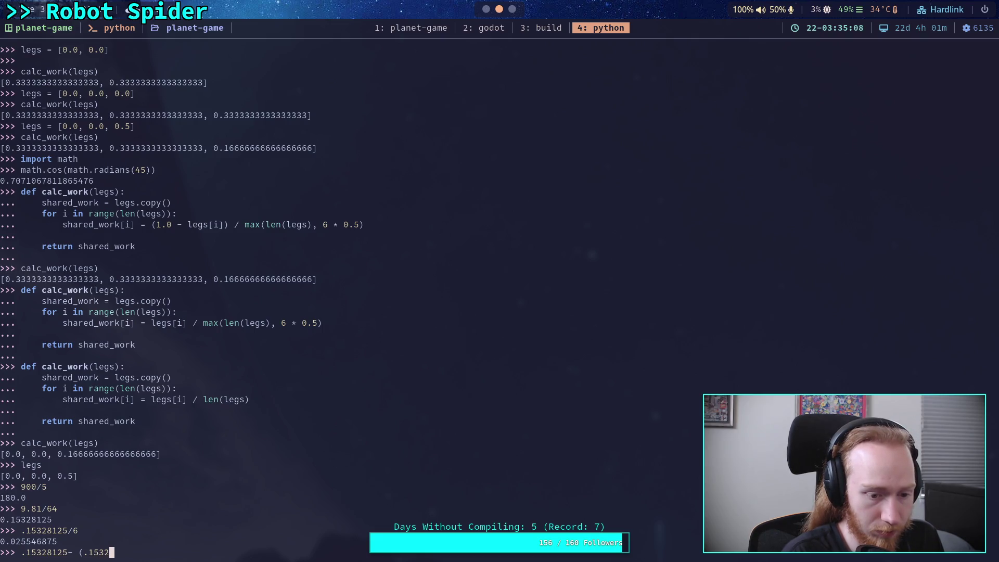
type("81265")
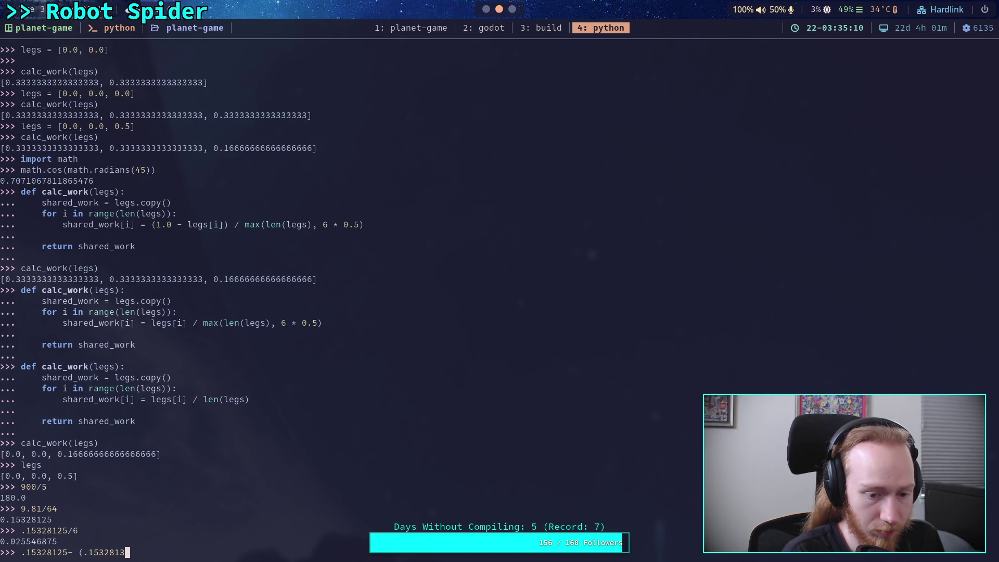
key("BackSpace")
key("BackSpace")
type("5 ")
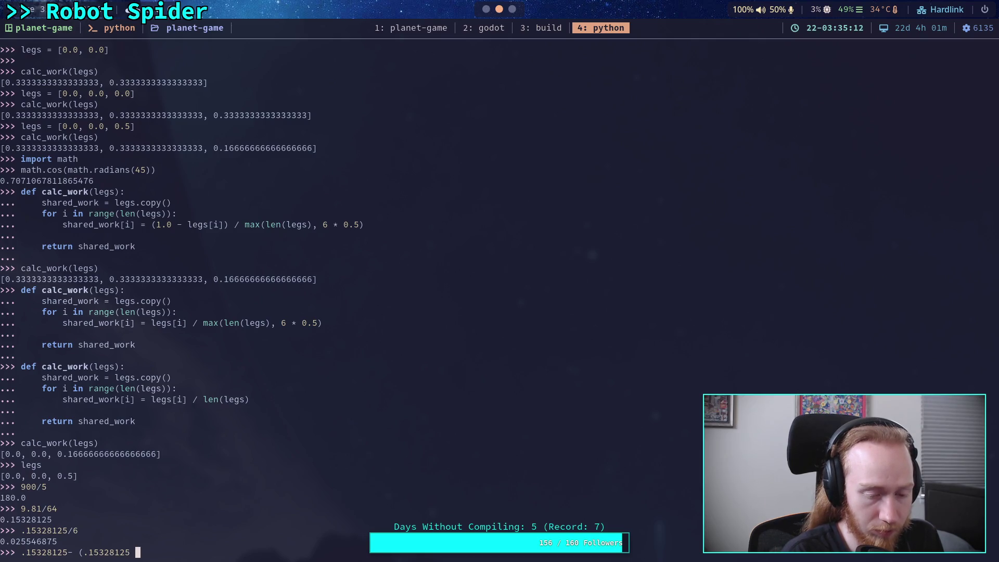
type("/ 5)")
key("Return")
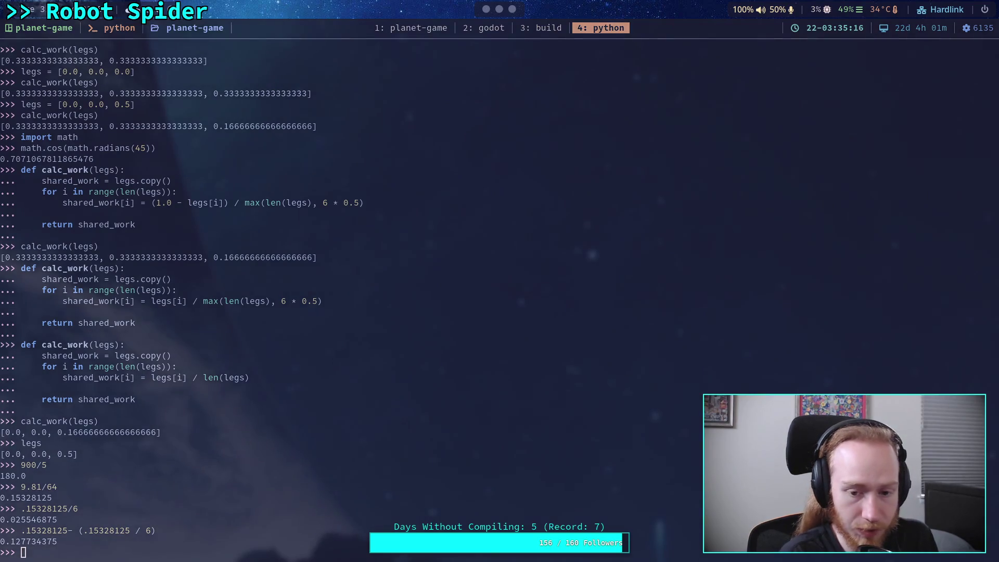
key("super+2")
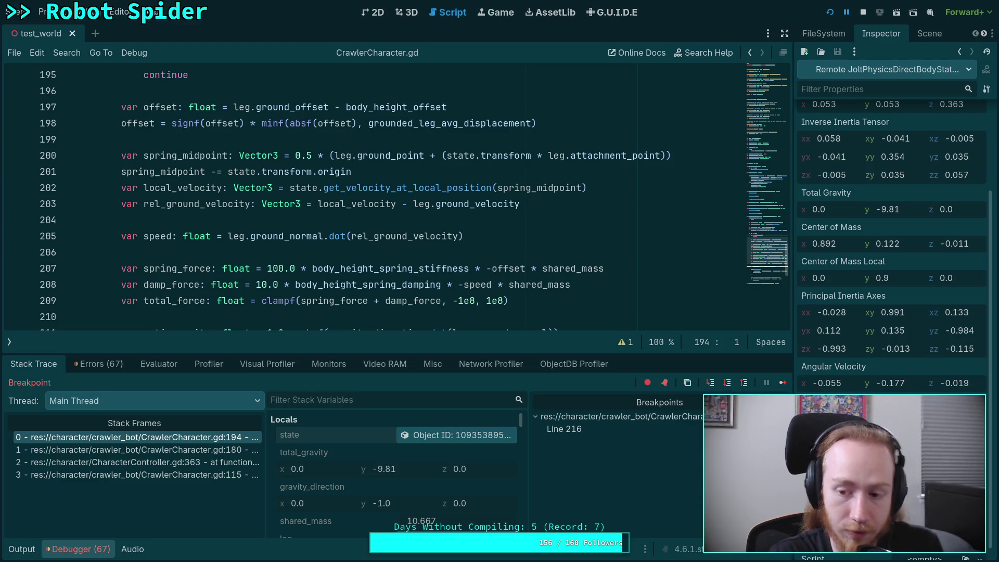
Step: Step over the leg loop to the old_angular line, then continue to the breakpoint
left_click(743, 382)
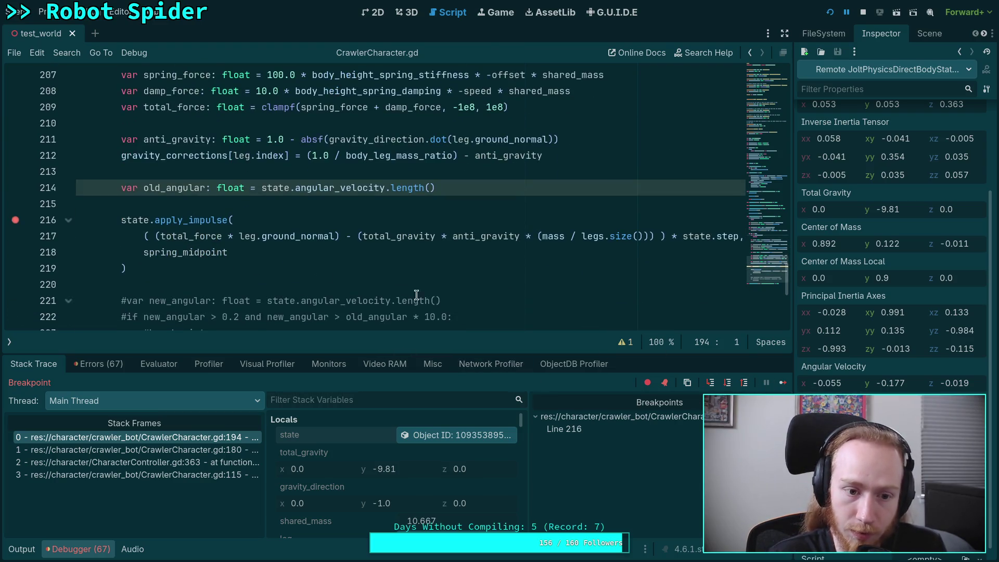
left_click(727, 386)
left_click(727, 385)
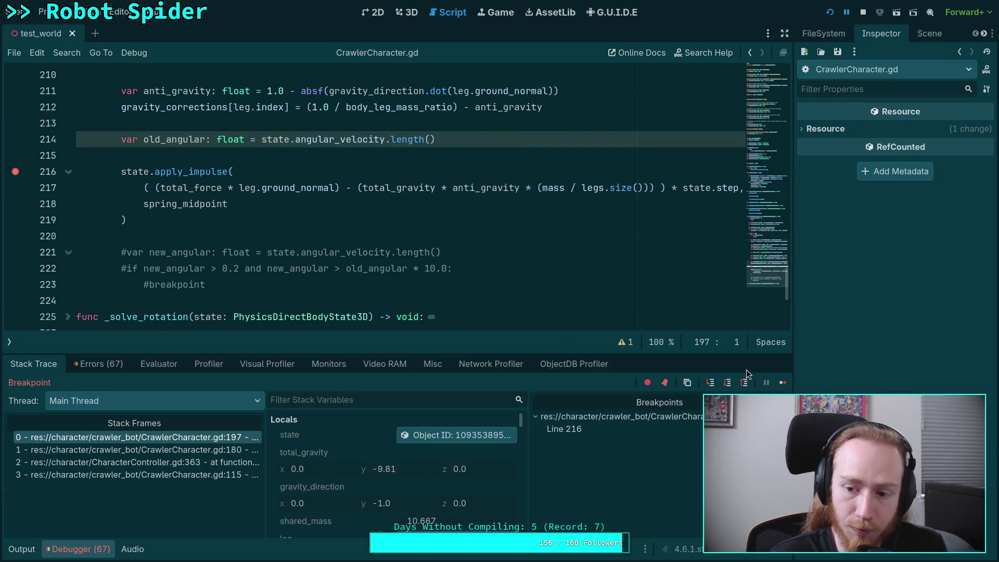
left_click(783, 384)
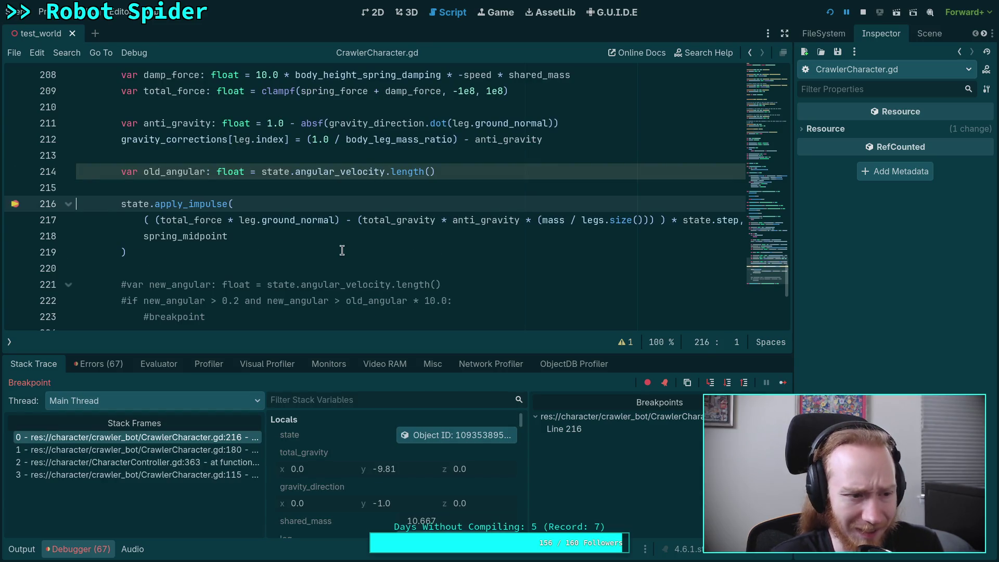
Step: Inspect the body state, step to the next leg's grounded check, read ground_velocity, then continue to line 216
left_click(177, 250)
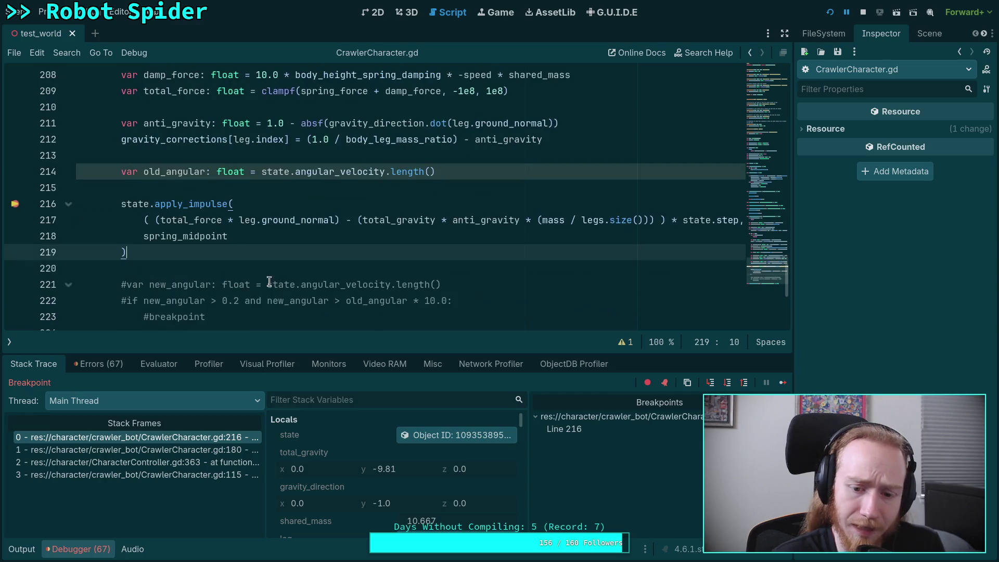
left_click(454, 440)
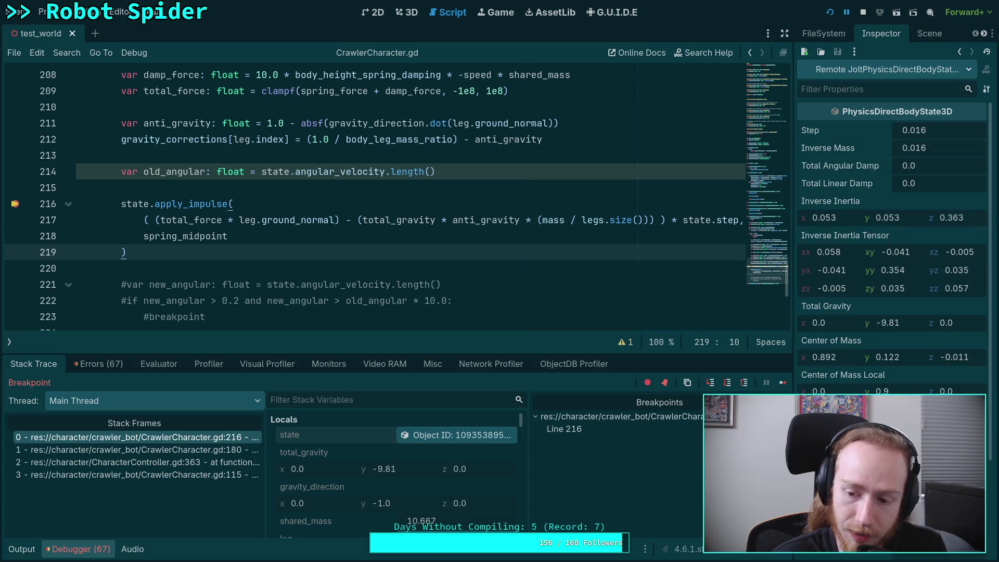
left_click(726, 384)
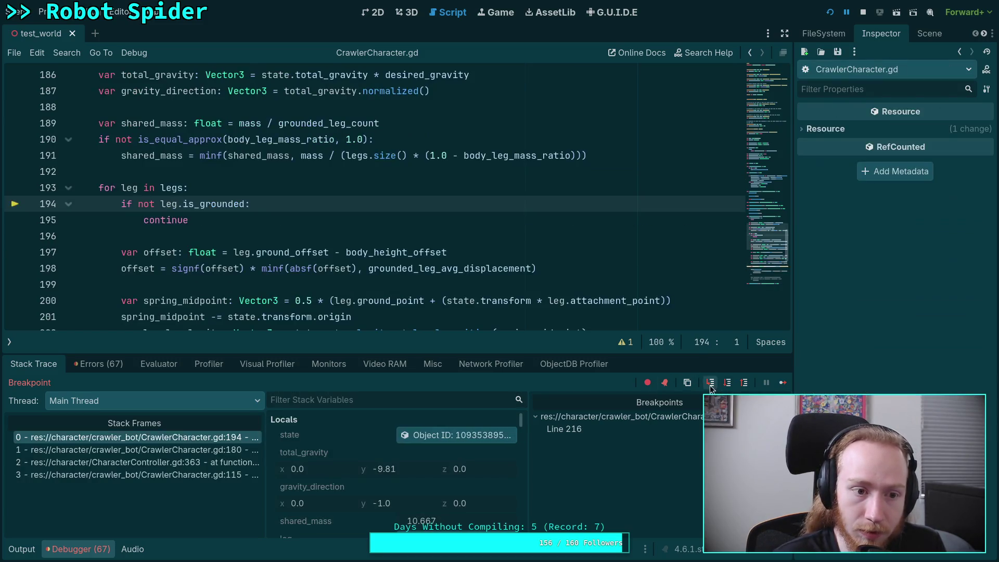
scroll(893, 235, "down", 4)
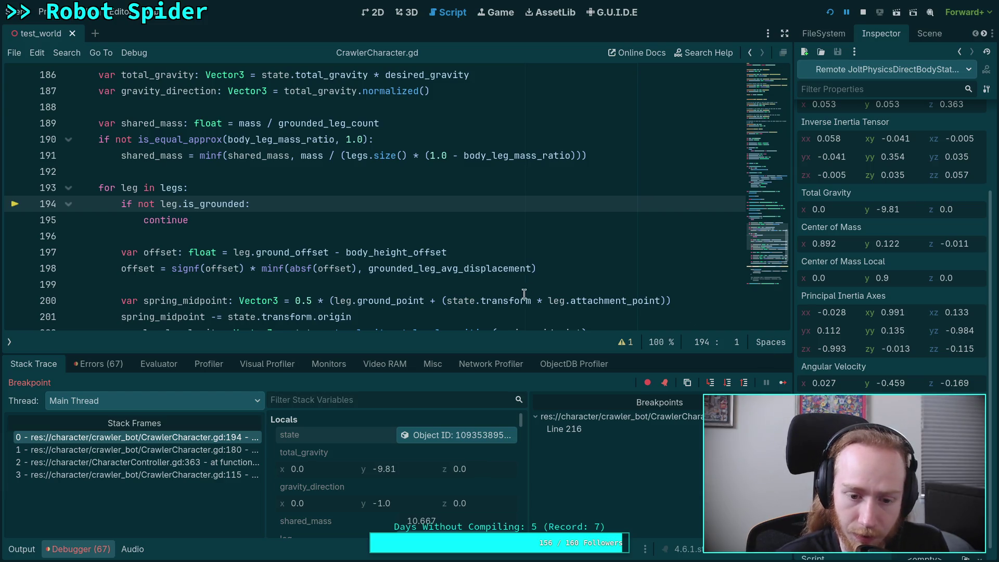
scroll(512, 306, "down", 1)
mouse_move(512, 306)
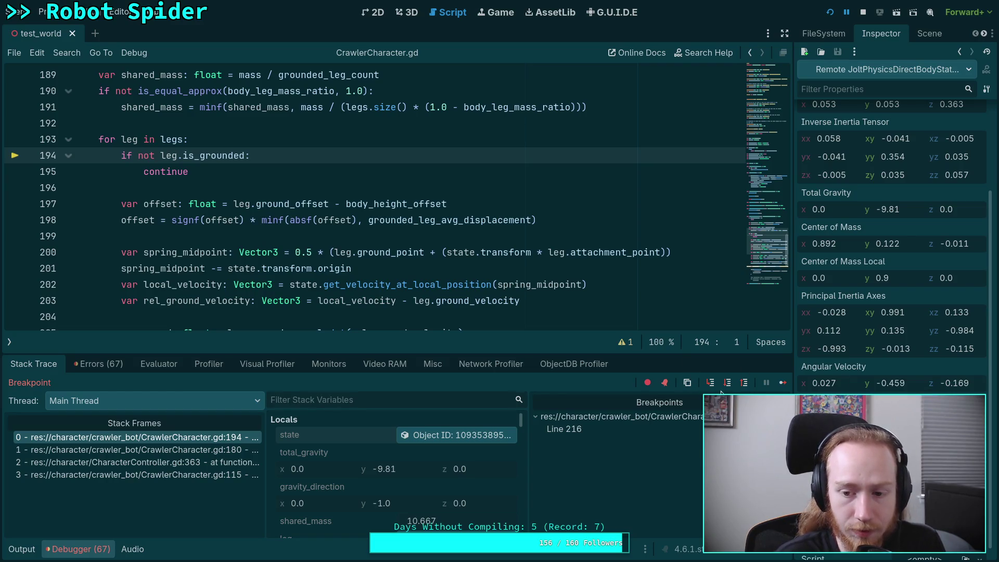
left_click(783, 382)
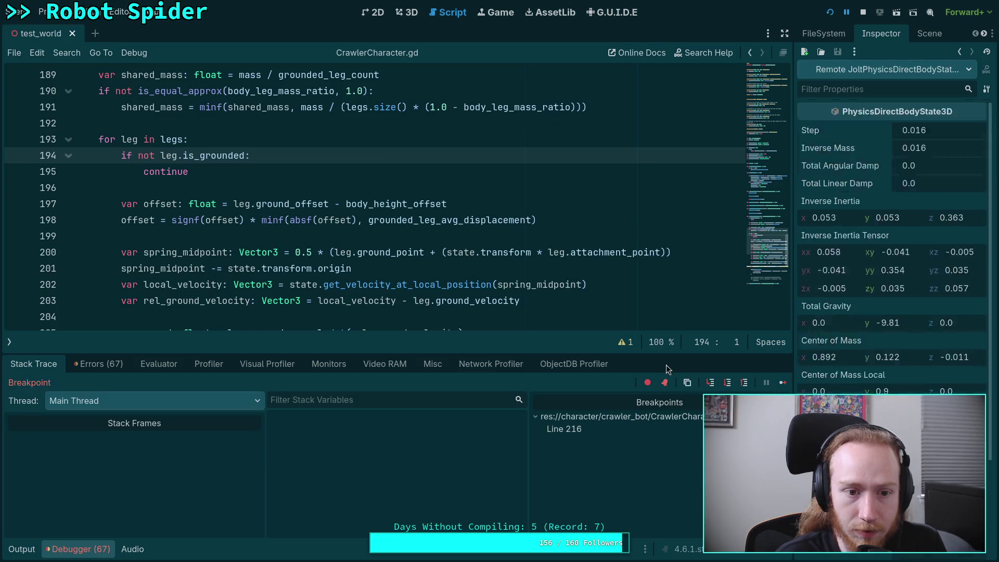
Step: Step to the next leg's grounded check, inspect the body state, and resume to line 216
left_click(728, 383)
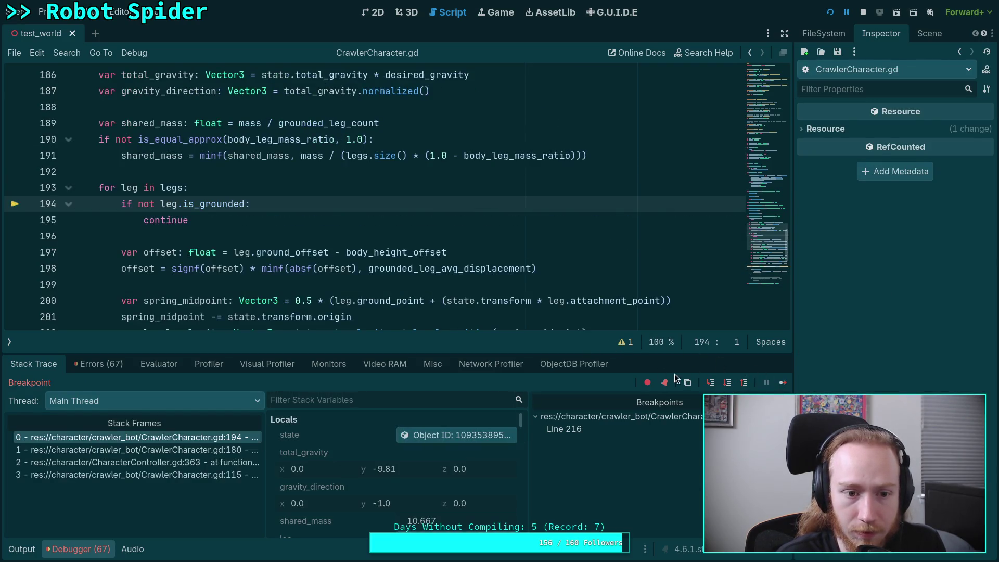
left_click(435, 435)
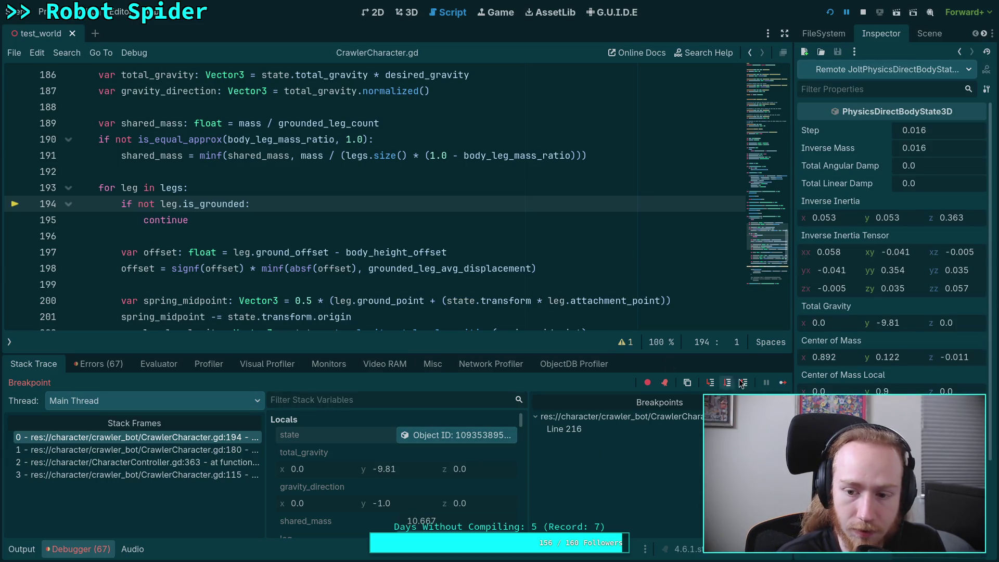
left_click(783, 384)
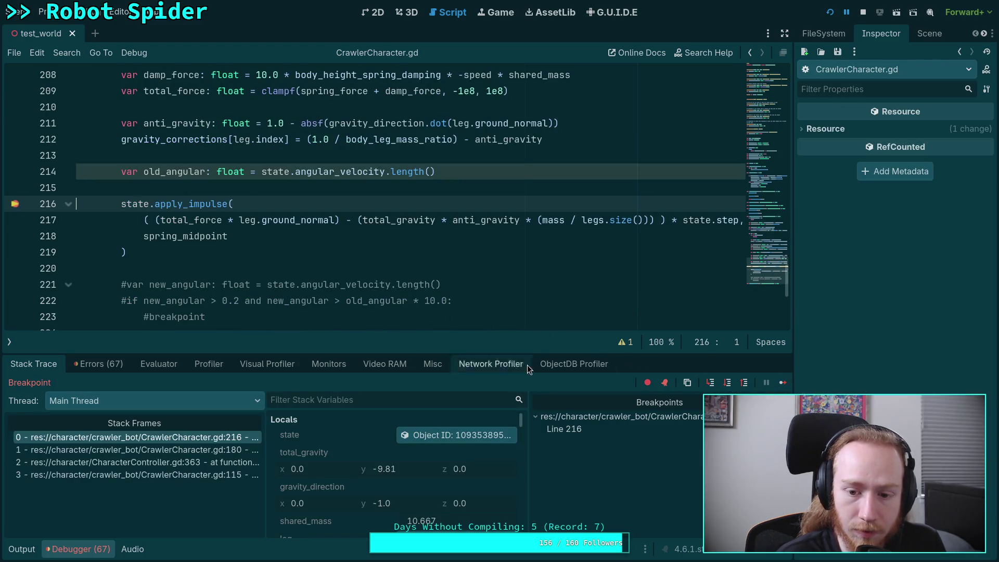
Step: Step again and load the current leg, index 4 on the left side, into the Inspector
left_click(728, 386)
left_click(426, 435)
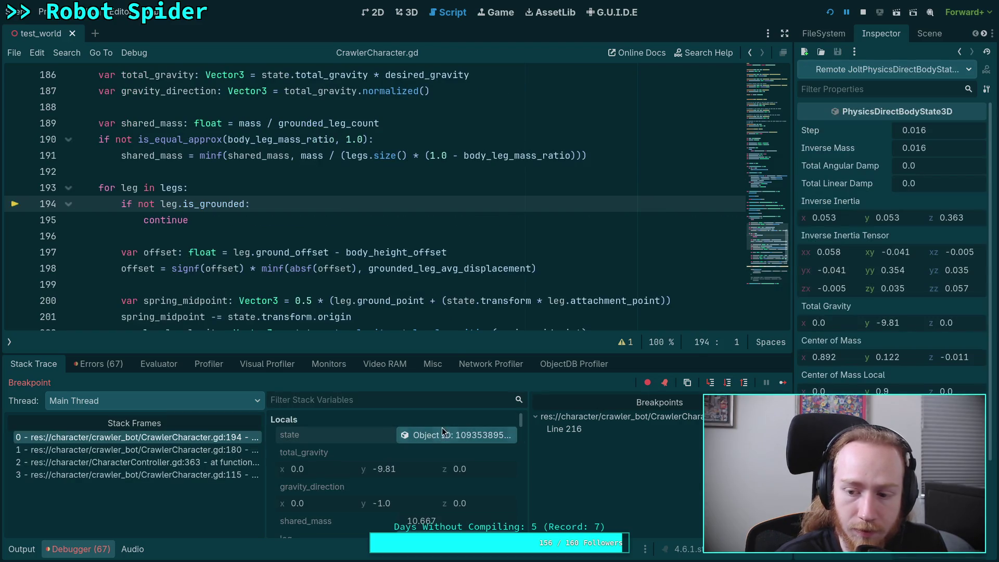
scroll(892, 234, "down", 2)
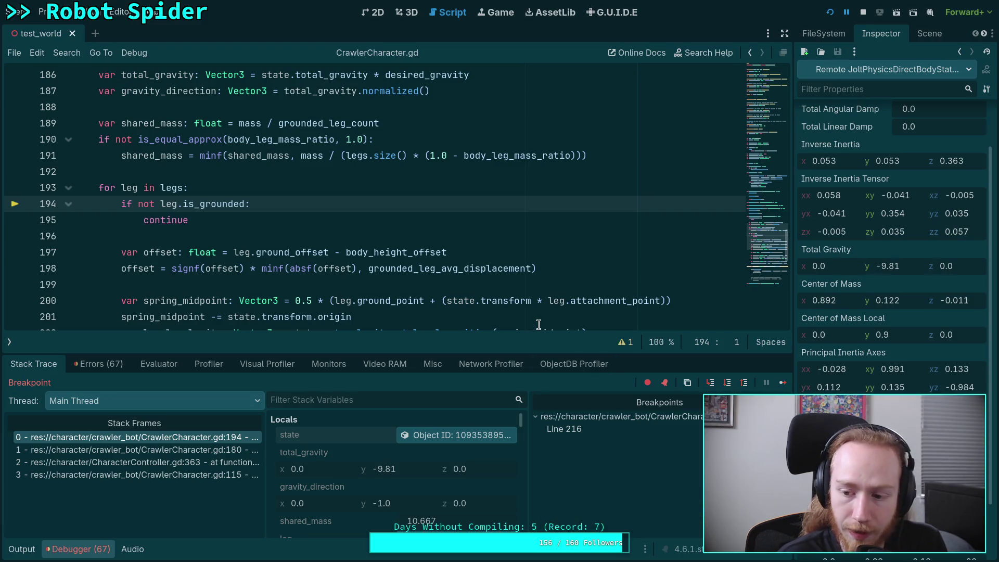
mouse_move(539, 324)
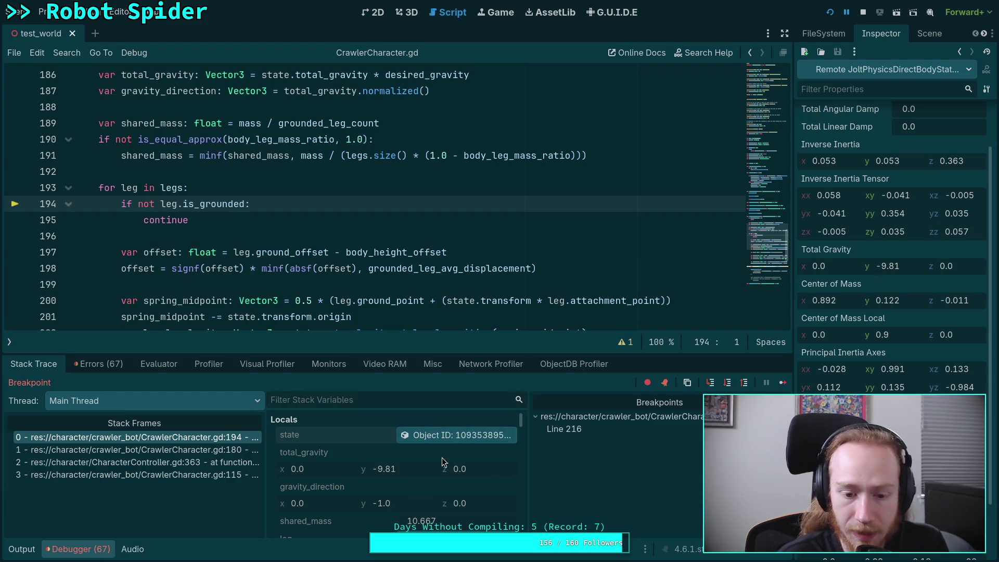
scroll(442, 458, "down", 1)
left_click(451, 525)
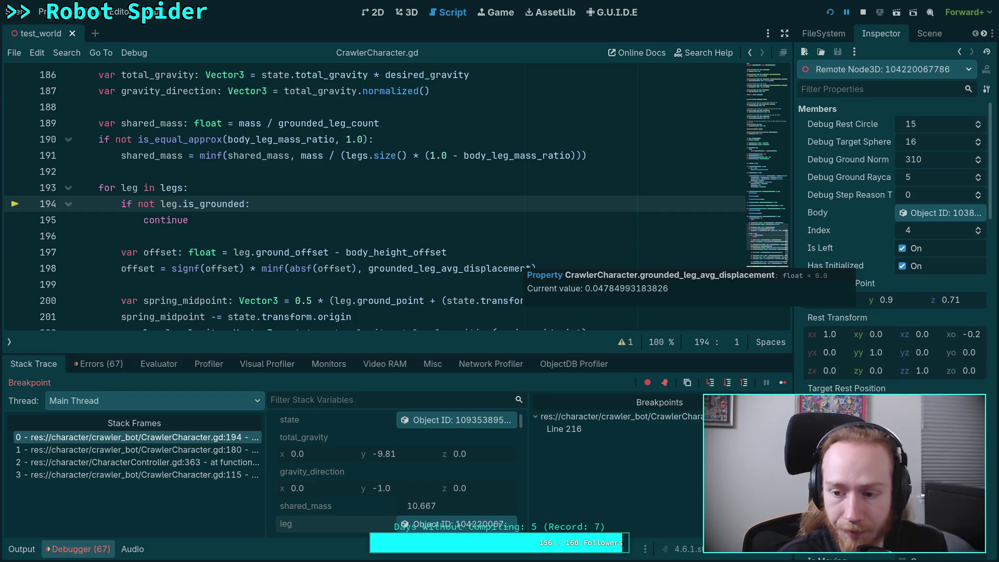
Step: Scroll through leg 4's step and ground data, then reload the body state showing gravity -9.81 on y
scroll(892, 234, "down", 3)
scroll(892, 234, "down", 5)
scroll(892, 234, "down", 5)
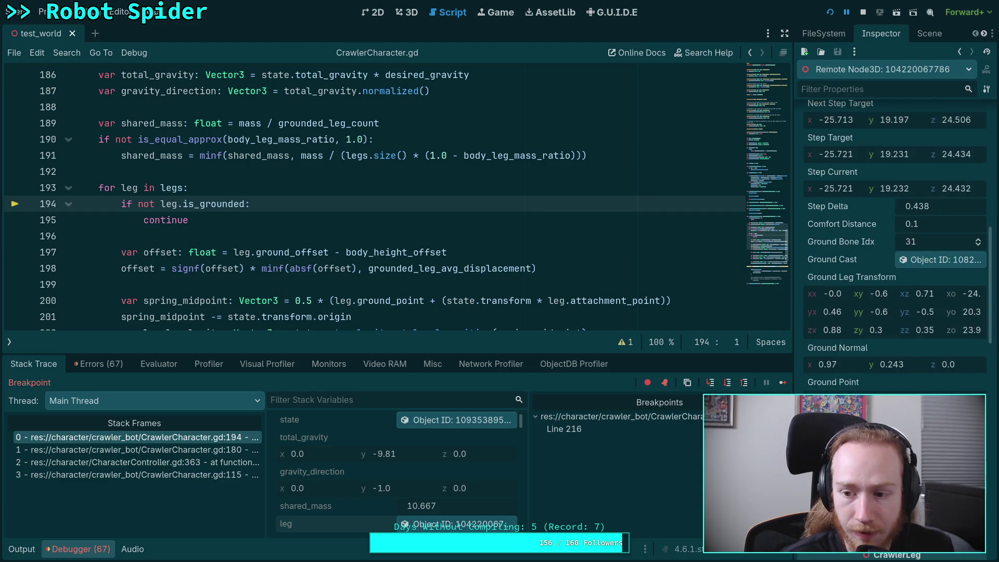
scroll(892, 234, "up", 3)
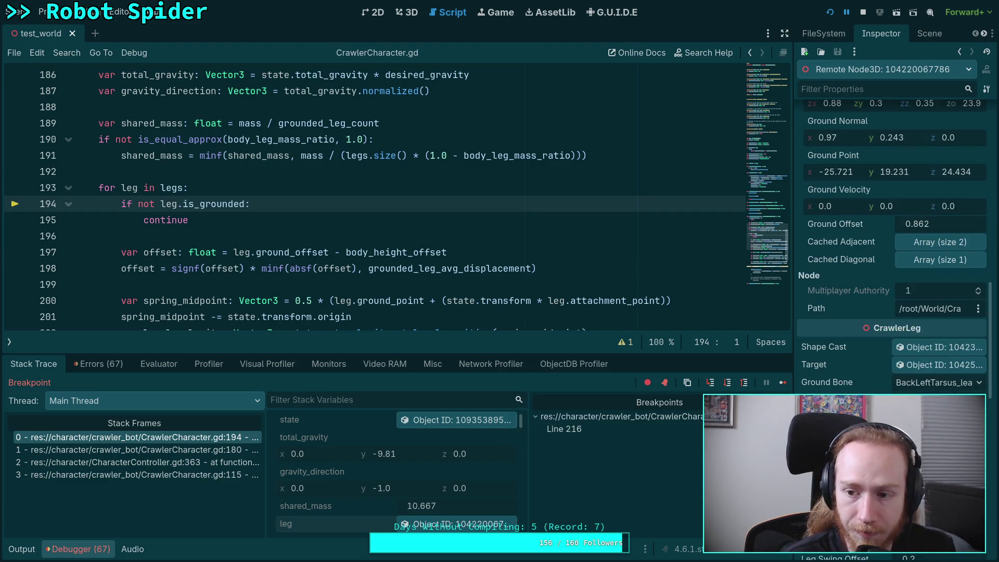
scroll(893, 234, "up", 4)
left_click(424, 420)
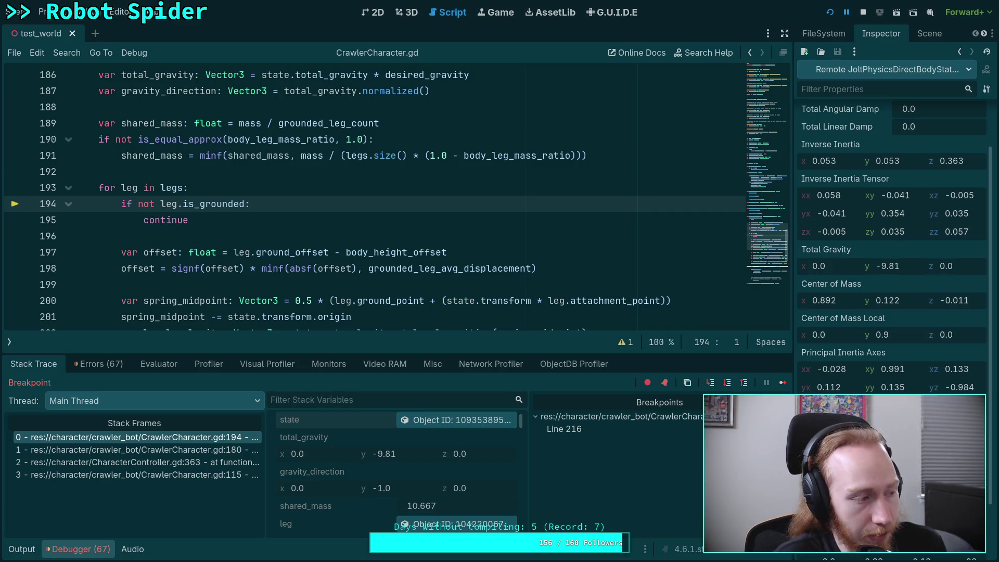
left_click(403, 14)
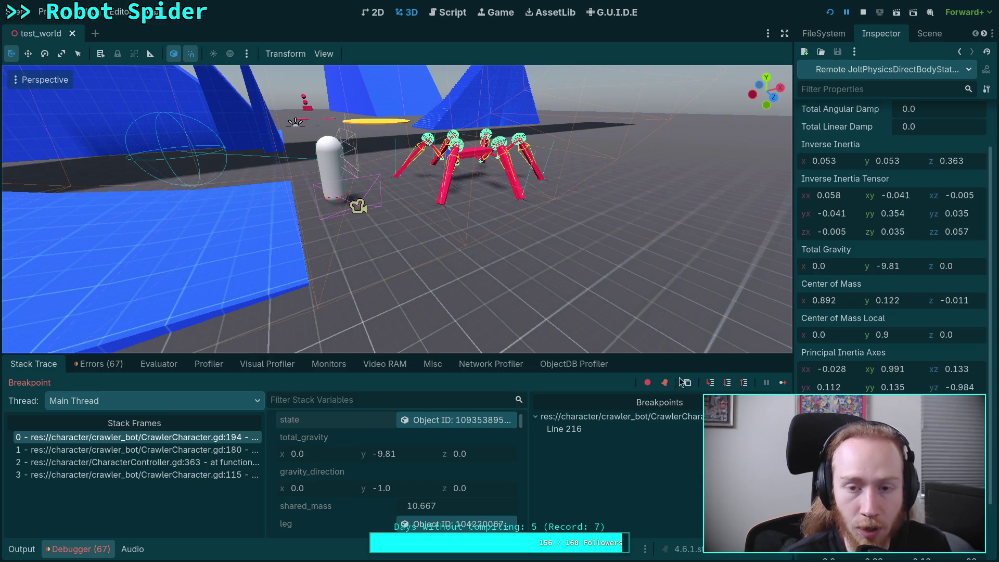
left_click(442, 13)
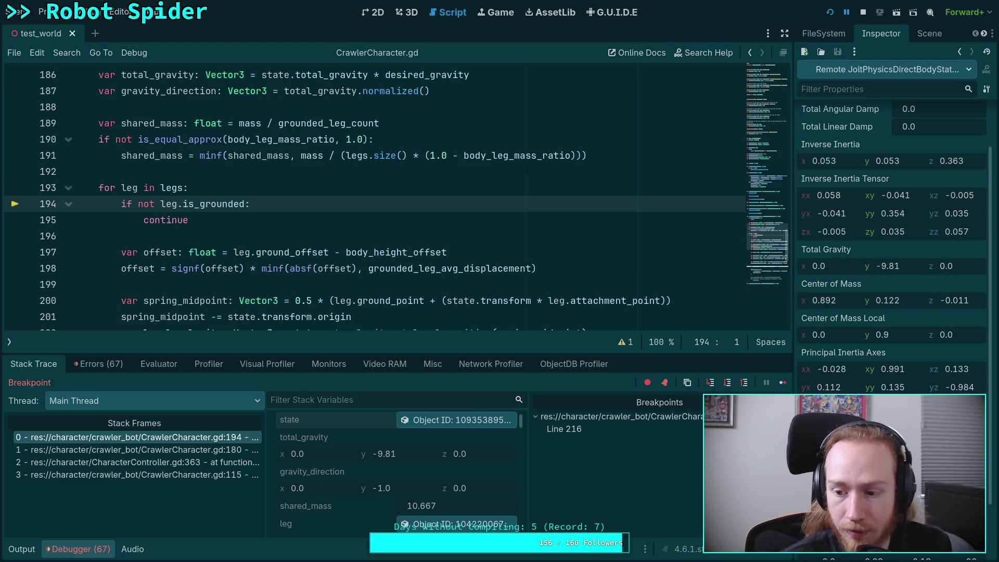
Step: Evaluate .15328125 - (4.0 * .15328125 / 6) in Python, getting 0.05109375, then return to Godot
key("super+4")
key("Up")
key("Left")
key("Left")
key("Left")
key("Left")
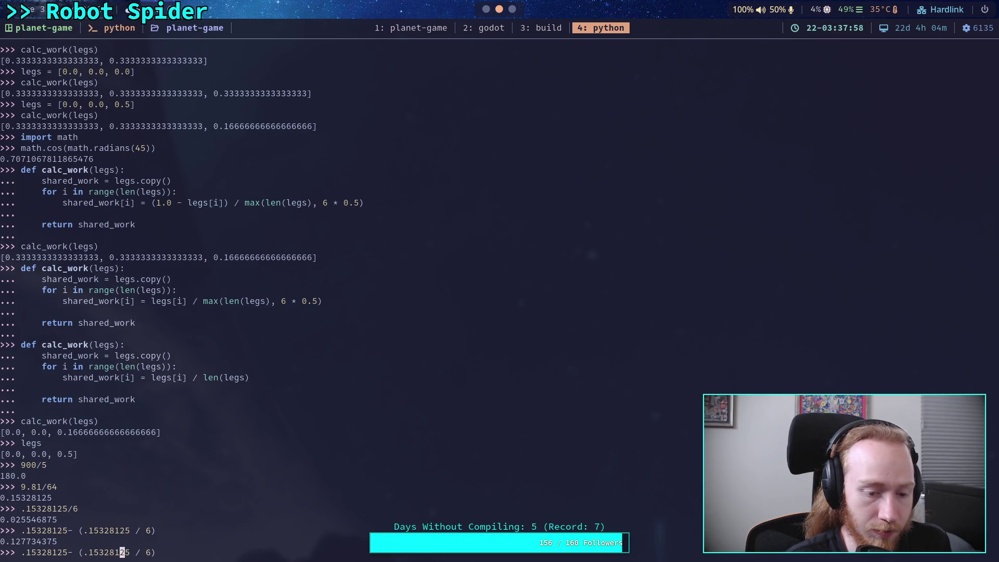
type("4.0 *")
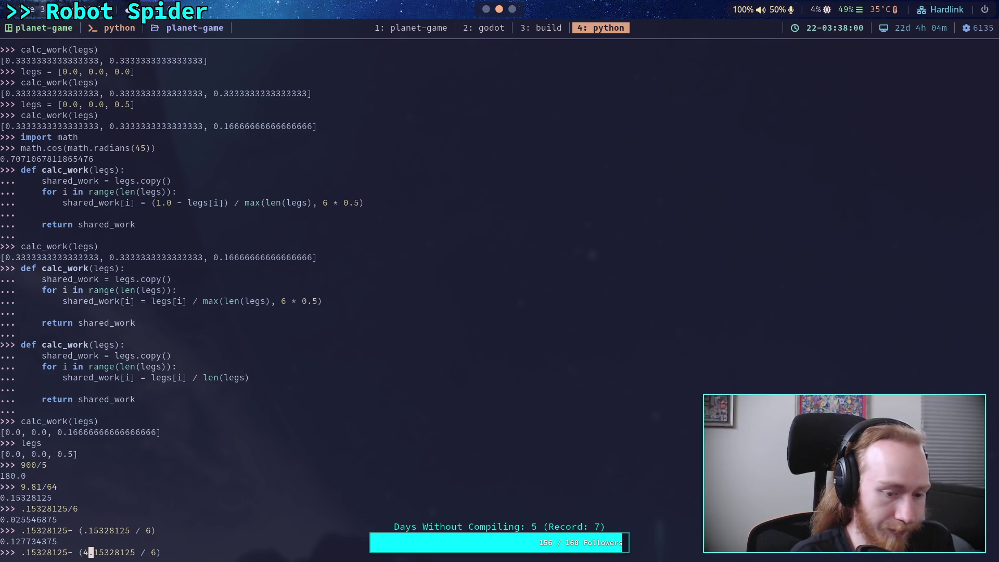
key("Left")
key("Left")
key("Left")
type(".0")
key("Return")
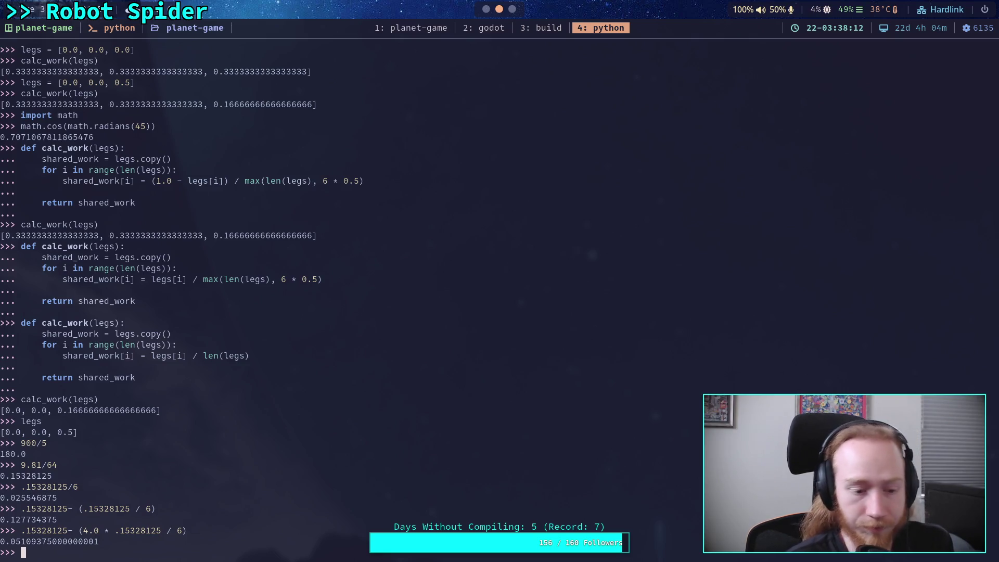
key("super+2")
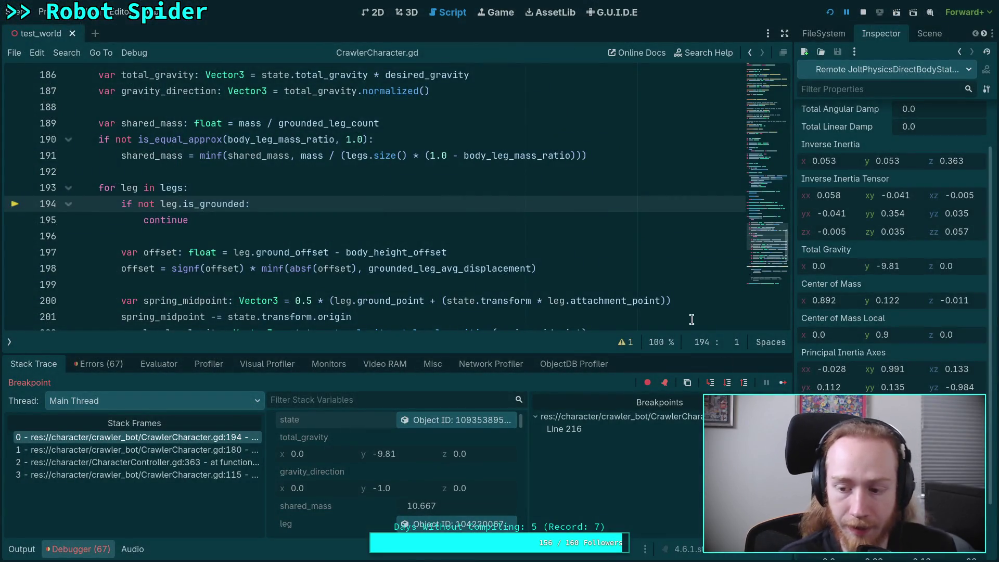
mouse_move(437, 255)
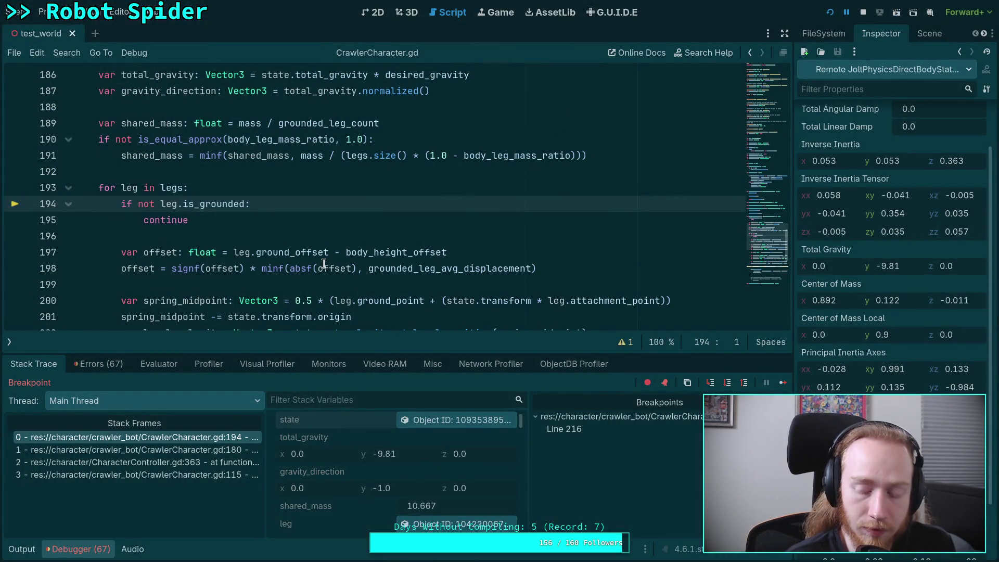
scroll(268, 281, "down", 5)
scroll(268, 281, "down", 4)
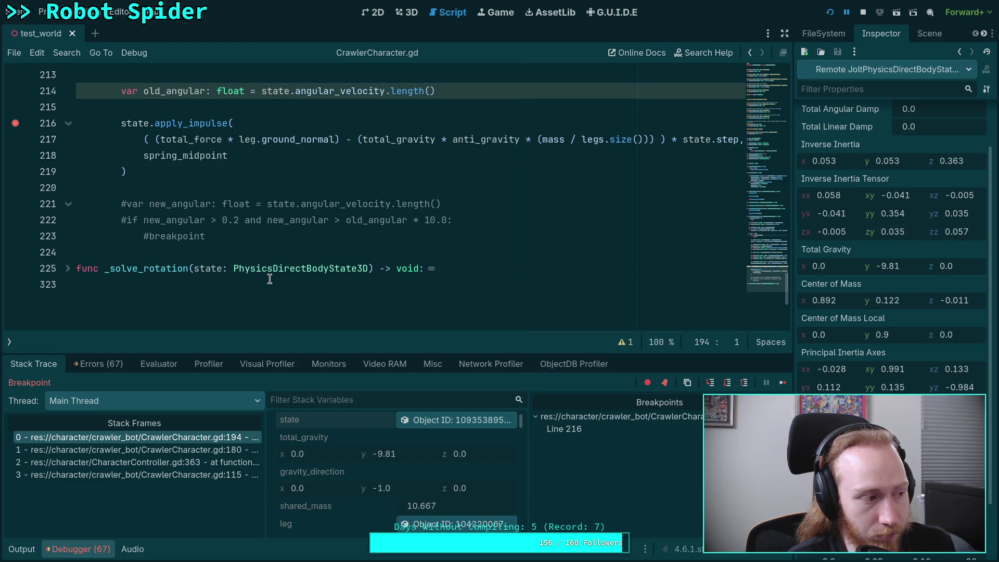
mouse_move(273, 271)
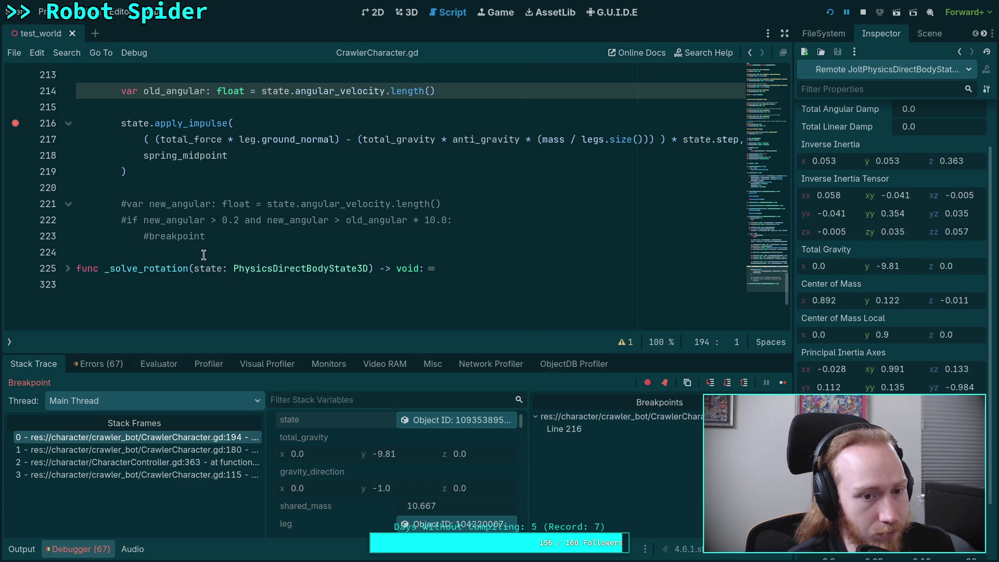
scroll(203, 254, "up", 1)
left_click(218, 240)
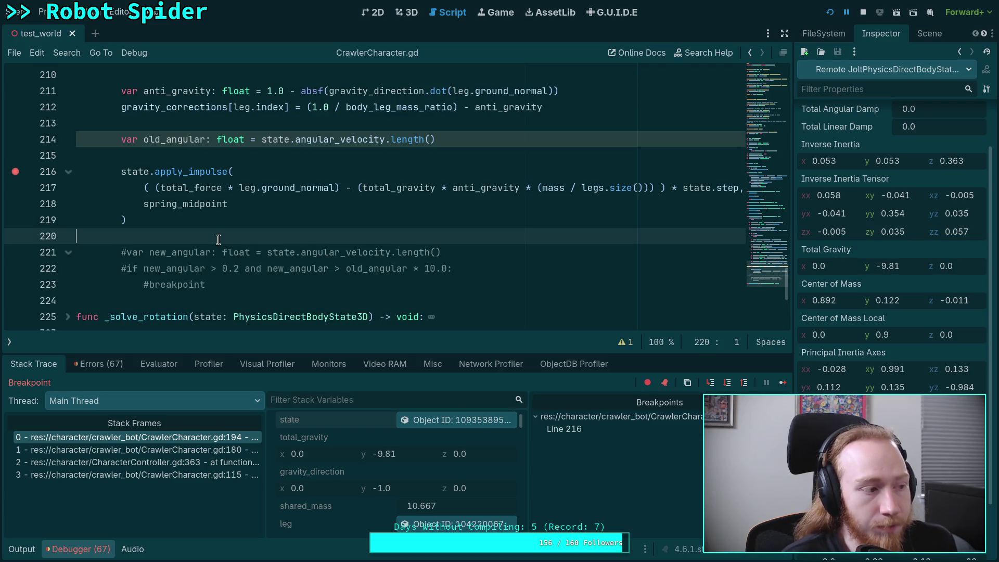
scroll(218, 240, "up", 1)
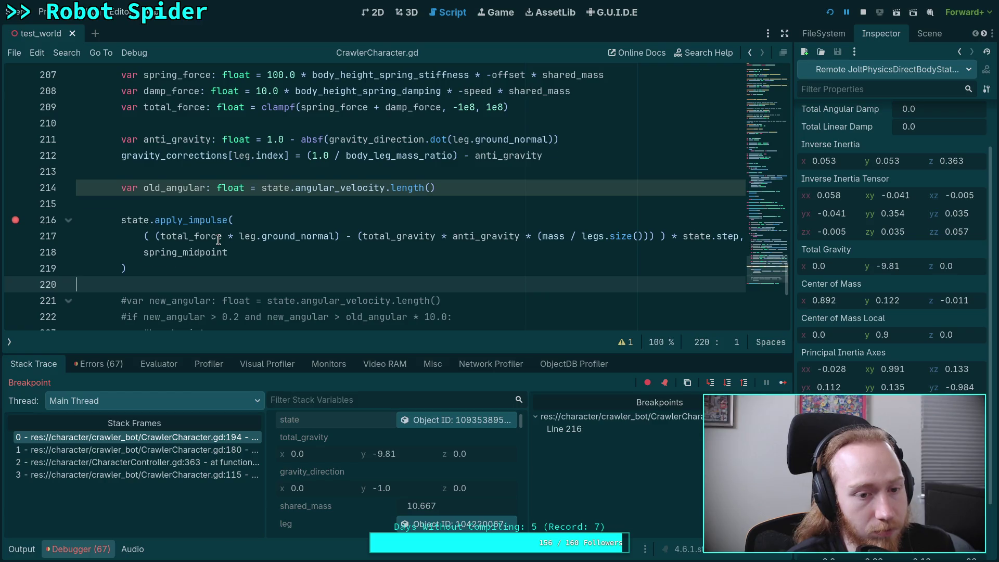
scroll(219, 240, "up", 1)
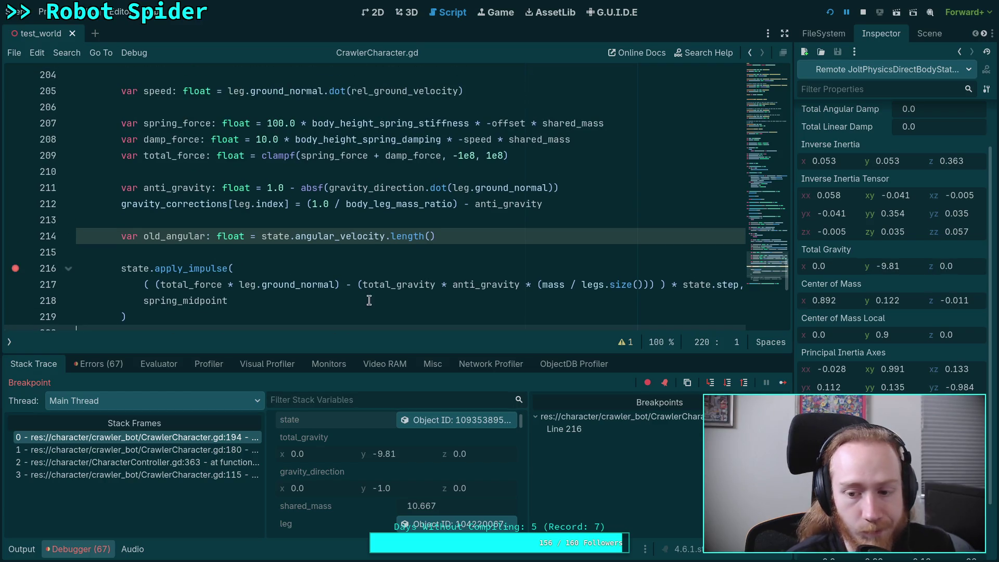
left_click(783, 383)
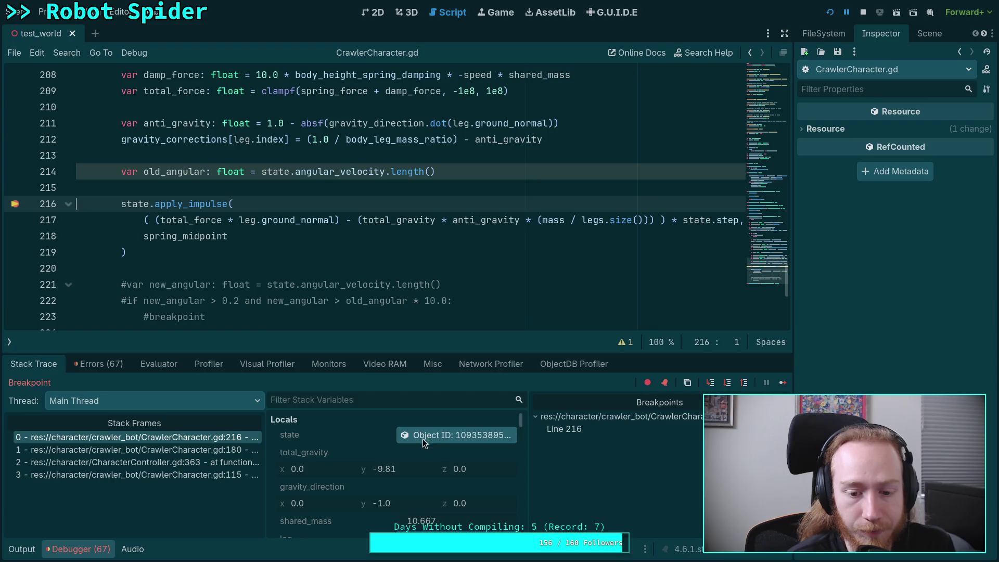
Step: Inspect the current leg, step to the next leg with F10, and load the body state
left_click(459, 479)
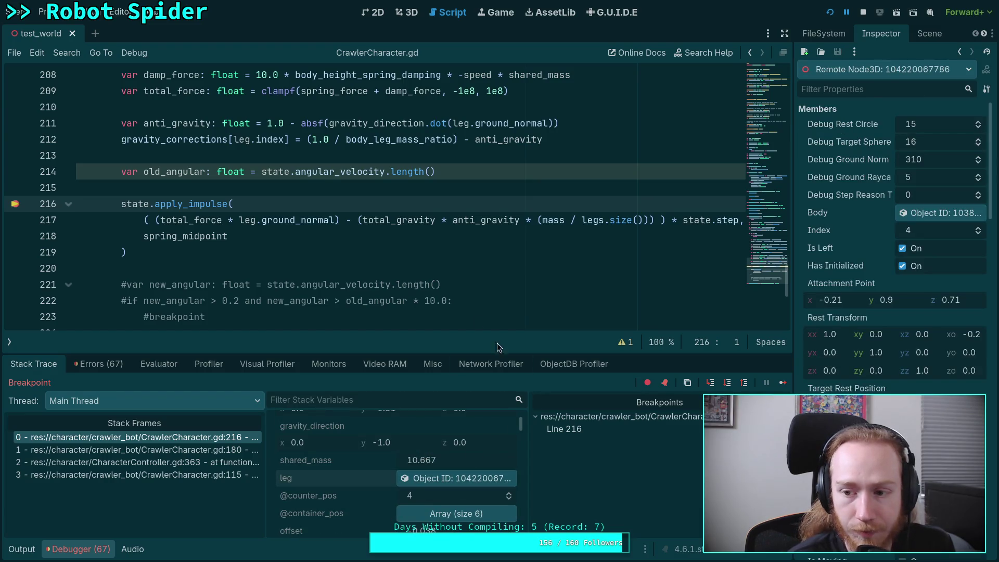
scroll(457, 284, "down", 1)
key("F10")
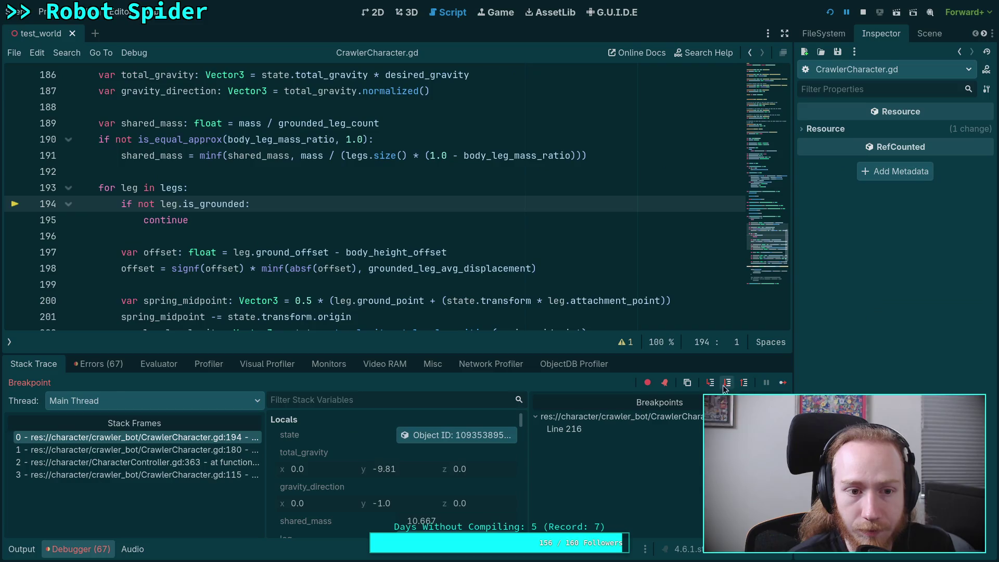
left_click(459, 437)
scroll(892, 260, "down", 4)
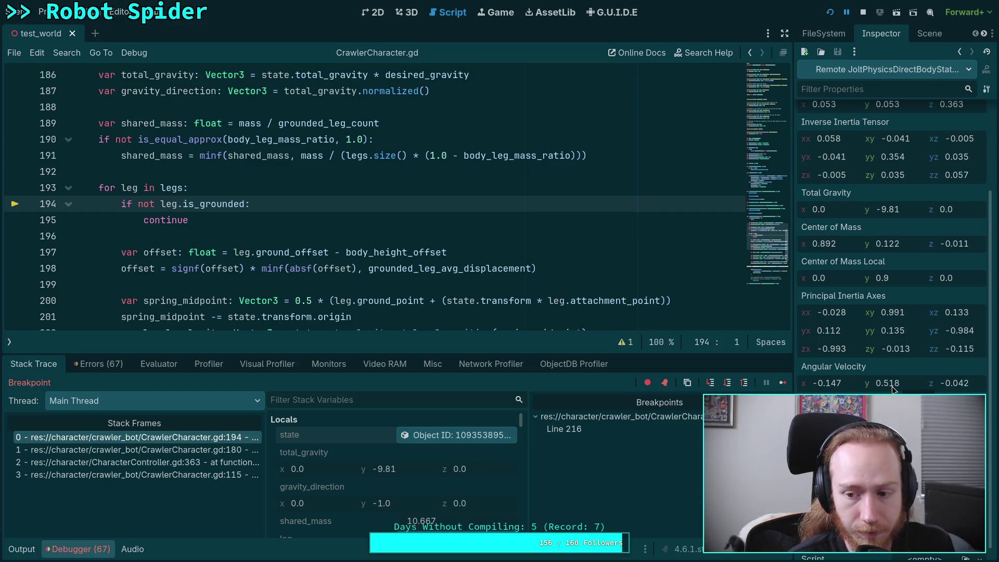
Step: Resume to the breakpoint and review the body state's total gravity, inverse mass and centre of mass
left_click(782, 384)
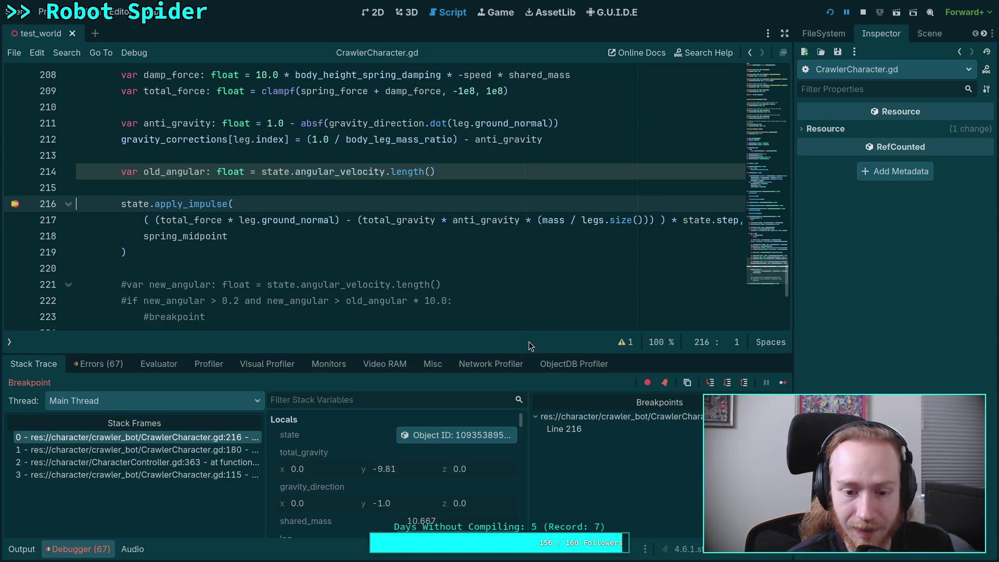
left_click(458, 434)
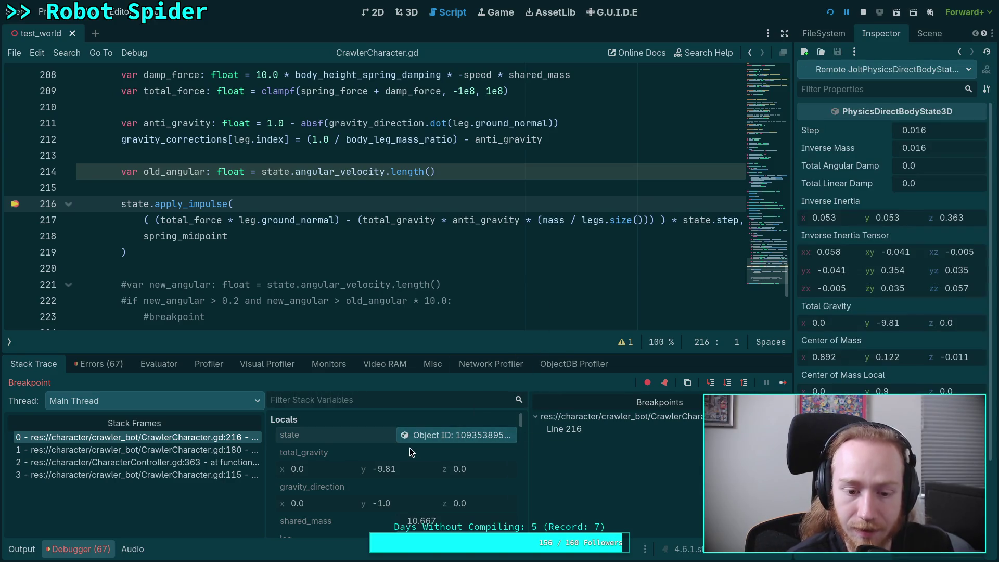
scroll(410, 448, "down", 2)
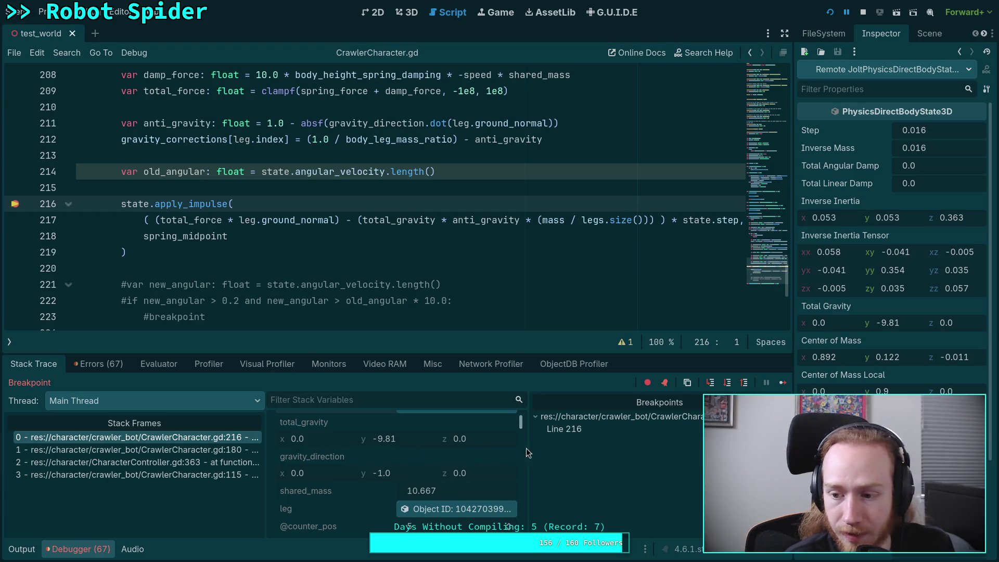
scroll(892, 234, "down", 4)
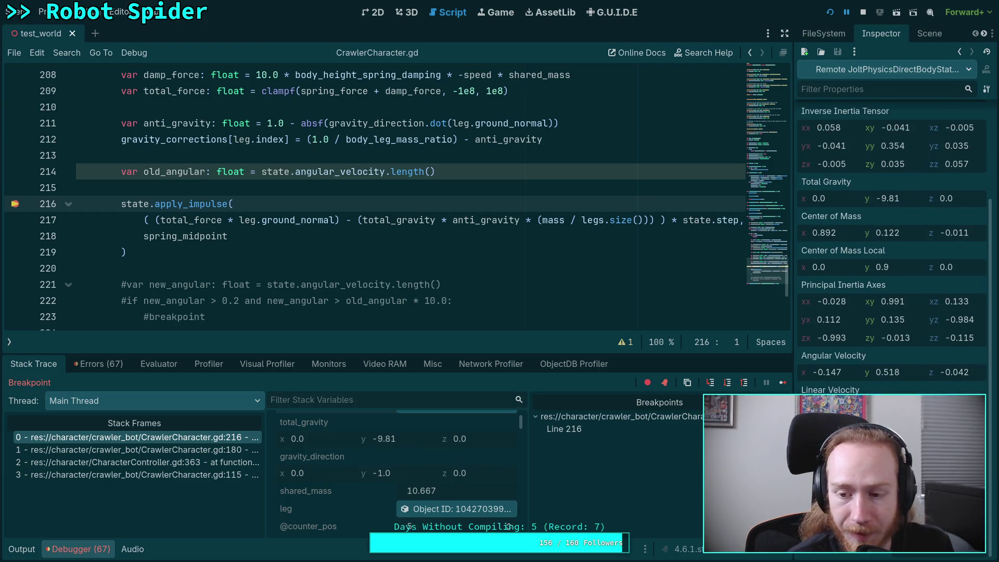
scroll(258, 290, "down", 3)
scroll(259, 292, "up", 4)
scroll(260, 292, "up", 10)
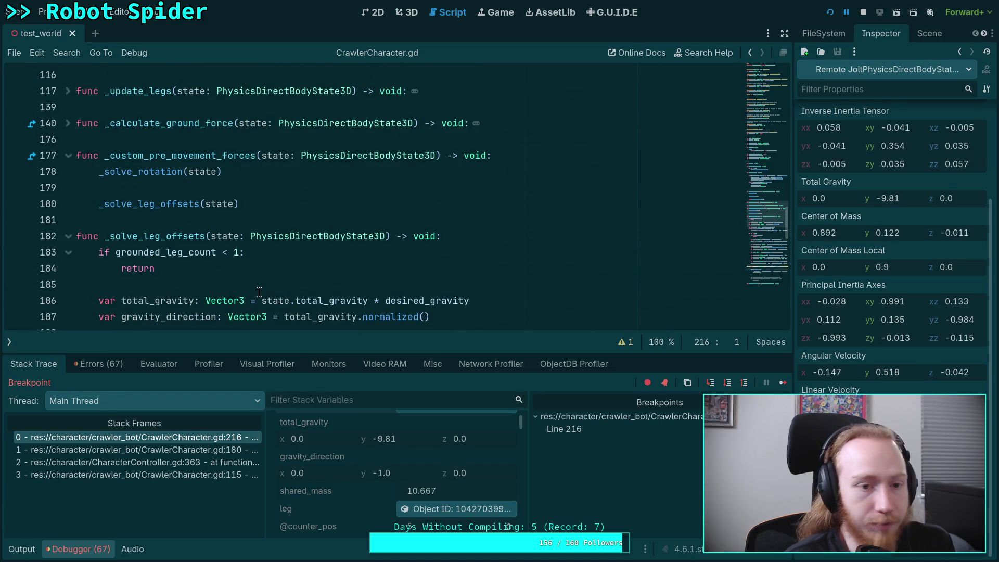
scroll(259, 292, "up", 1)
scroll(259, 292, "down", 10)
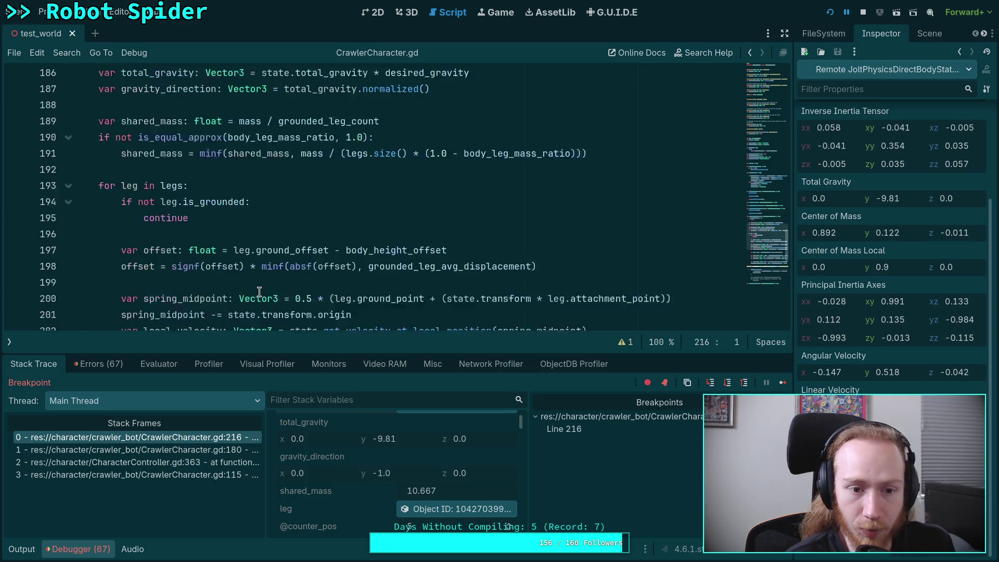
scroll(259, 291, "down", 3)
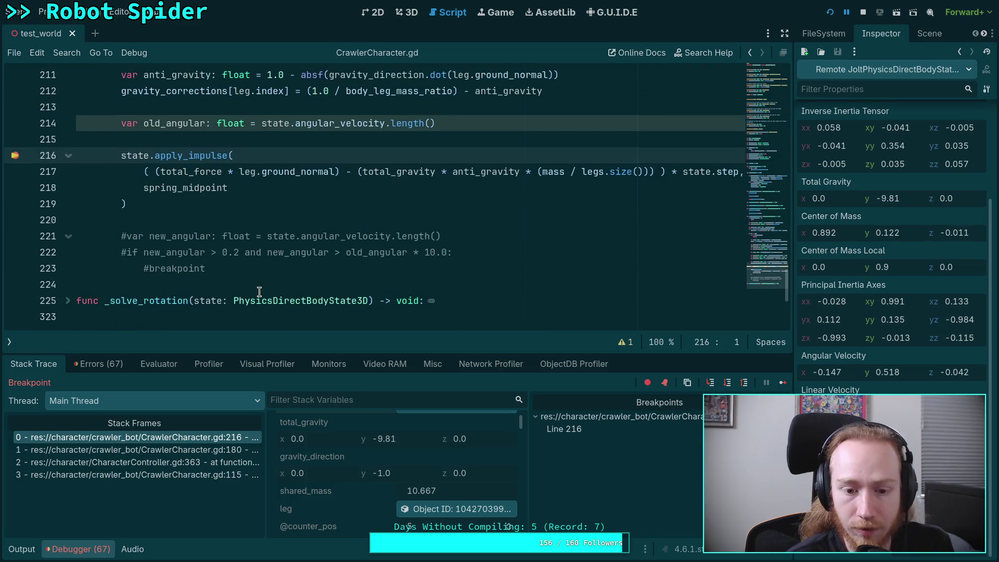
Step: Step out to line 365 of CharacterController.gd and inspect the paused body state
left_click(727, 385)
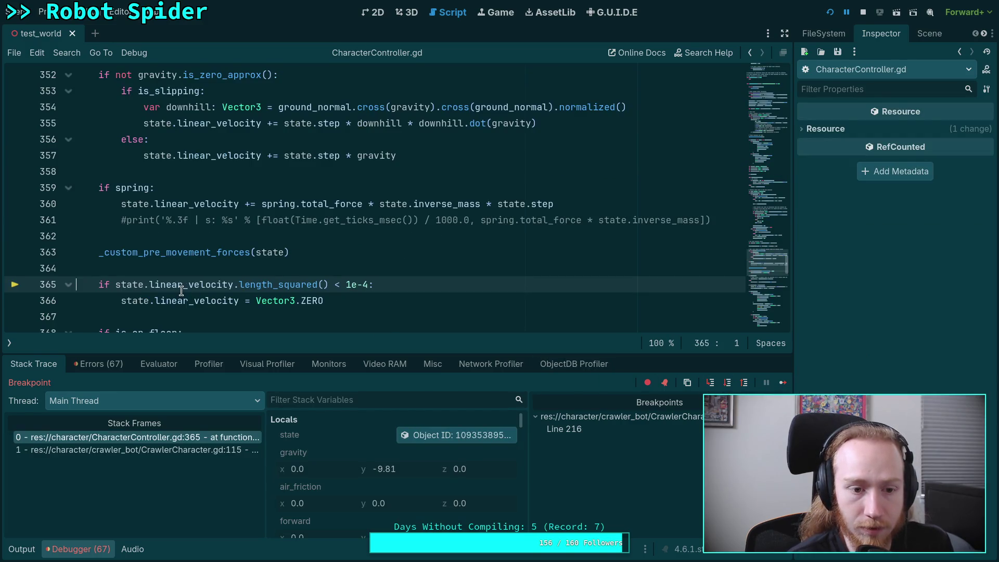
left_click(459, 435)
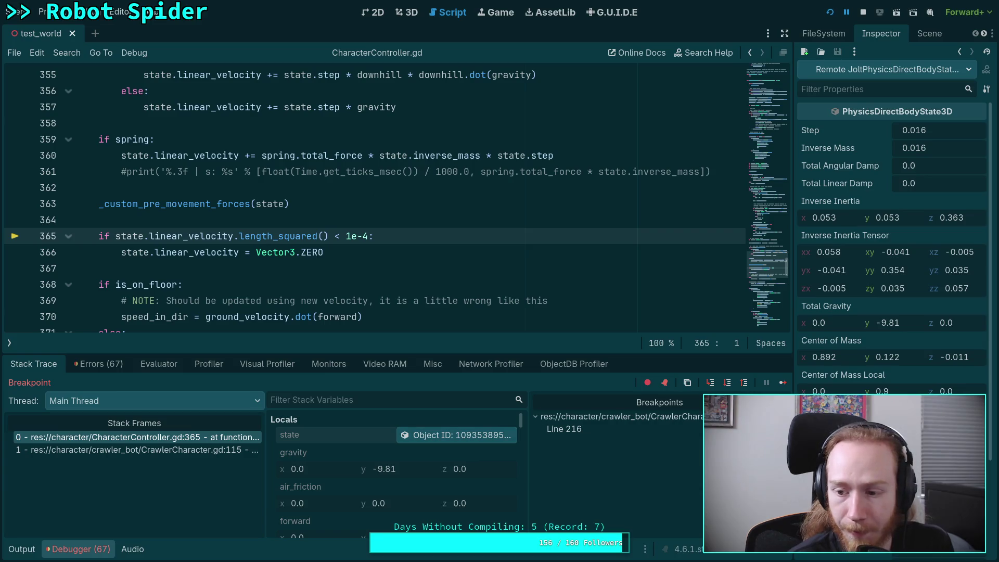
scroll(892, 250, "down", 3)
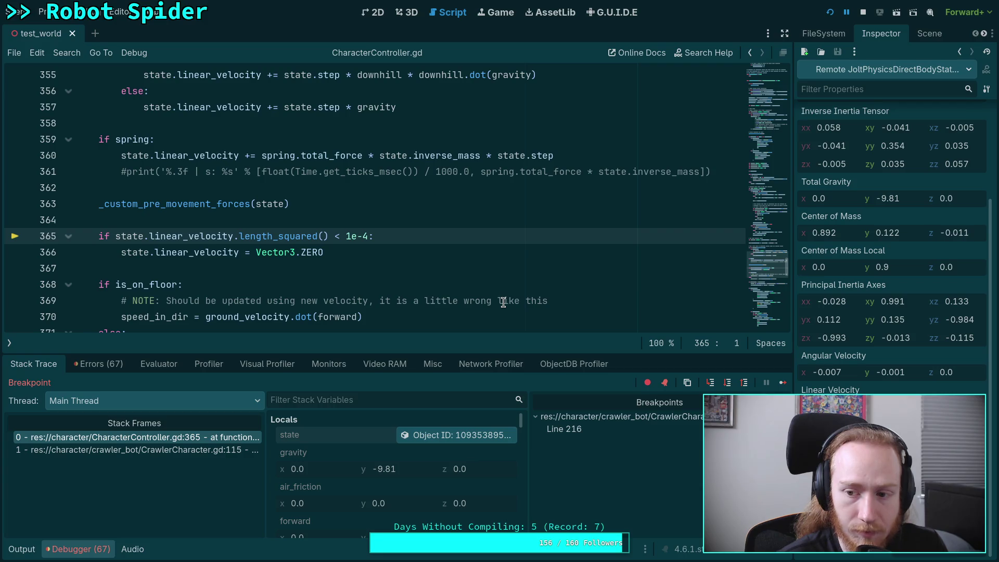
Step: Stop the debug run and reopen CrawlerCharacter.gd at line 214 with the Debugger panel collapsed
left_click(860, 15)
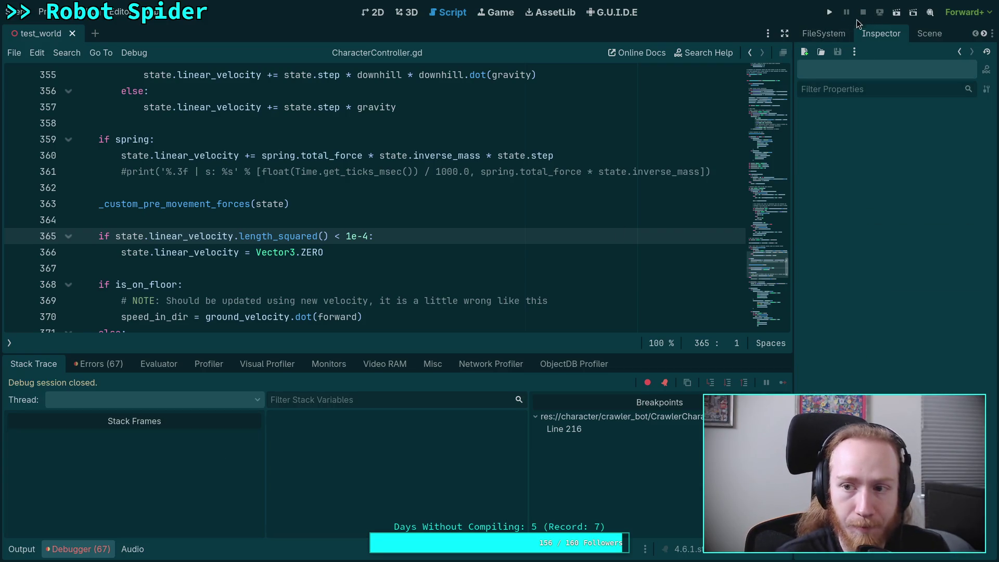
left_click(9, 343)
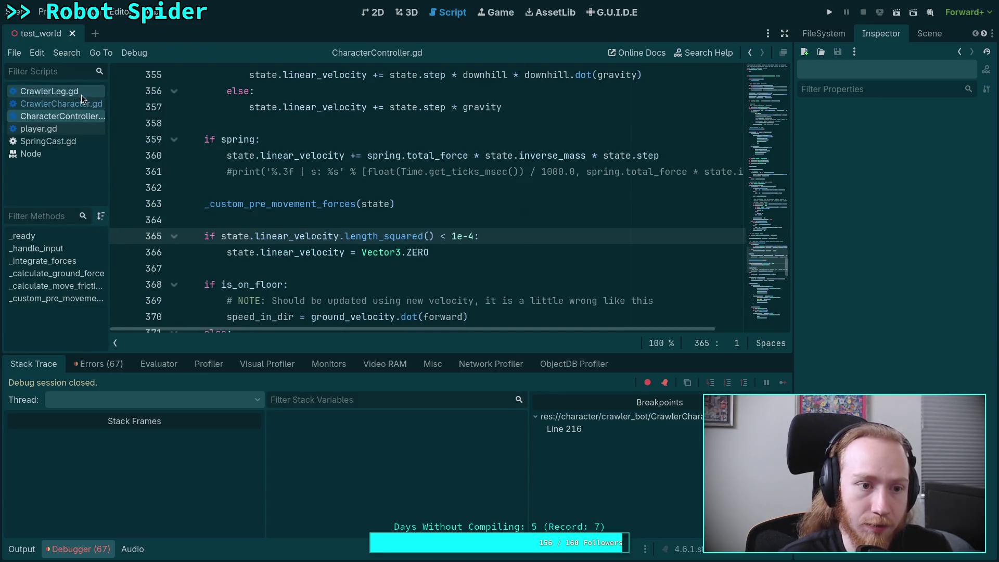
left_click(79, 102)
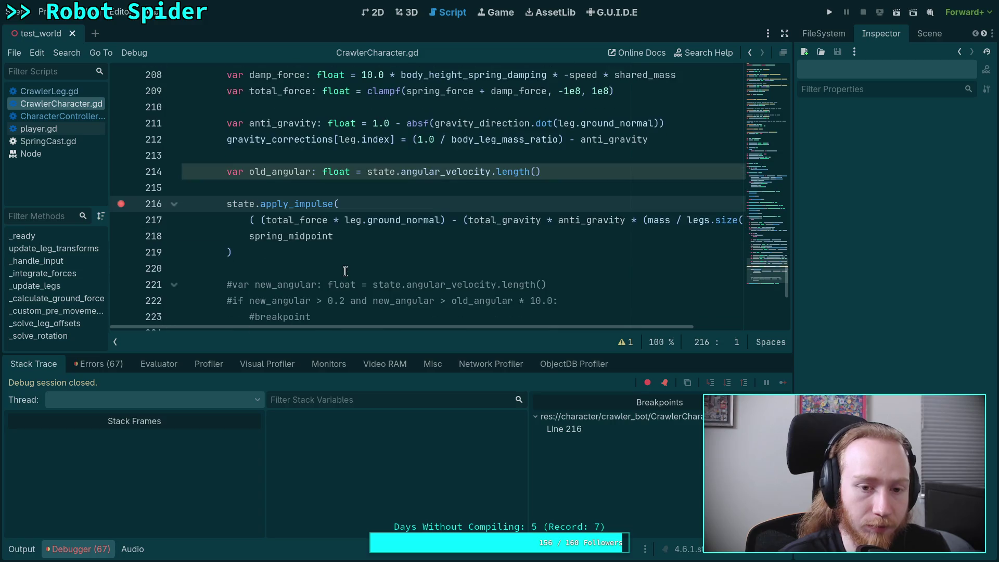
left_click(83, 549)
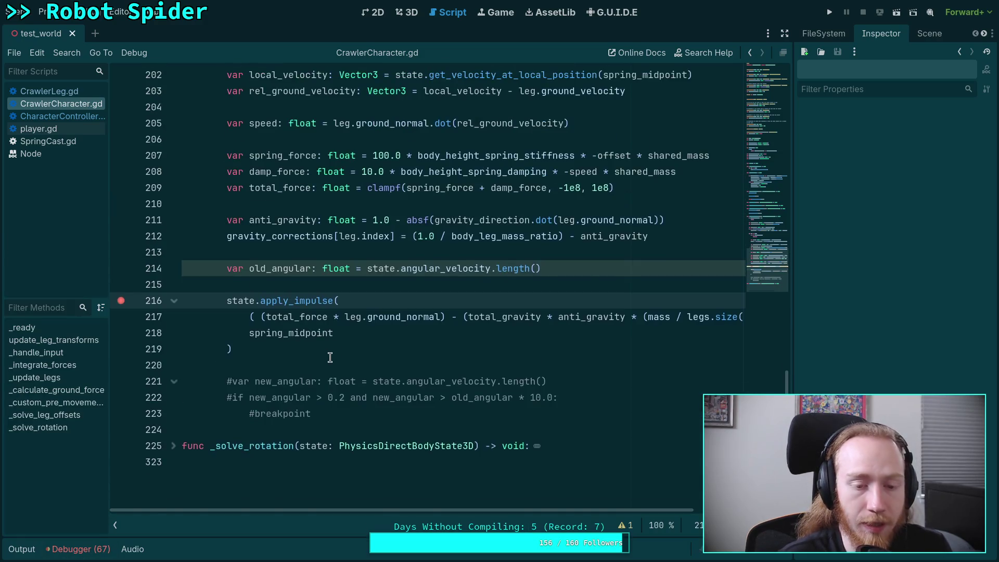
left_click(569, 368)
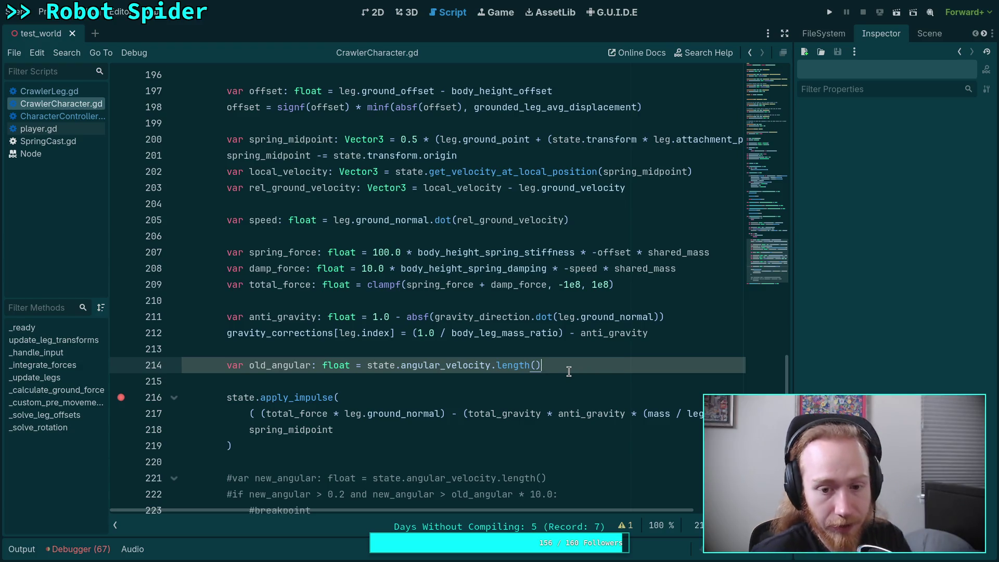
Step: Add a line after 211 starting 'anti_gravity = 1.0 - (' with total_force inside
left_click(703, 317)
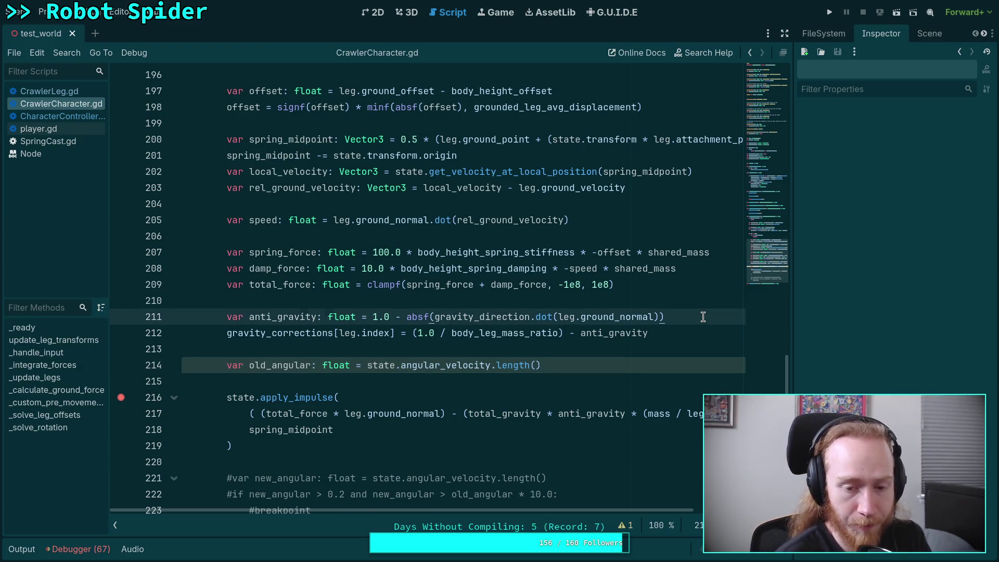
key("Return")
key("Return")
key("Up")
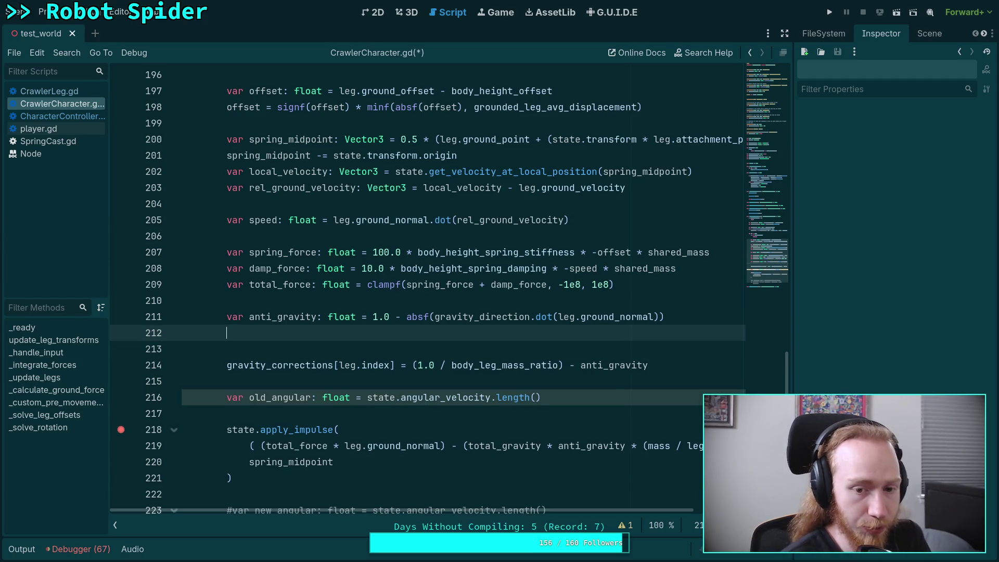
type("ant")
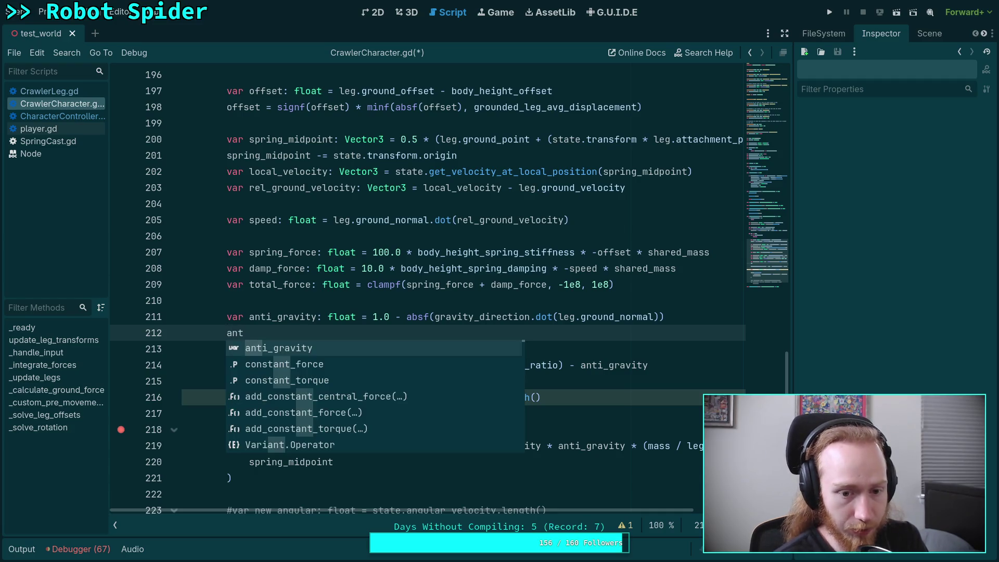
key("Return")
type("= ")
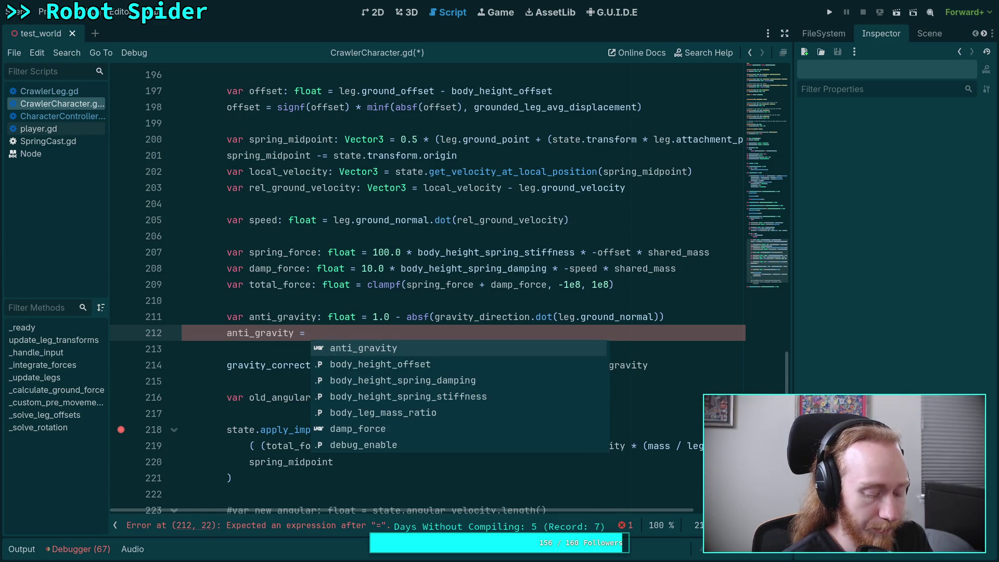
type("1.0 - ")
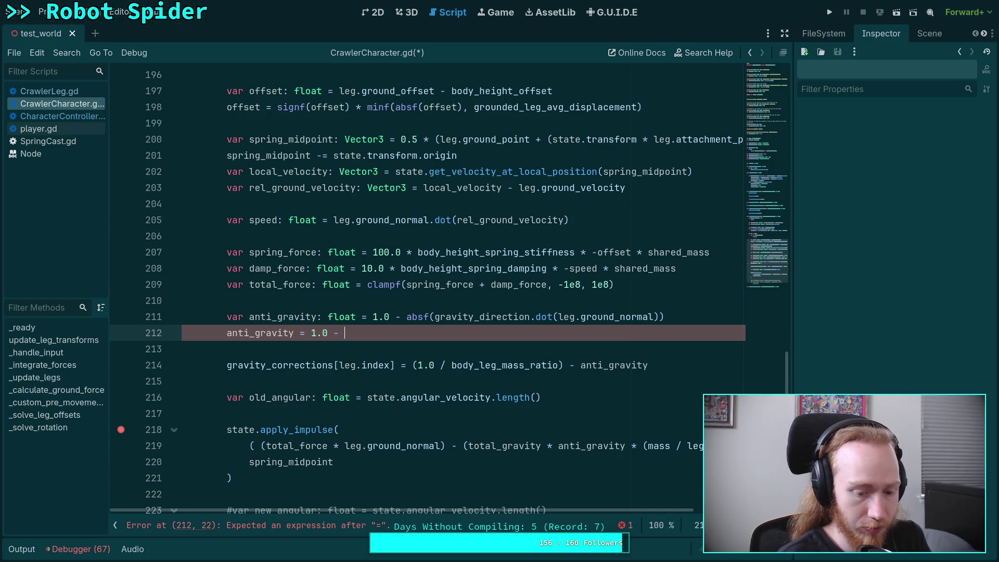
type("()")
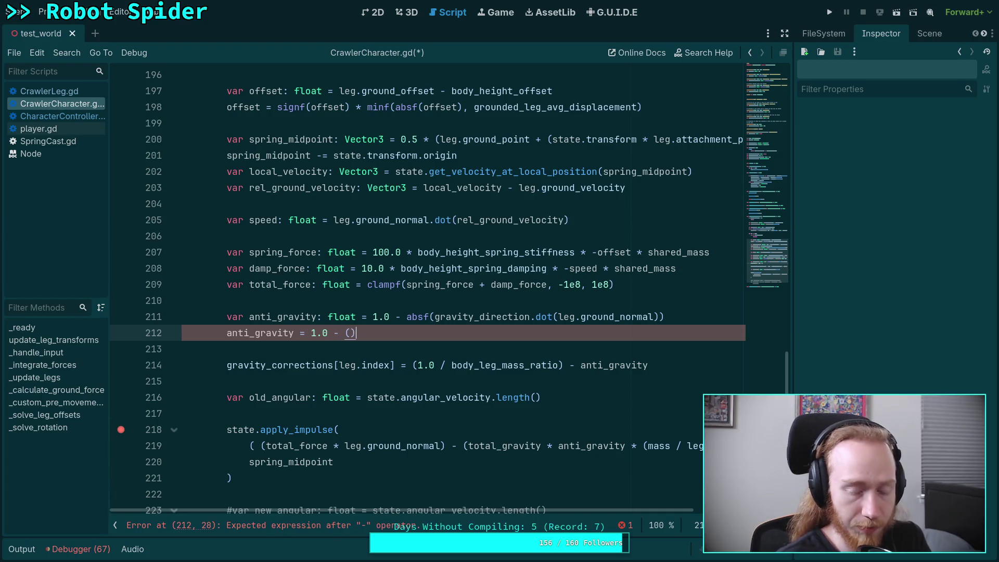
key("Left")
key("Return")
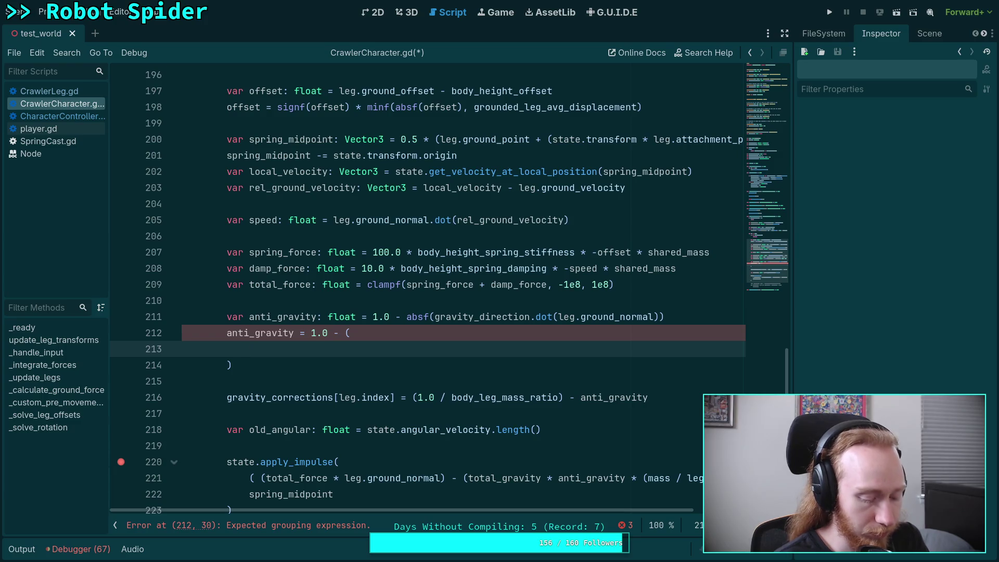
type("(total_")
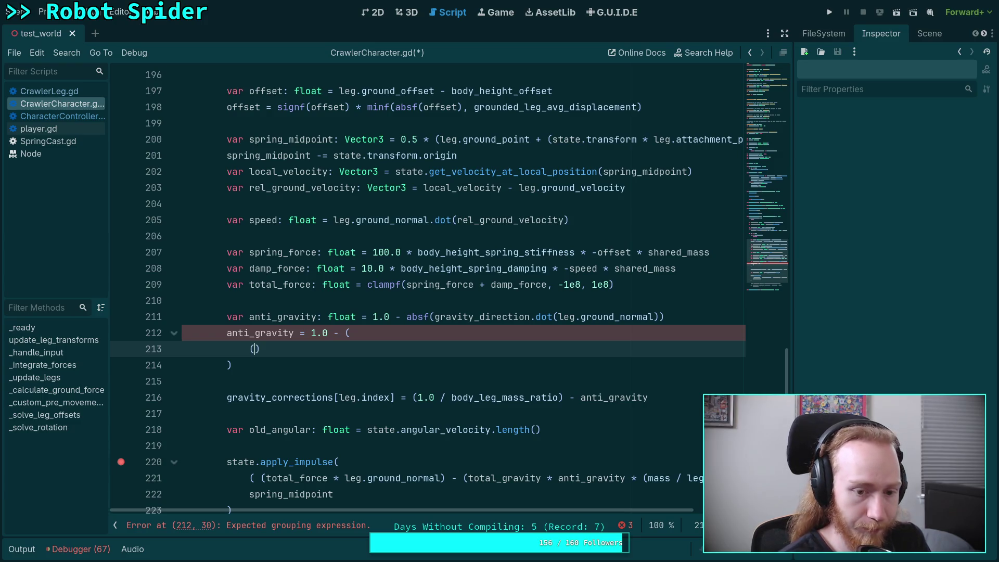
type("f")
key("Return")
Step: Multiply total_force by state.inverse_mass and absf(gravity_direction.dot(leg.ground_normal)), then begin '/ (' below
type("/")
key("BackSpace")
key("BackSpace")
type("* state.")
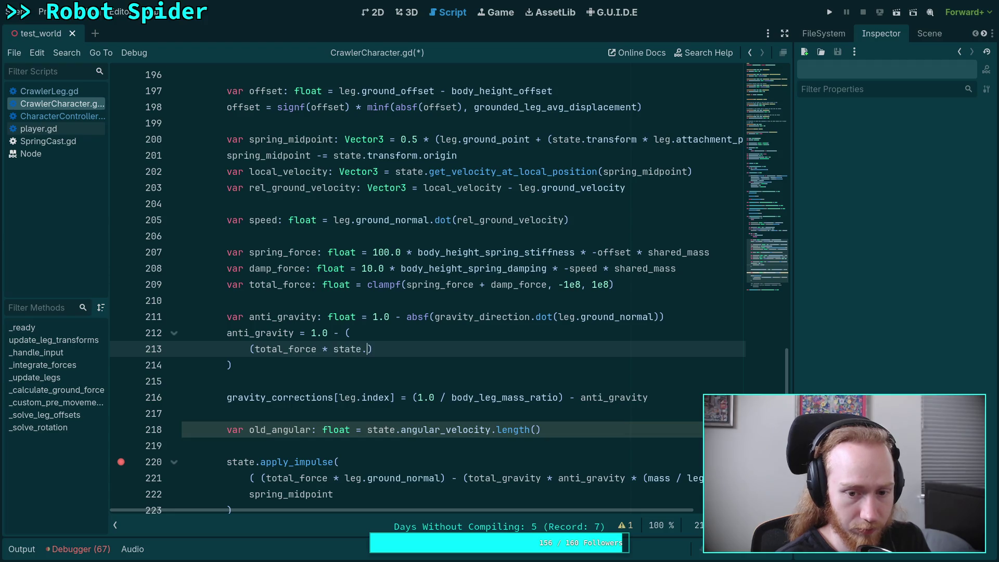
type("inv")
key("Down")
key("Down")
key("Return")
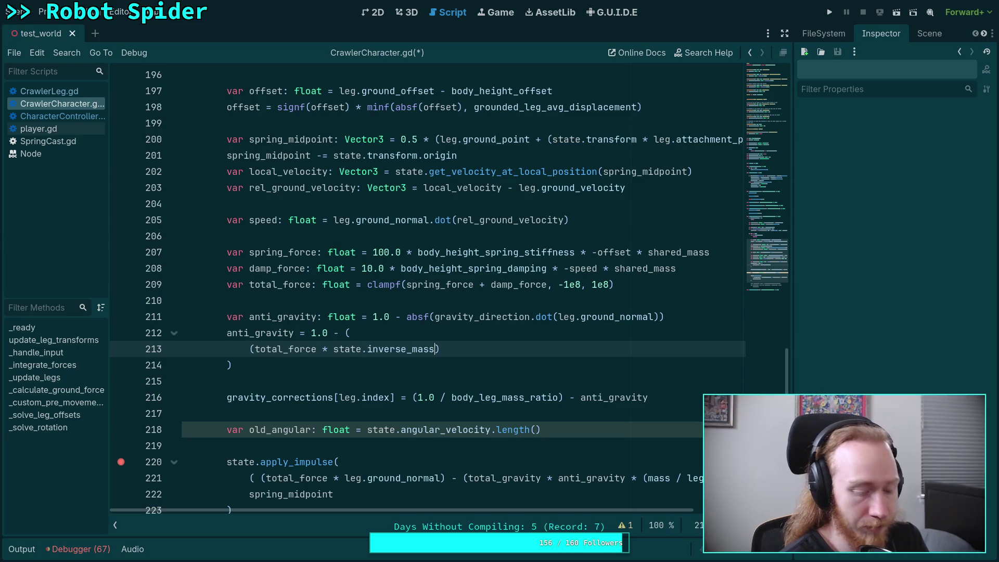
type("*")
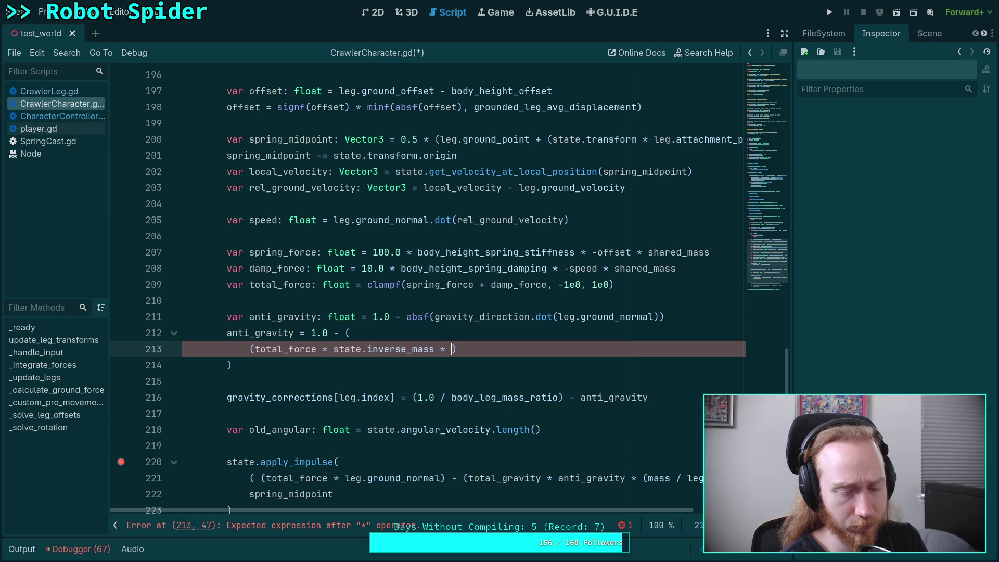
type("absf")
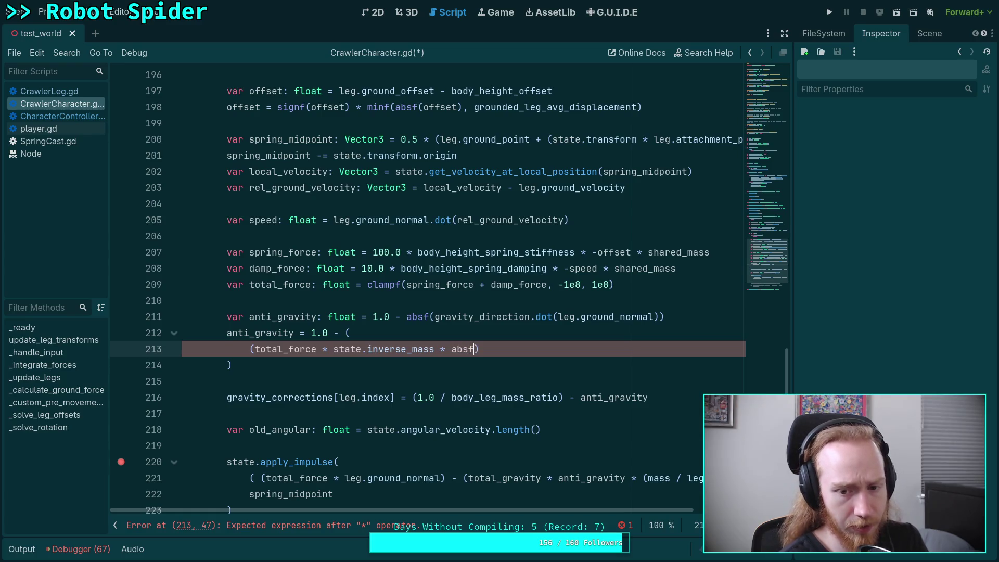
key("Return")
type("gr")
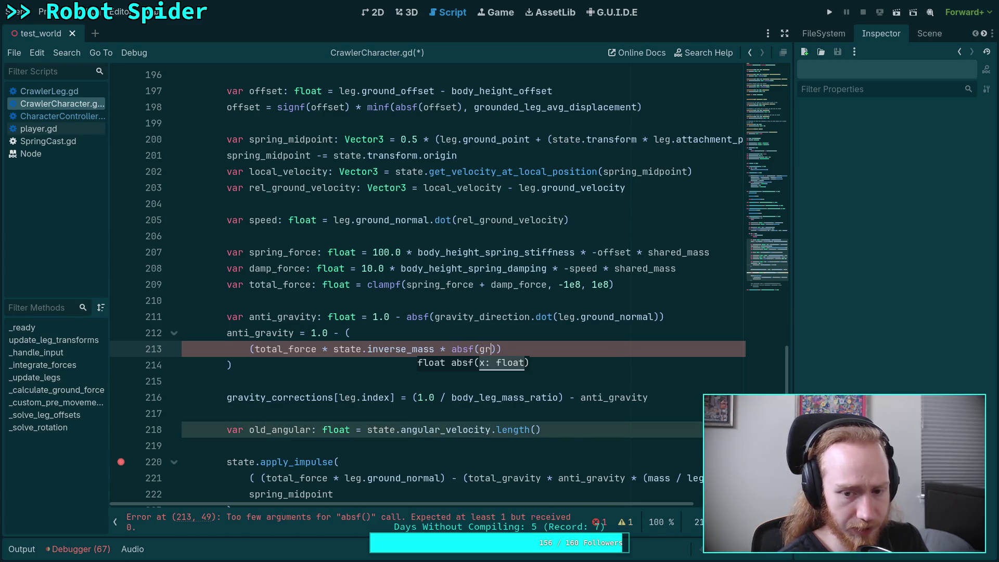
key("Down")
key("Down")
key("Down")
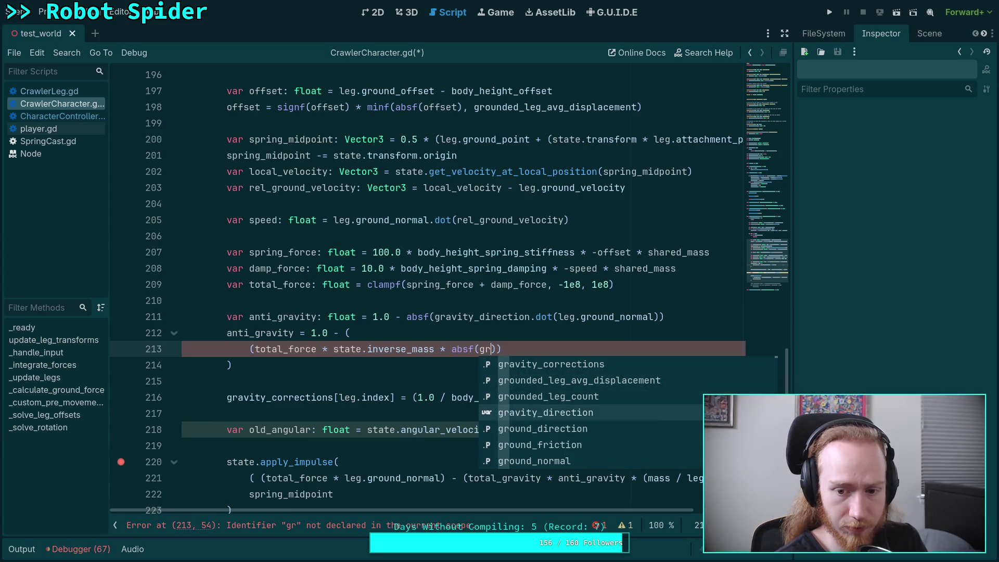
key("Return")
type(".dot")
type("(leg.ground_")
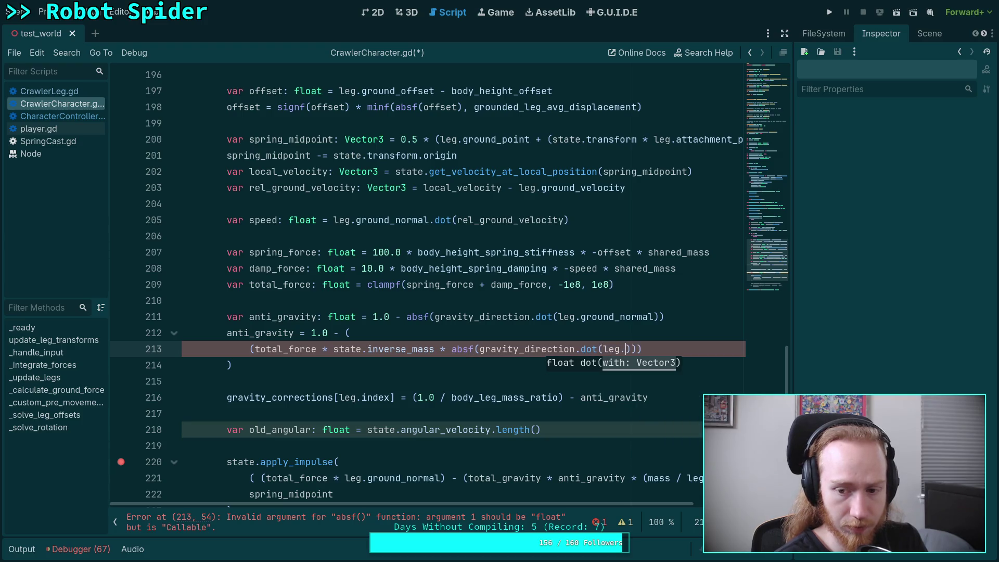
type("normal)")
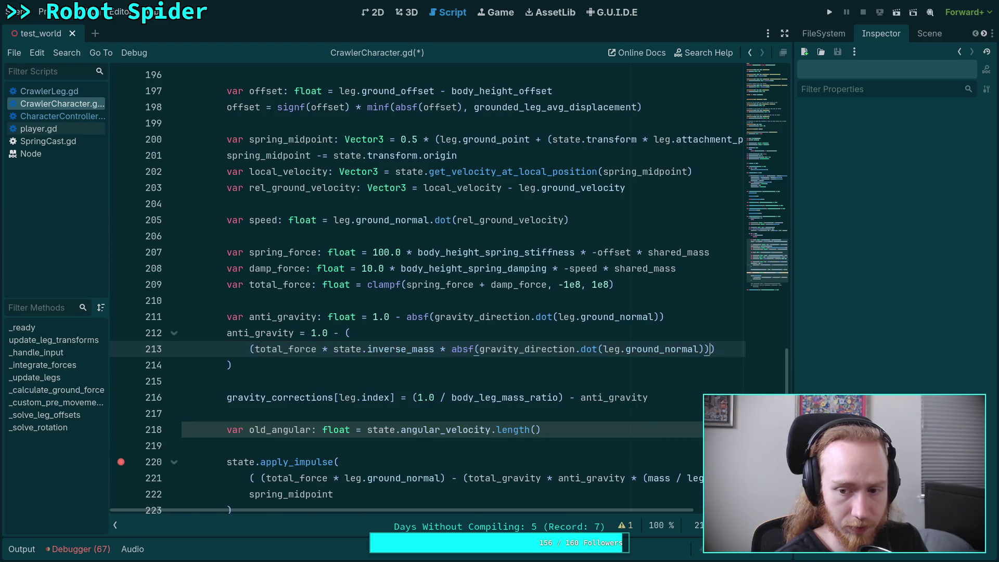
type(")")
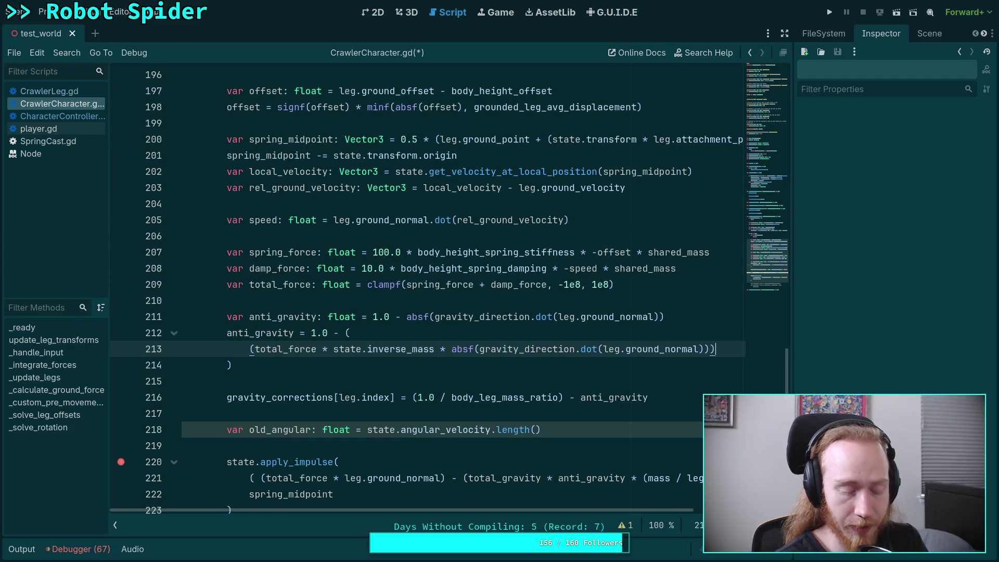
key("Return")
type("/ ")
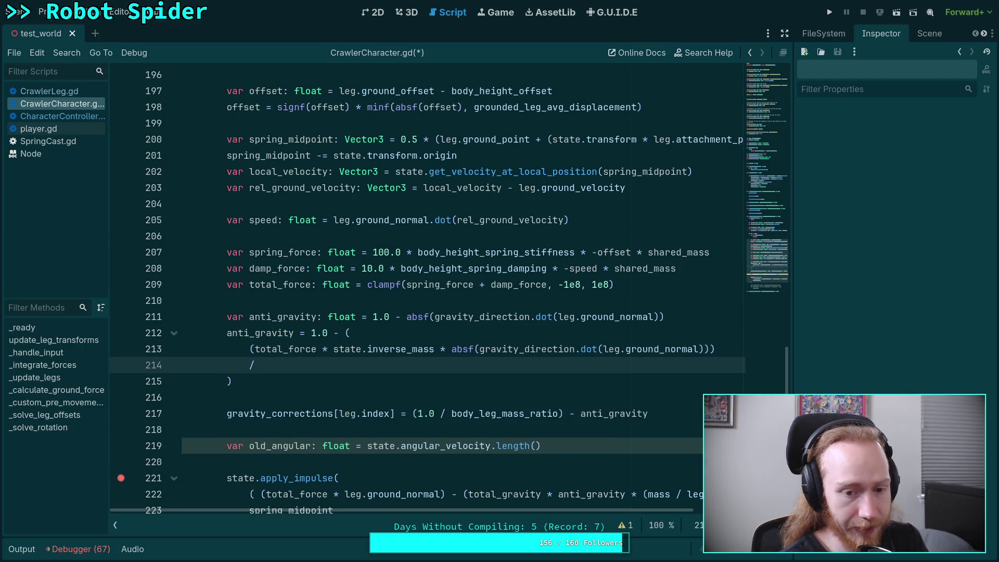
type("(")
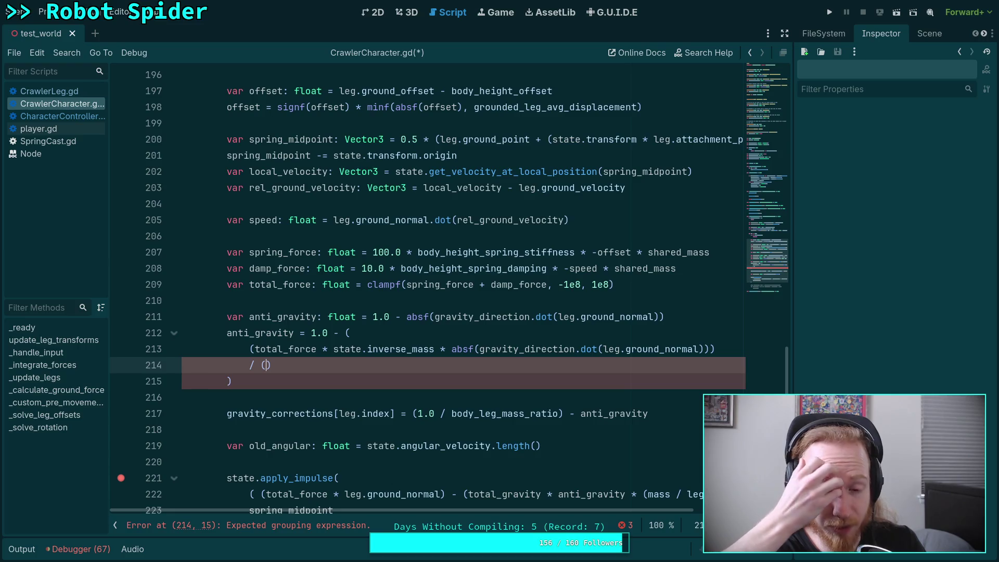
Step: Wrap total_force on line 213 in absf()
left_click(266, 349)
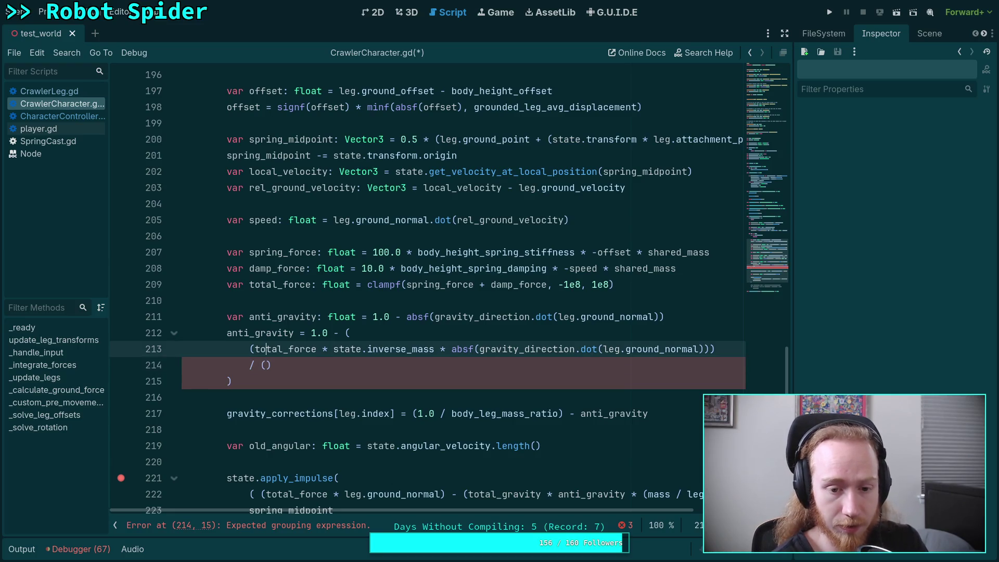
type("absf(")
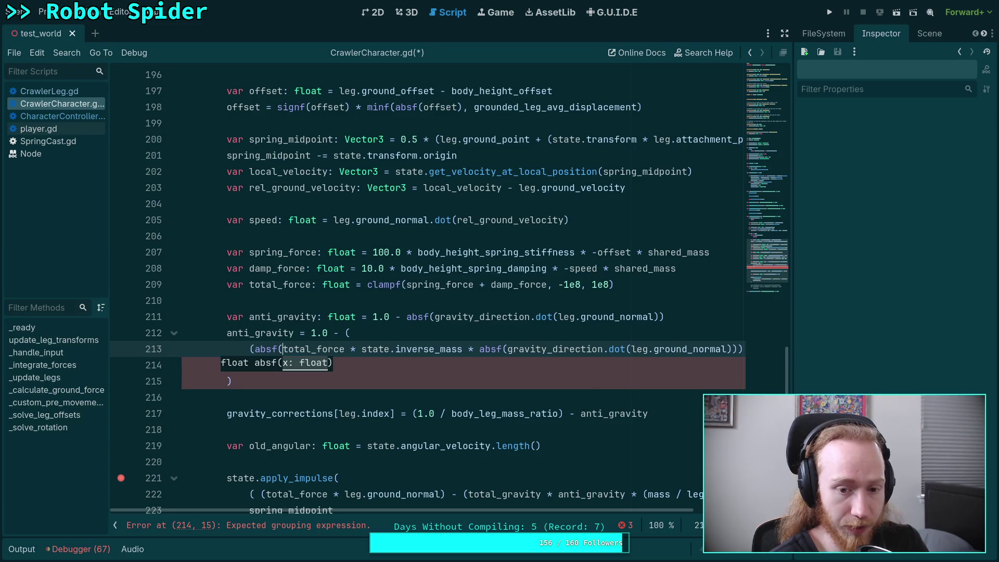
type(")")
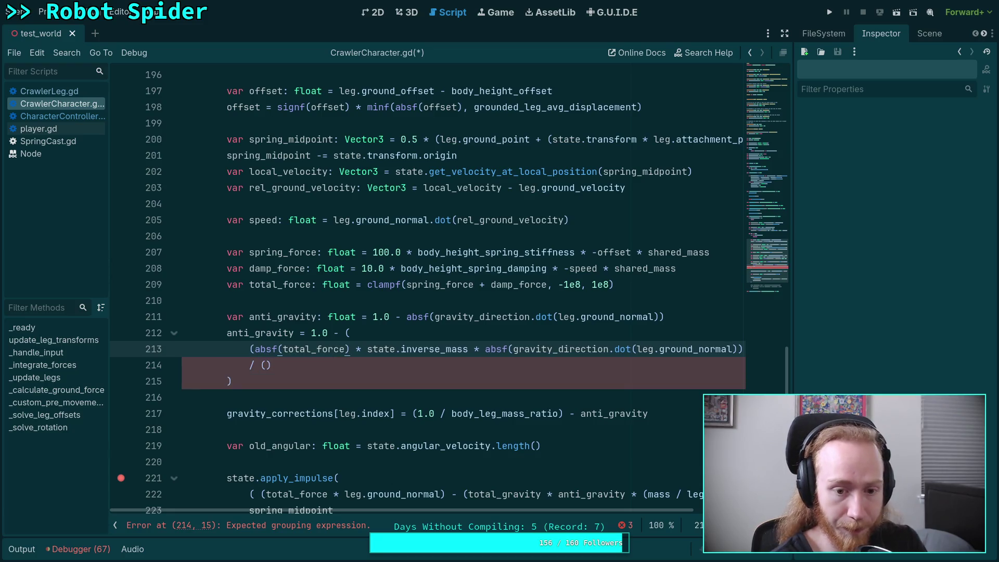
left_click(266, 364)
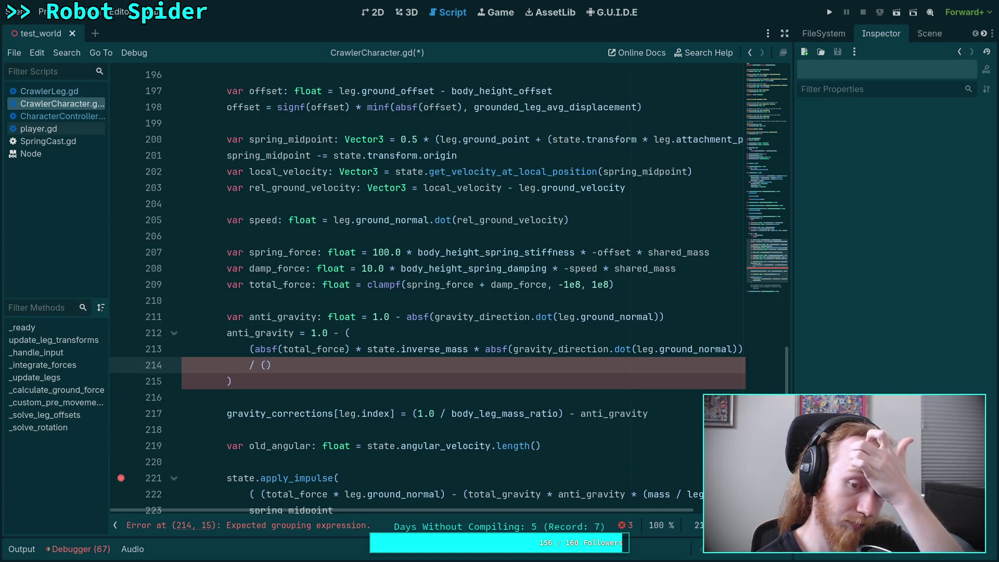
left_click(266, 349)
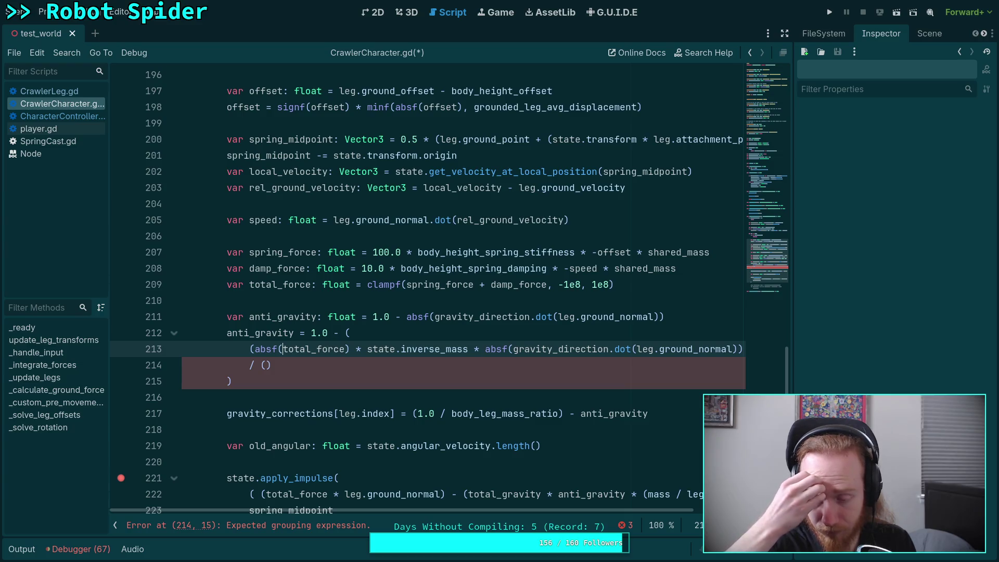
Step: Type absf(total_force) into the empty divisor on line 214, preceded by an opening parenthesis
left_click(266, 365)
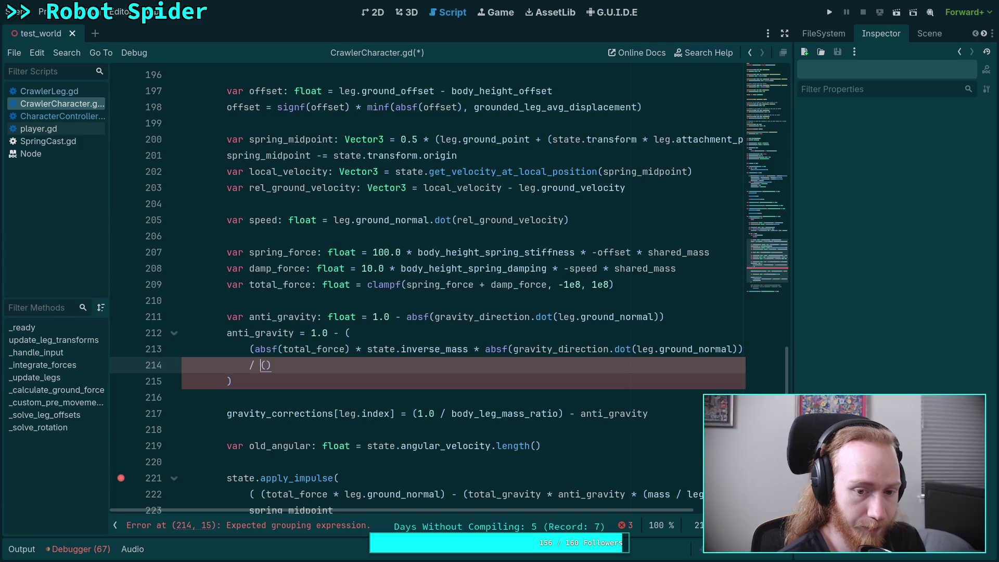
type("absf(")
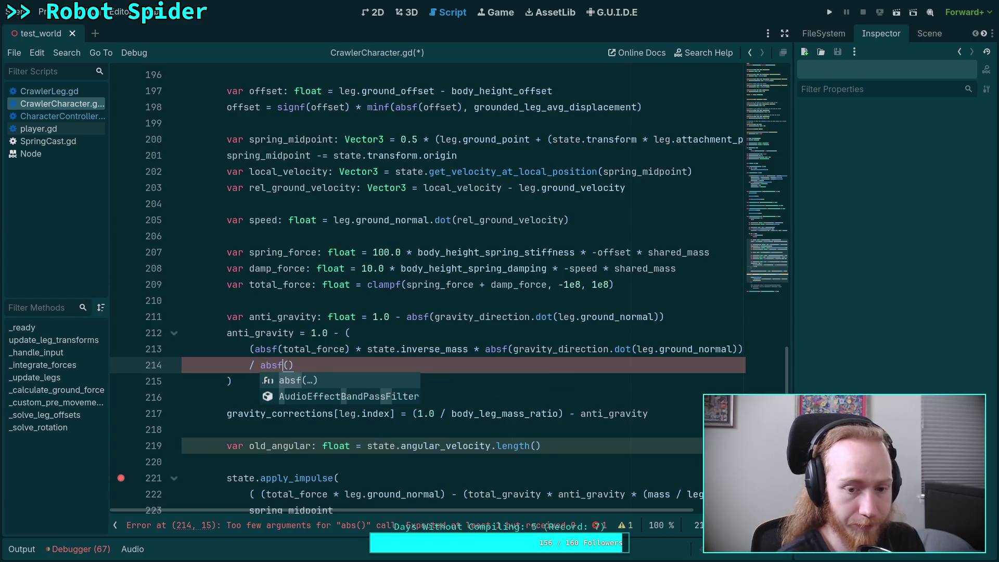
type("total_cor")
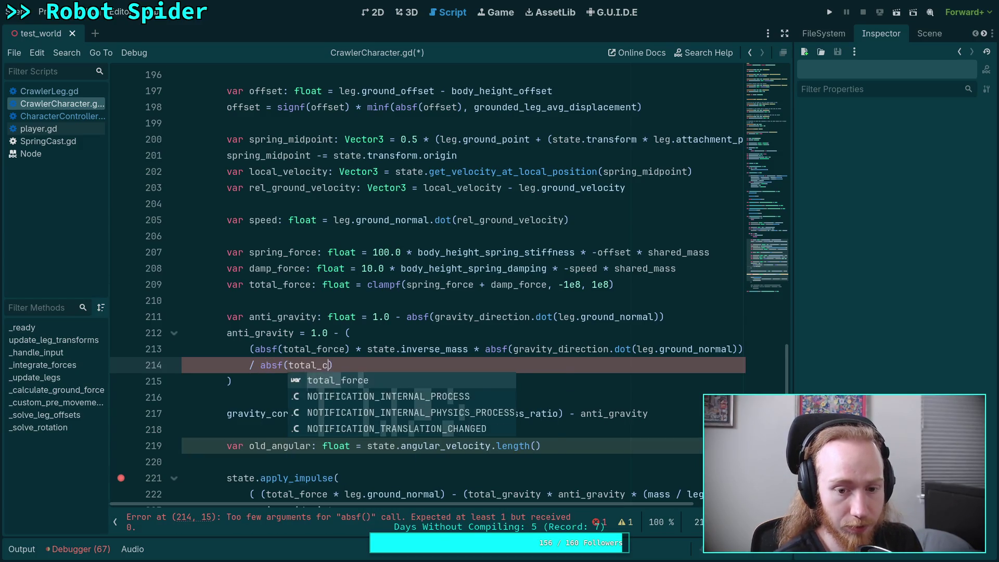
key("BackSpace")
key("BackSpace")
key("BackSpace")
type("fg")
key("BackSpace")
type("orce")
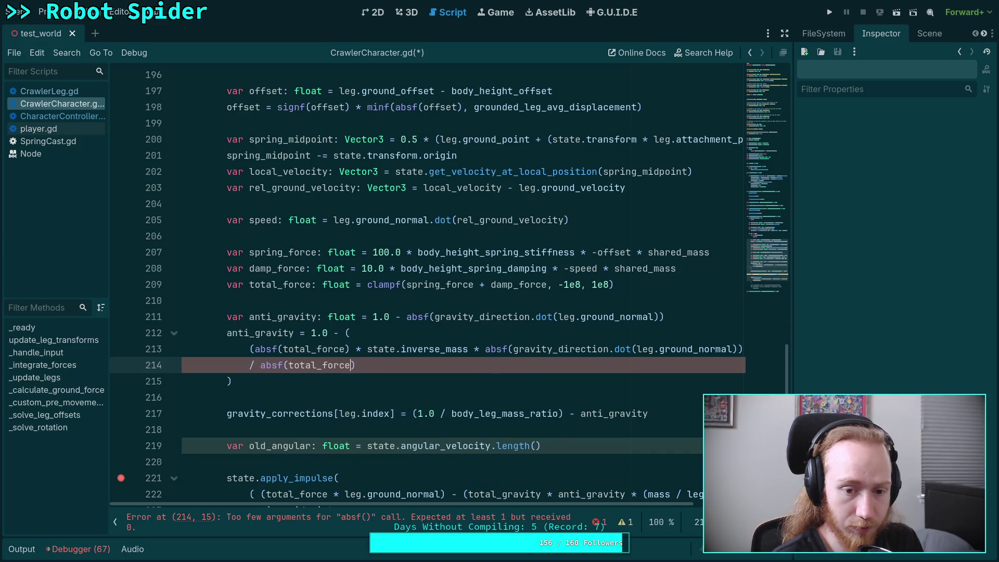
left_click(349, 364)
left_click(261, 365)
type("(")
Step: Append * state.inverse_mass to the divisor so the parentheses balance
left_click(232, 381)
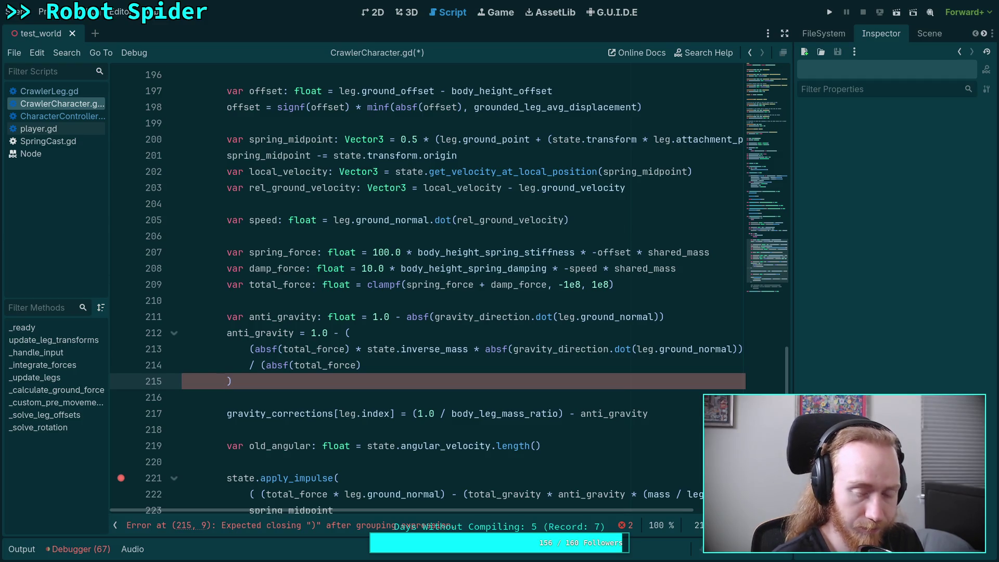
left_click(232, 365)
type("* state.inve")
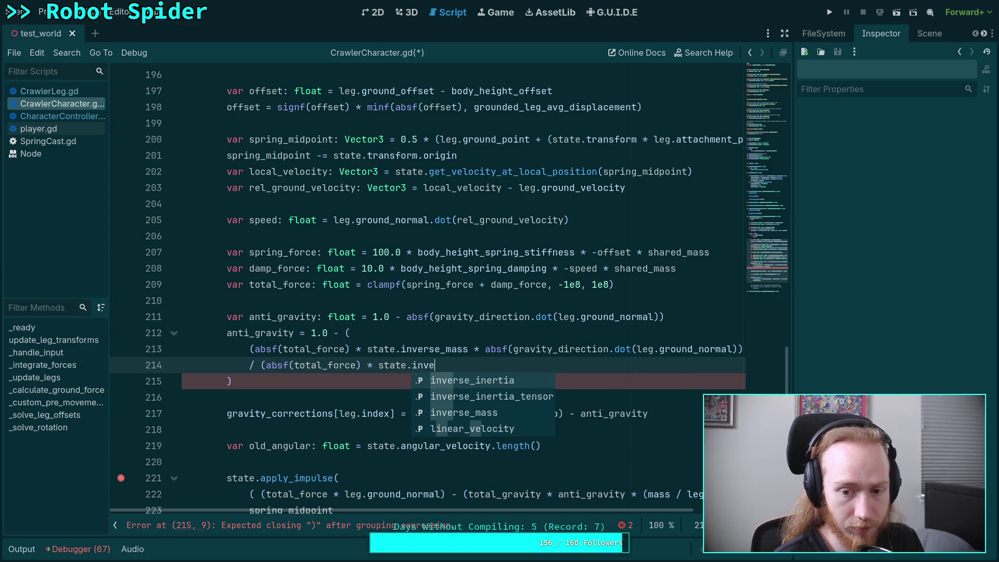
key("Down")
key("Down")
key("Return")
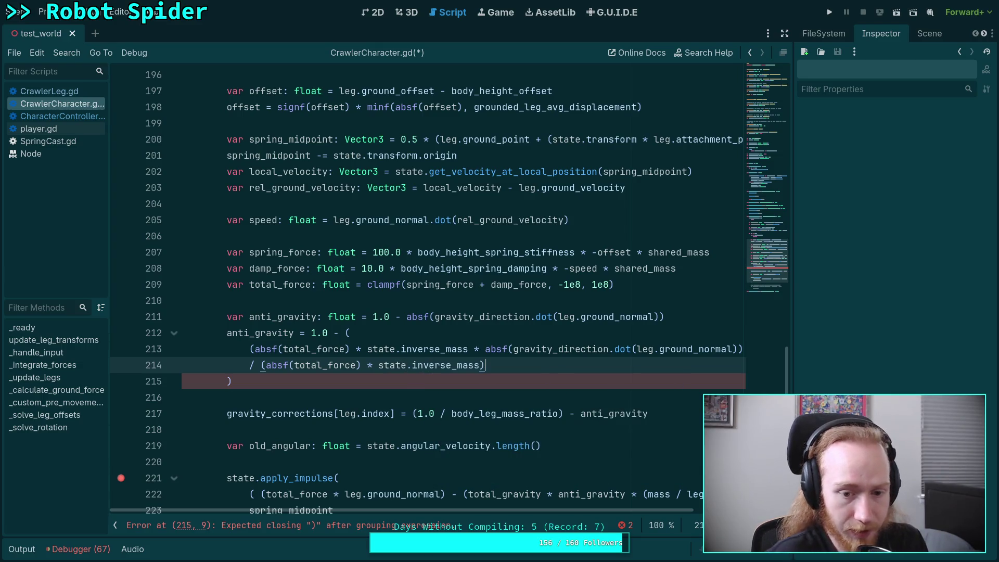
left_click(444, 387)
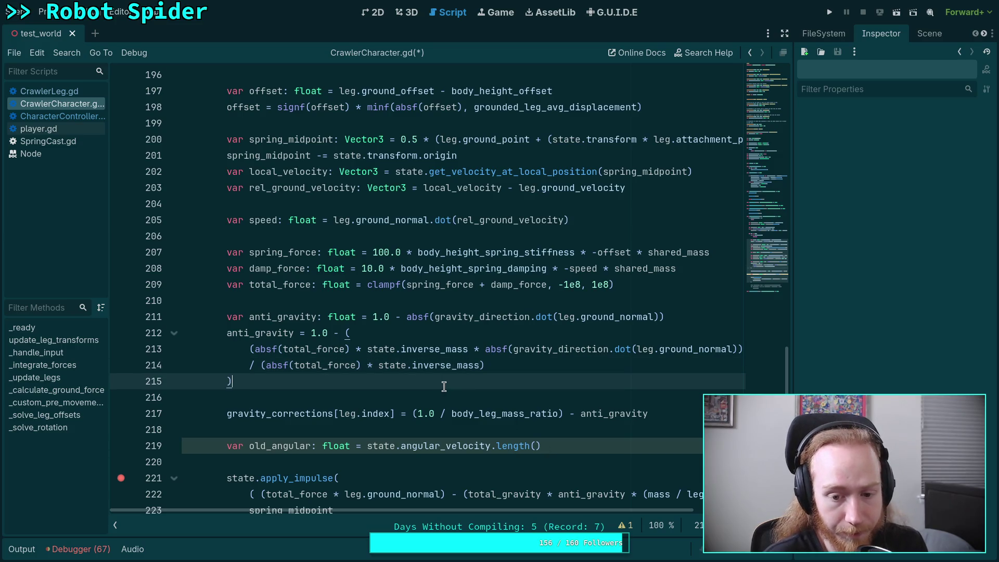
Step: Compare the new divisor against the line 213 numerator and save CrawlerCharacter.gd
scroll(444, 387, "down", 2)
double_click(276, 397)
scroll(451, 416, "up", 2)
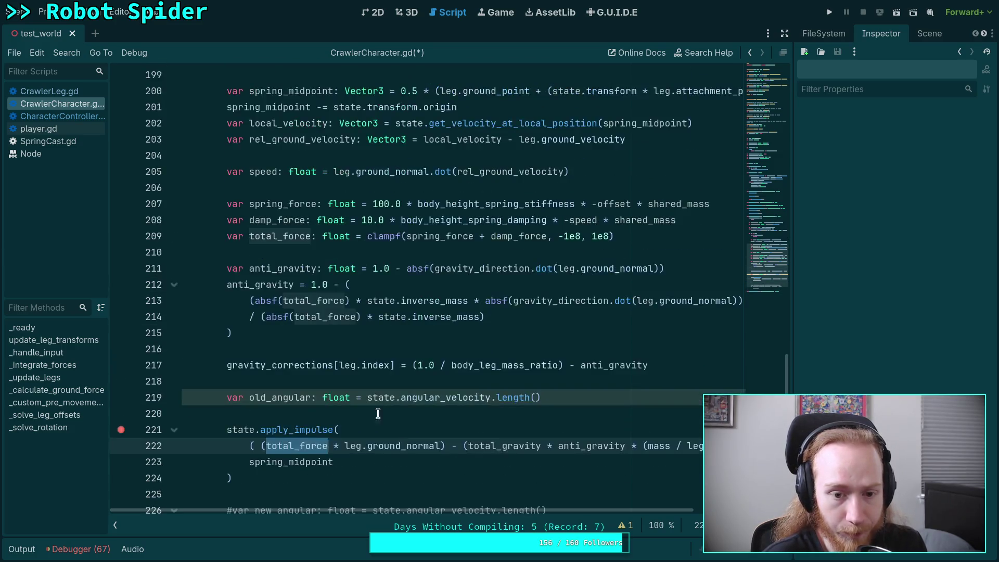
left_click(454, 390)
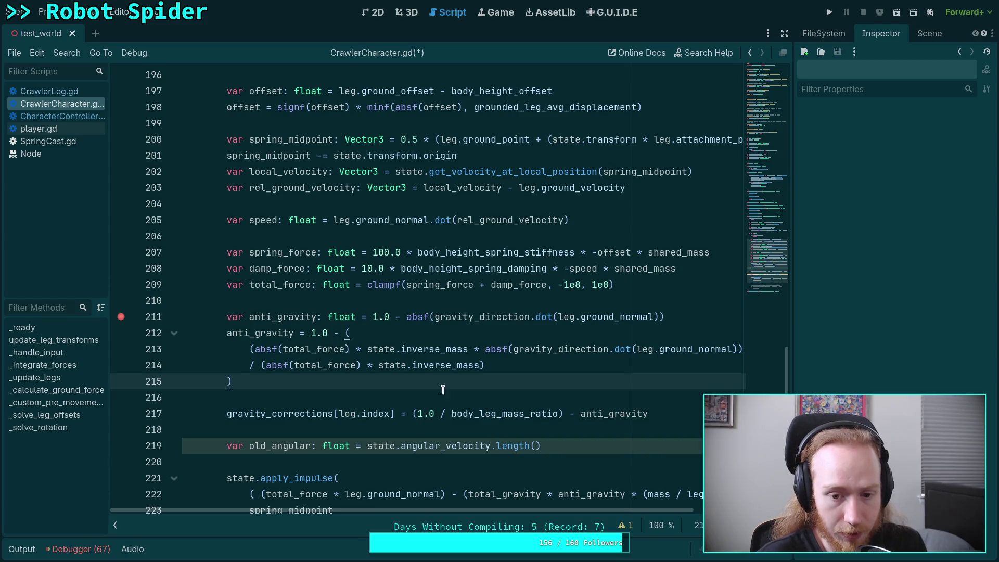
mouse_move(377, 413)
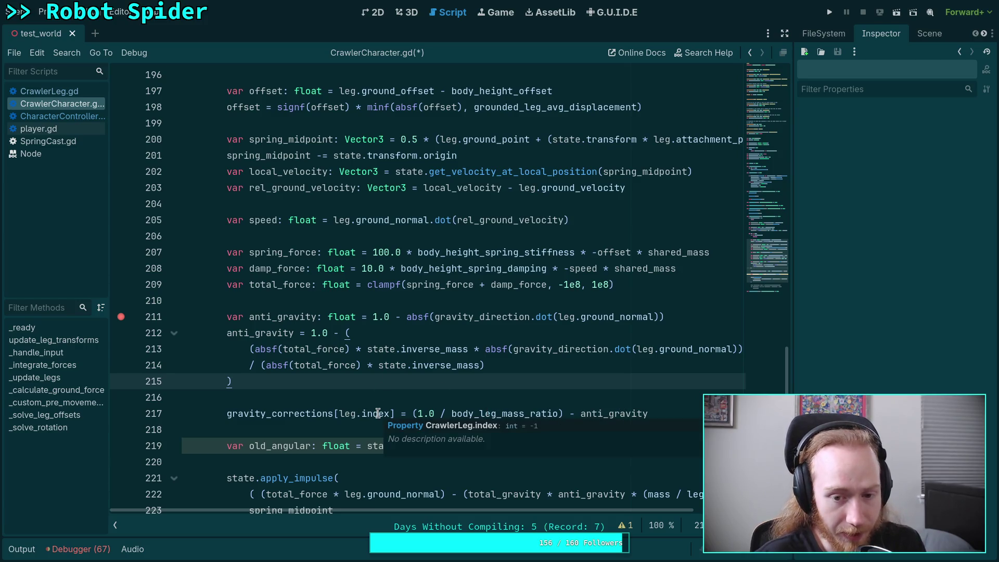
left_click_drag(266, 365, 486, 362)
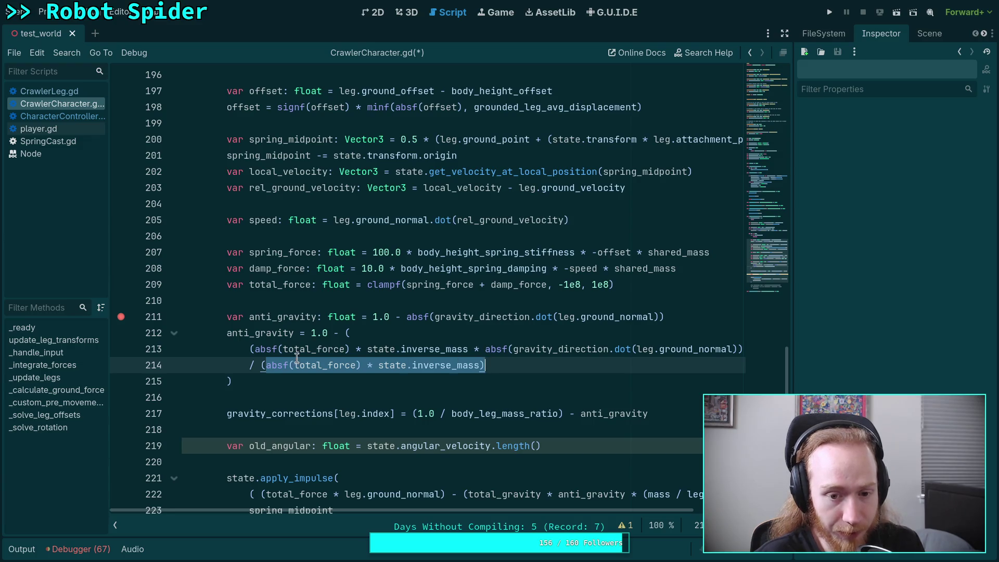
left_click_drag(260, 353, 468, 350)
left_click(471, 350)
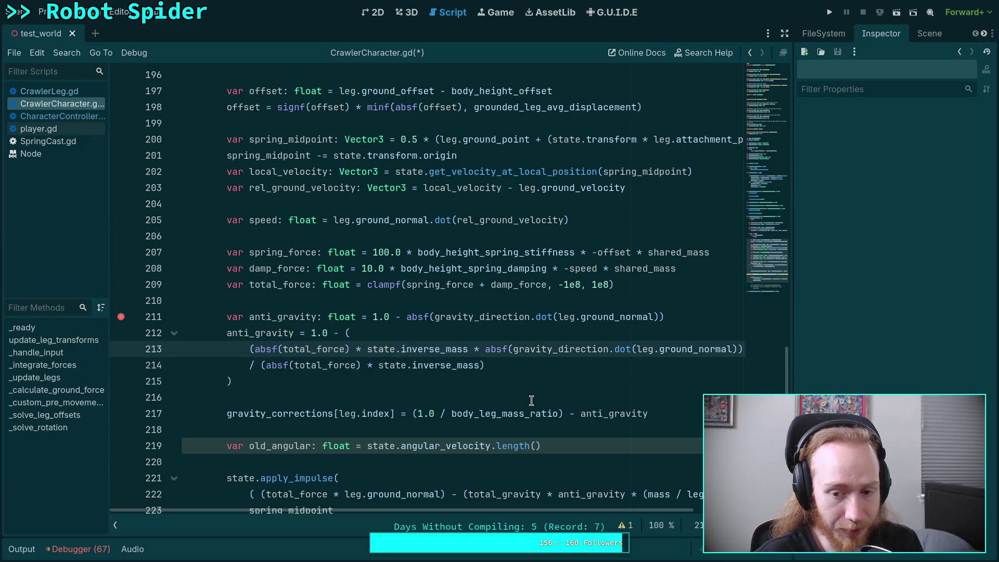
key("ctrl+s")
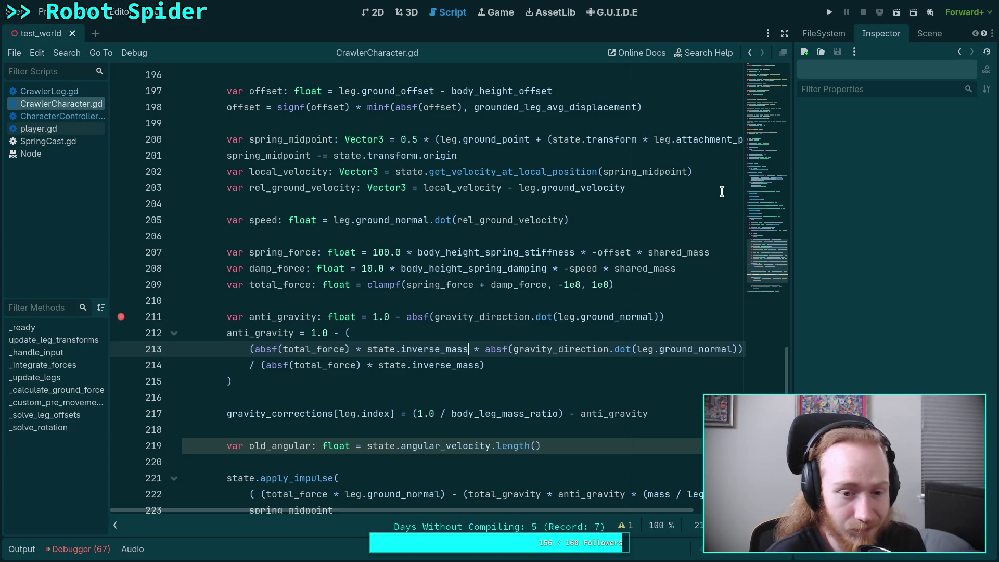
left_click(828, 17)
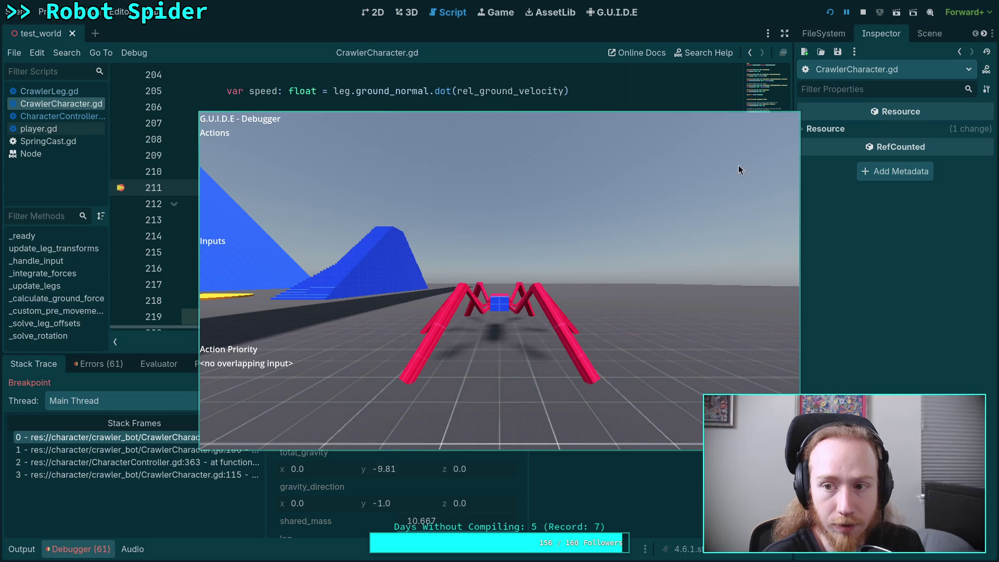
Step: Restart the robot spider game twice to watch it climb the blue wall from its start
left_click(862, 15)
left_click(831, 11)
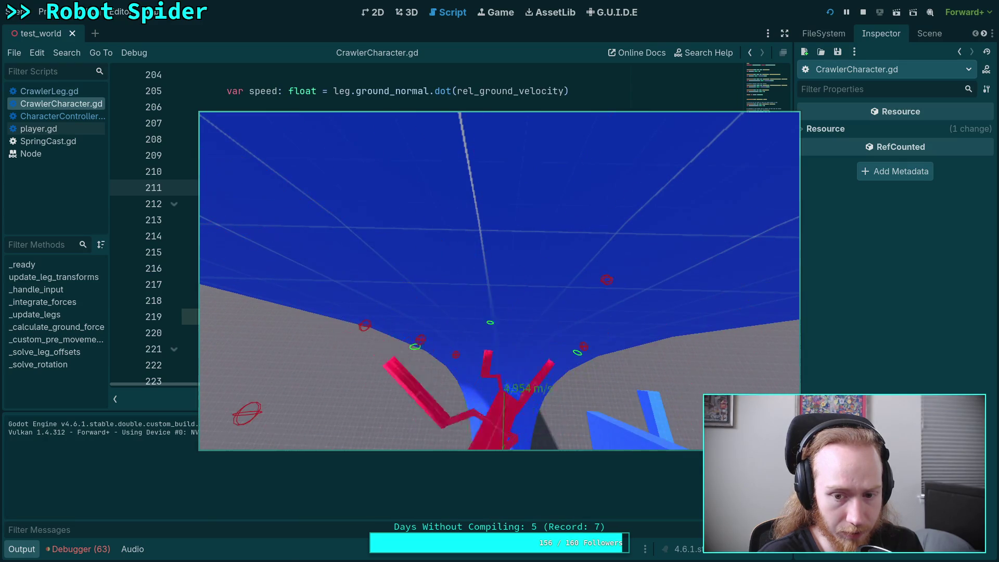
left_click(863, 13)
left_click(828, 13)
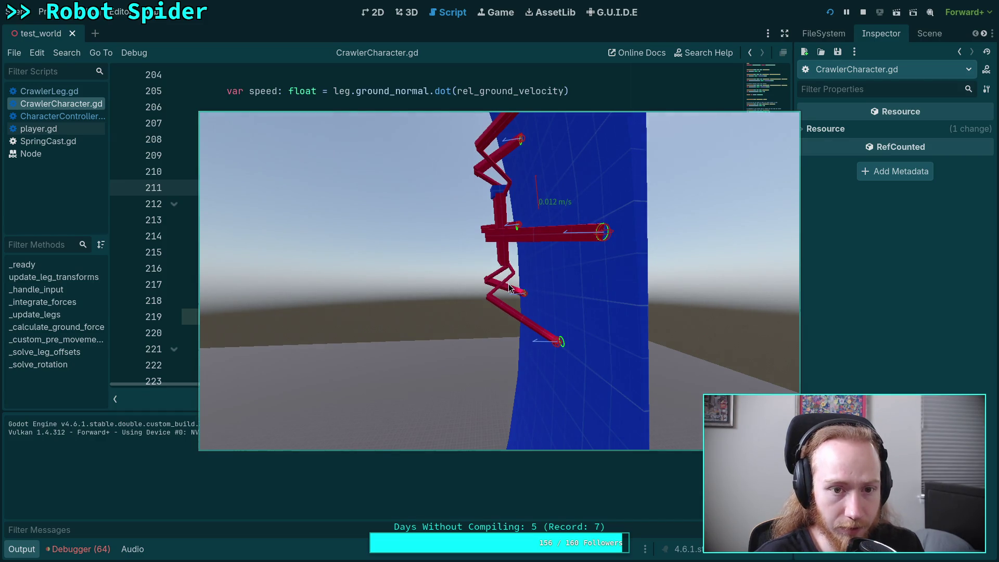
Step: Add a breakpoint on line 211 and rearrange the game and editor windows
left_click_drag(348, 258, 511, 326)
left_click(121, 187)
mouse_move(501, 276)
left_mouse_down()
mouse_move(590, 322)
mouse_move(941, 377)
left_mouse_up()
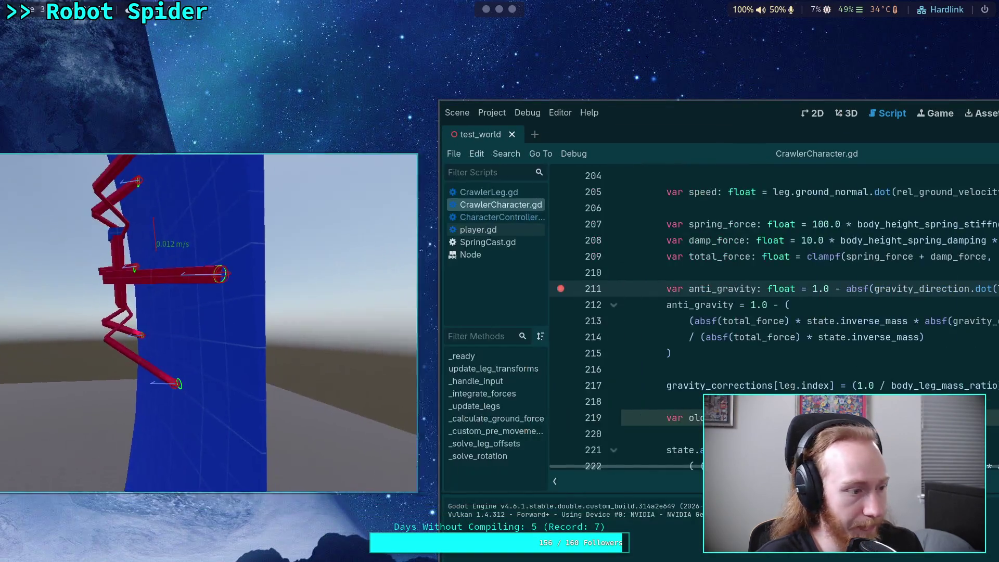
left_click_drag(565, 319, 545, 322)
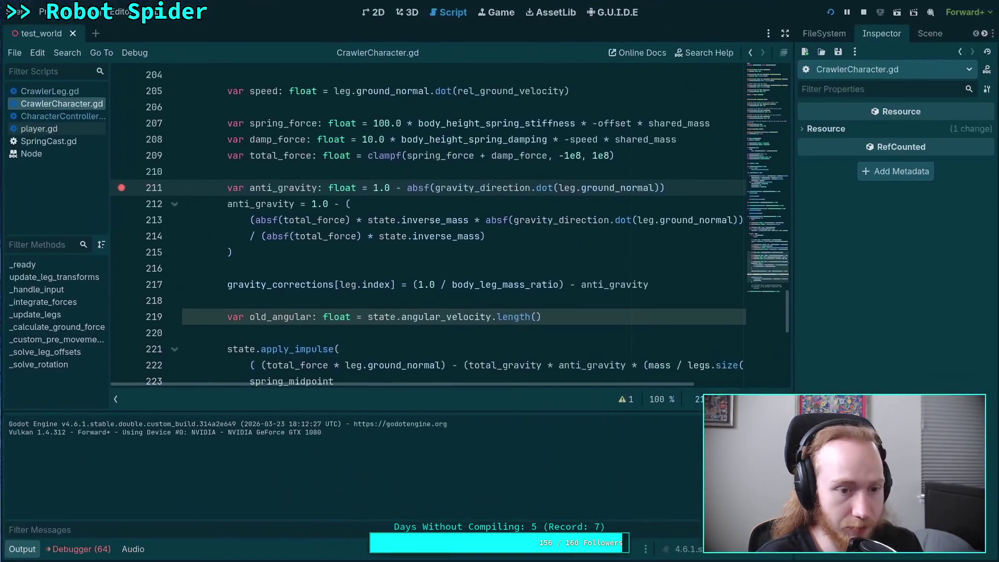
left_click_drag(234, 282, 673, 383)
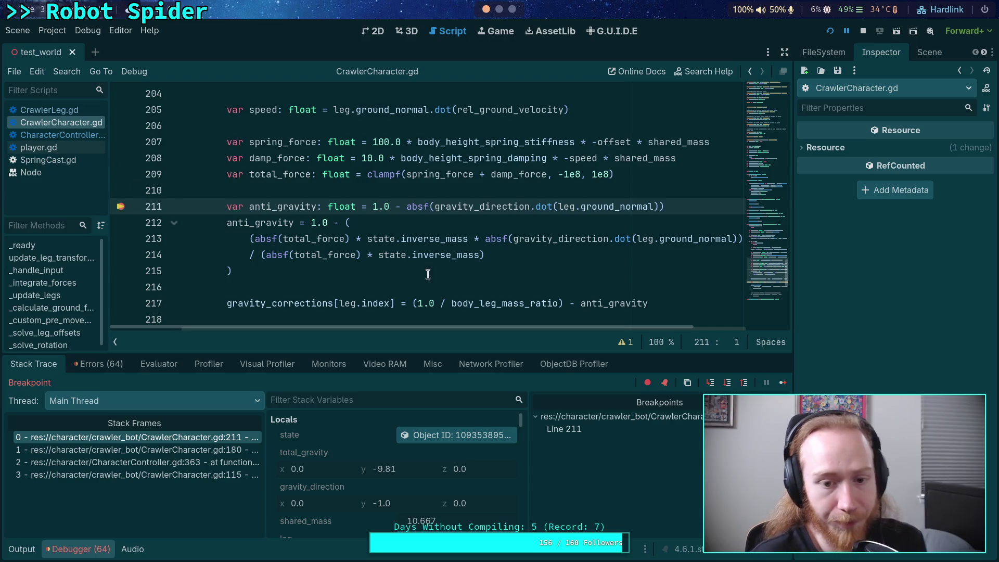
scroll(313, 431, "down", 2)
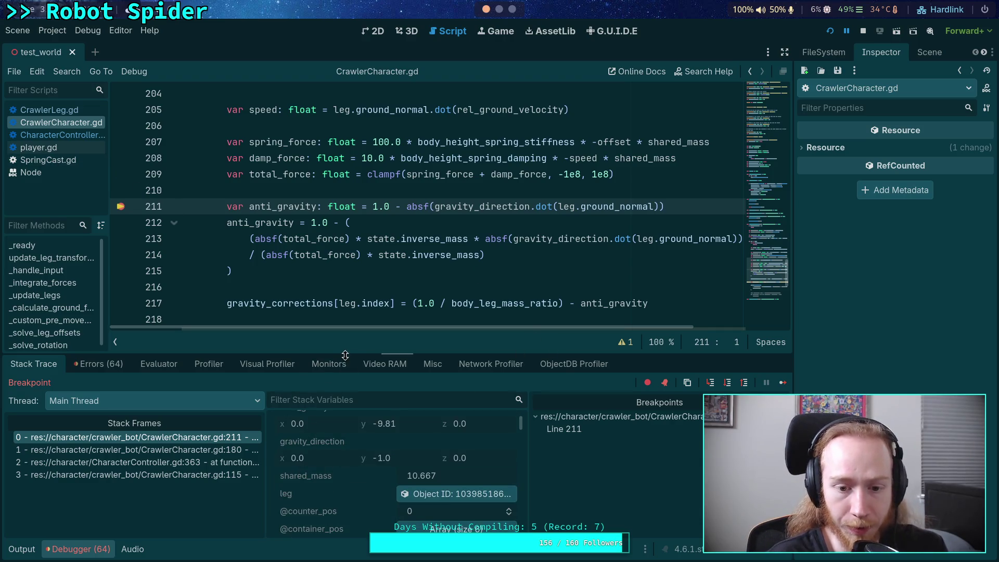
left_click_drag(359, 354, 360, 310)
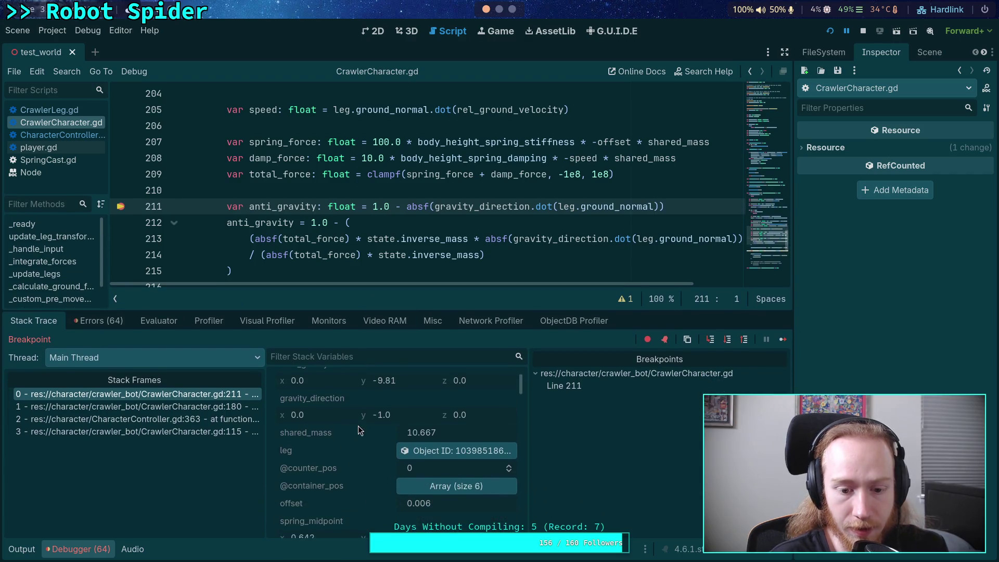
scroll(370, 443, "down", 3)
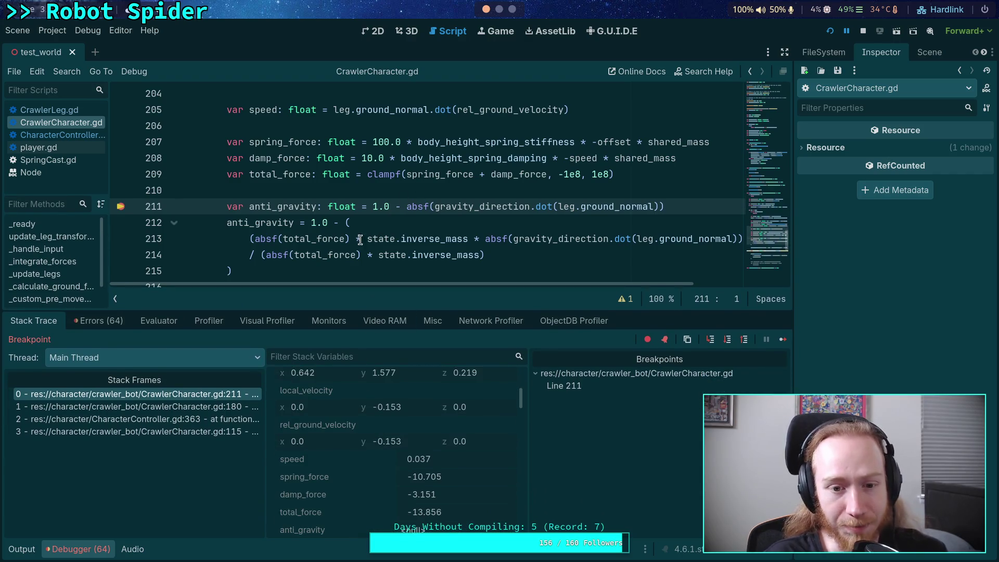
left_click_drag(480, 255, 254, 254)
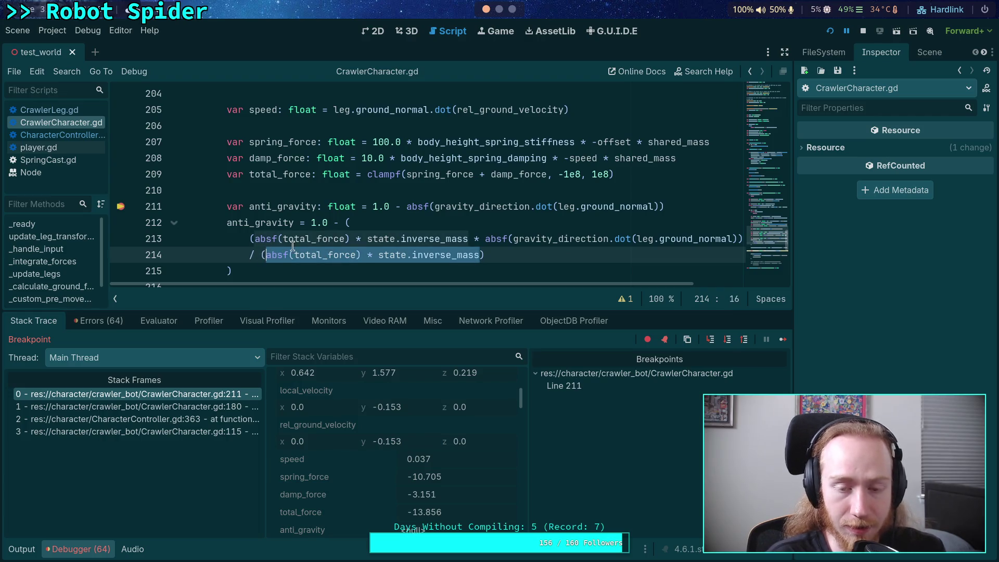
left_click_drag(469, 238, 256, 243)
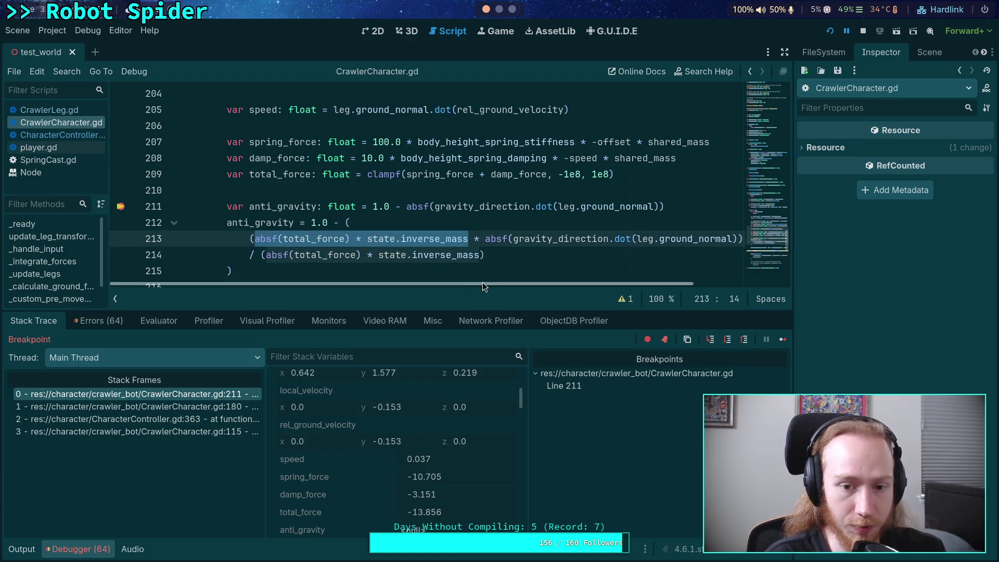
left_click(440, 255)
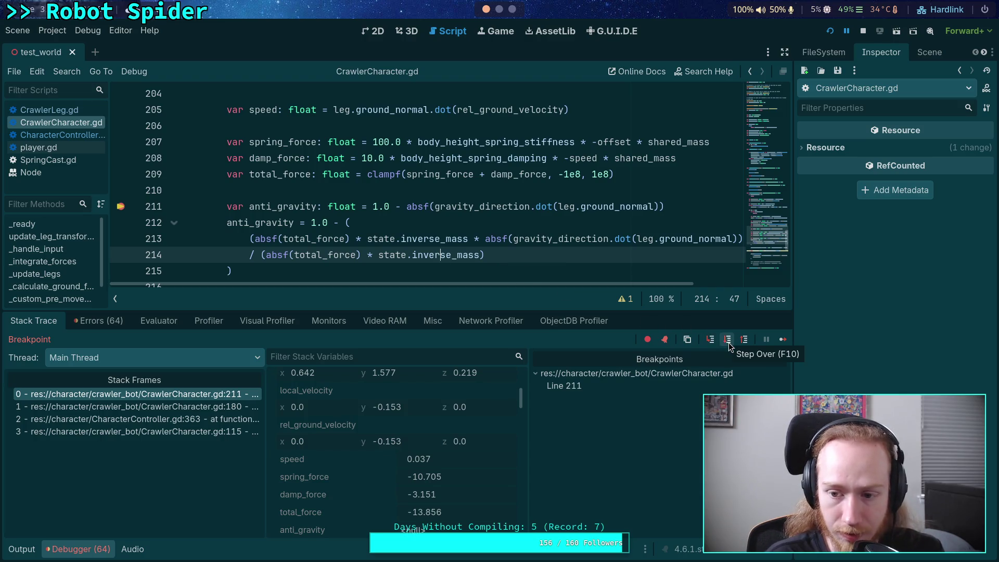
left_click(729, 339)
scroll(345, 424, "down", 5)
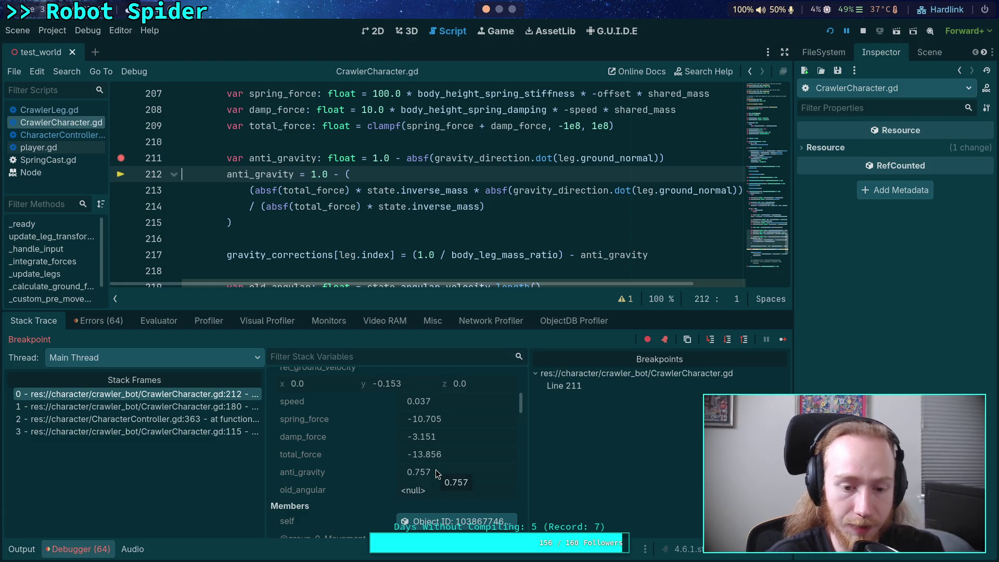
left_click(729, 339)
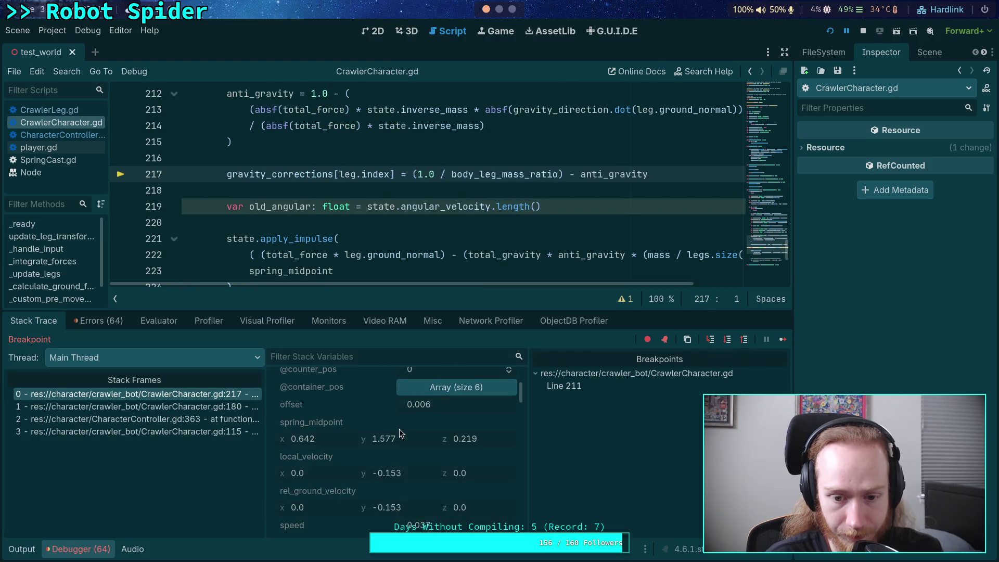
scroll(406, 427, "down", 5)
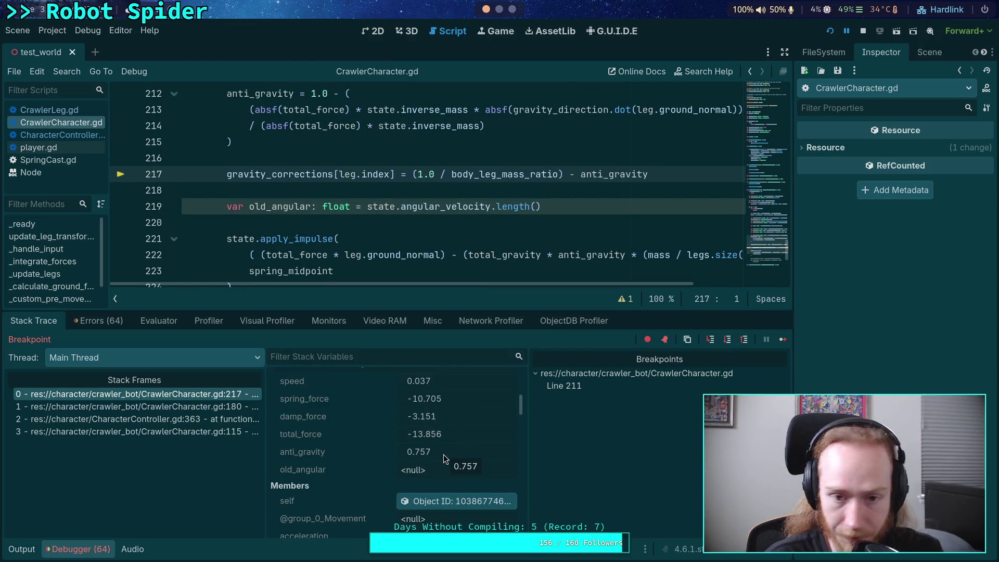
scroll(420, 235, "up", 3)
scroll(419, 236, "down", 1)
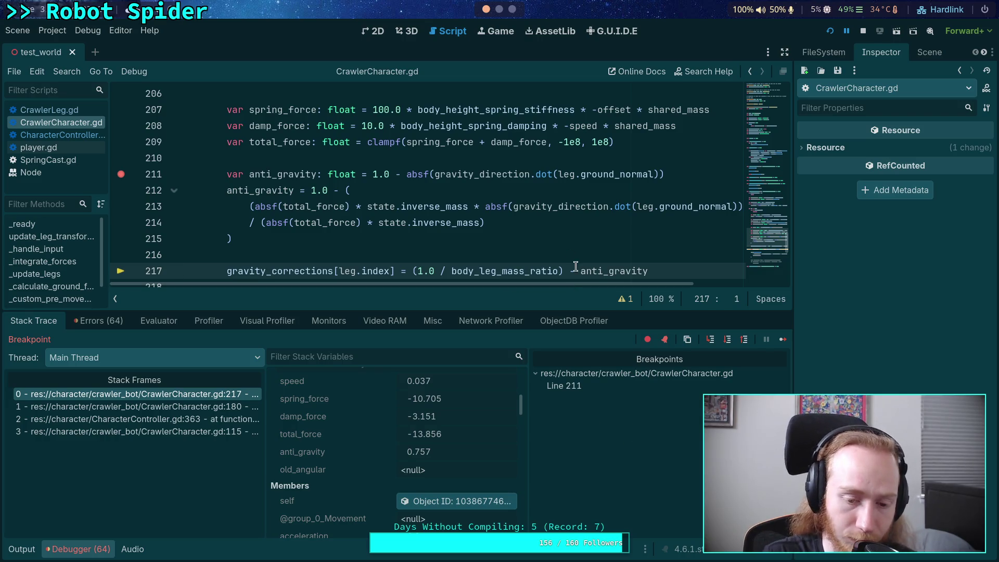
scroll(417, 206, "down", 3)
scroll(417, 205, "up", 2)
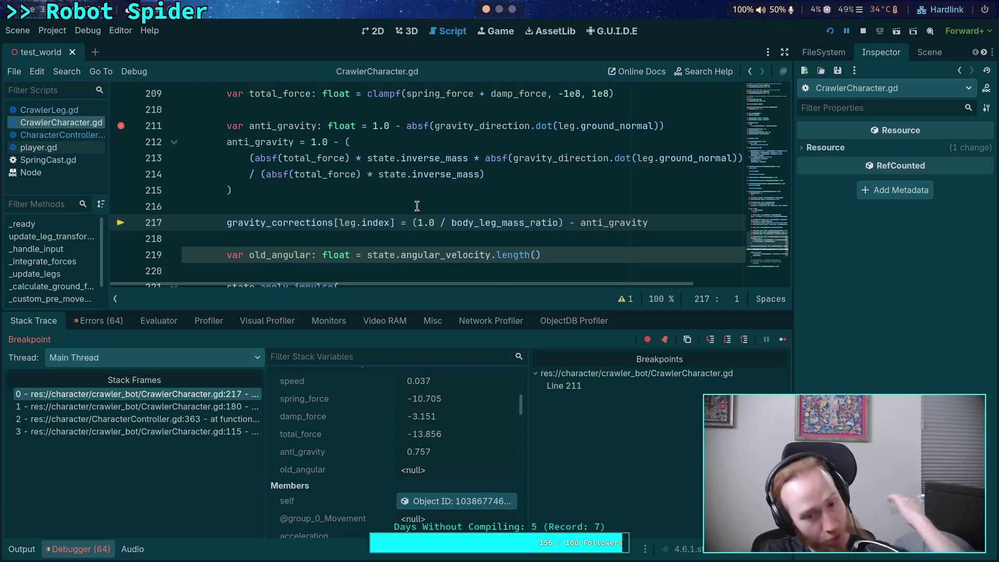
Step: Delete the old_angular line
left_click_drag(560, 252, 572, 246)
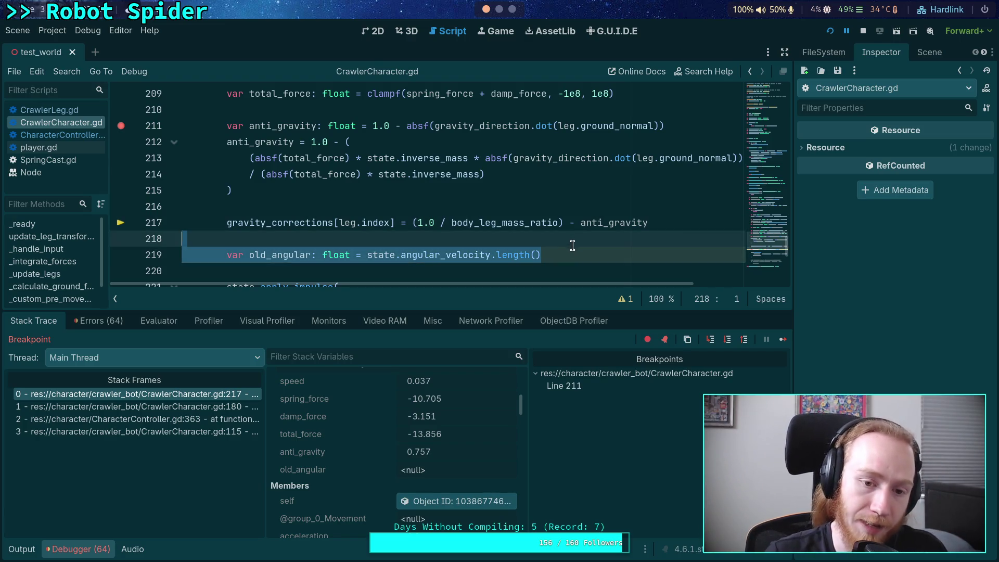
key("BackSpace")
key("BackSpace")
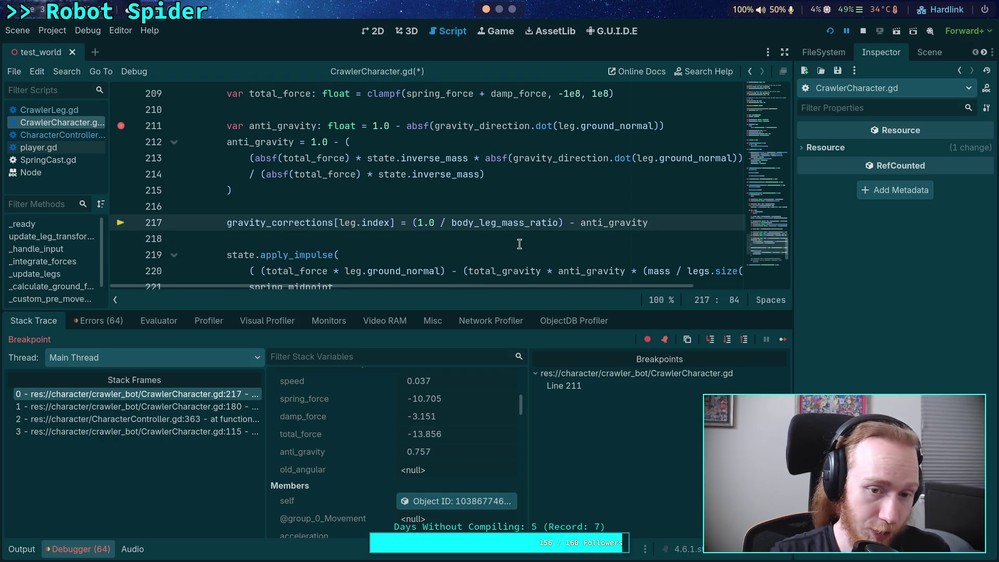
scroll(520, 244, "down", 1)
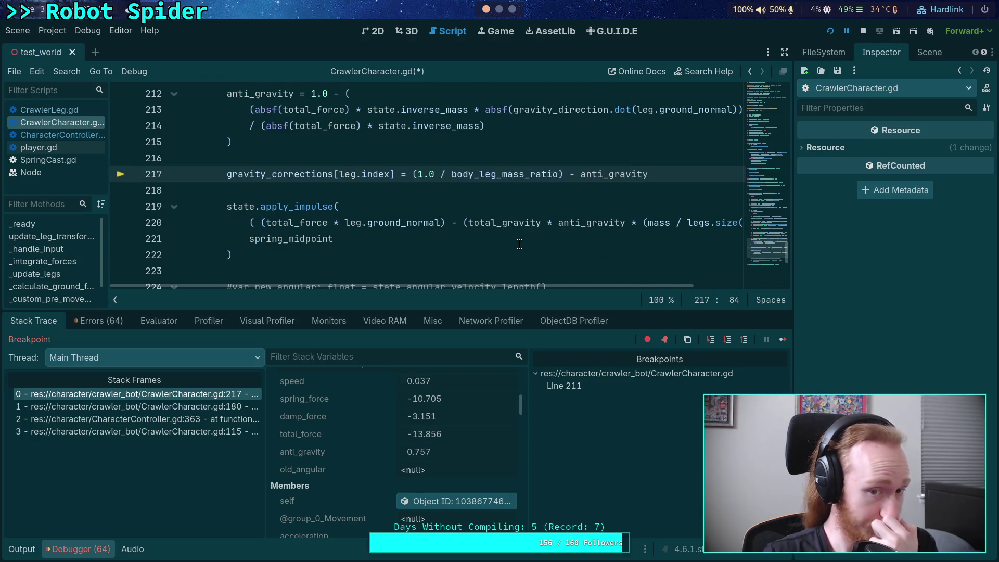
scroll(517, 249, "up", 1)
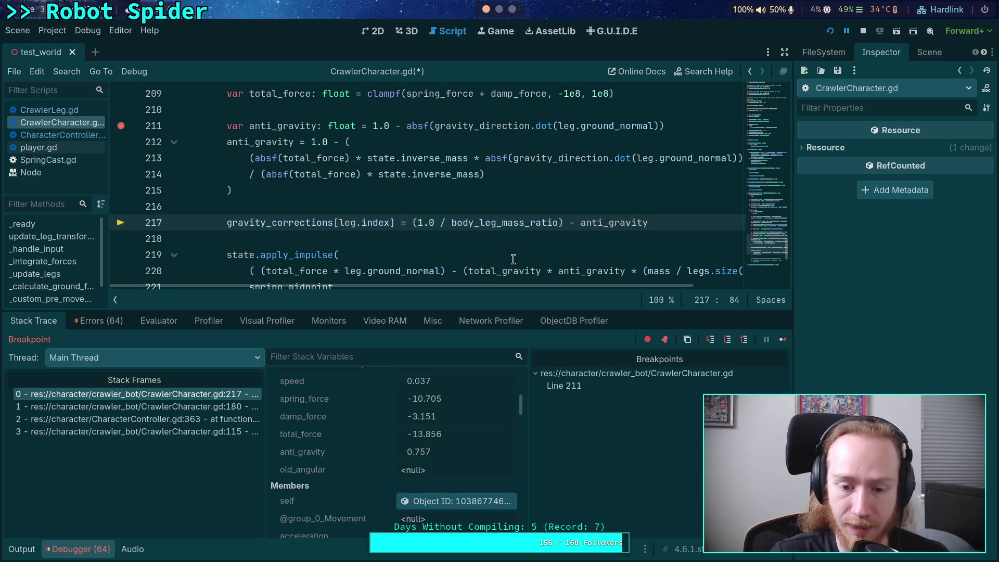
scroll(439, 479, "down", 3)
Step: Split the apply_impulse arguments onto separate indented lines: total_force, gravity term, state.step
left_click(471, 275)
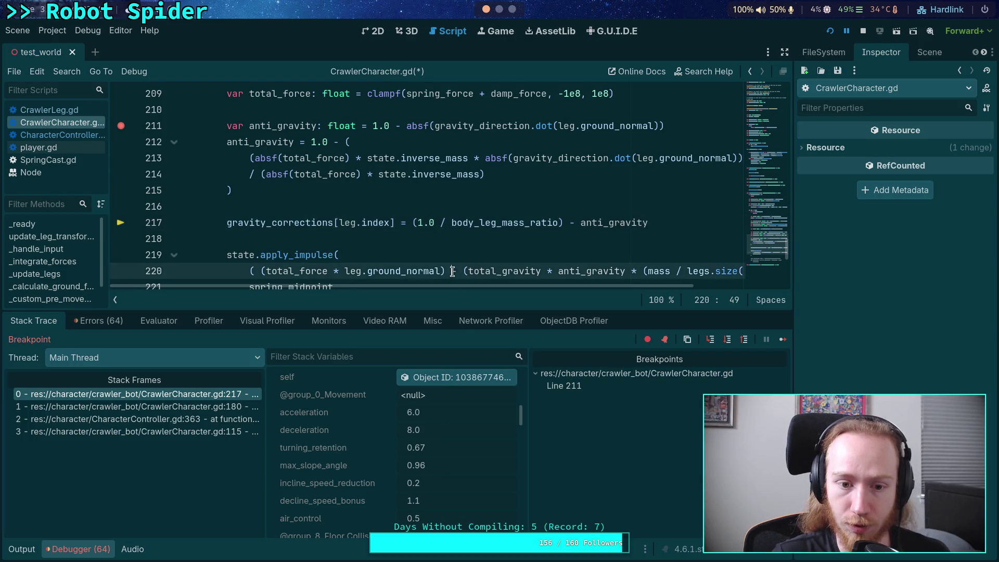
scroll(498, 243, "down", 2)
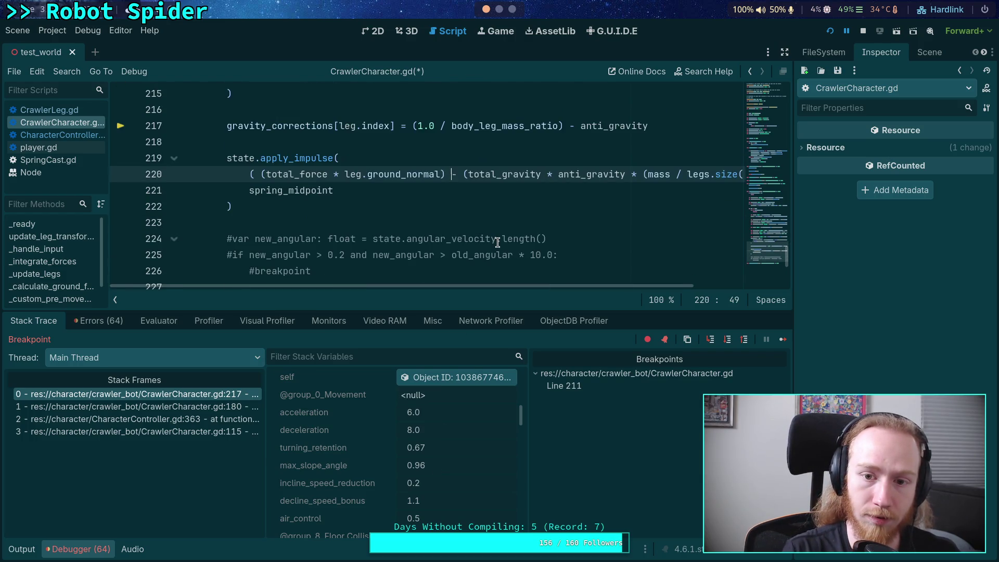
key("Return")
left_click(562, 191)
key("Return")
left_click(255, 174)
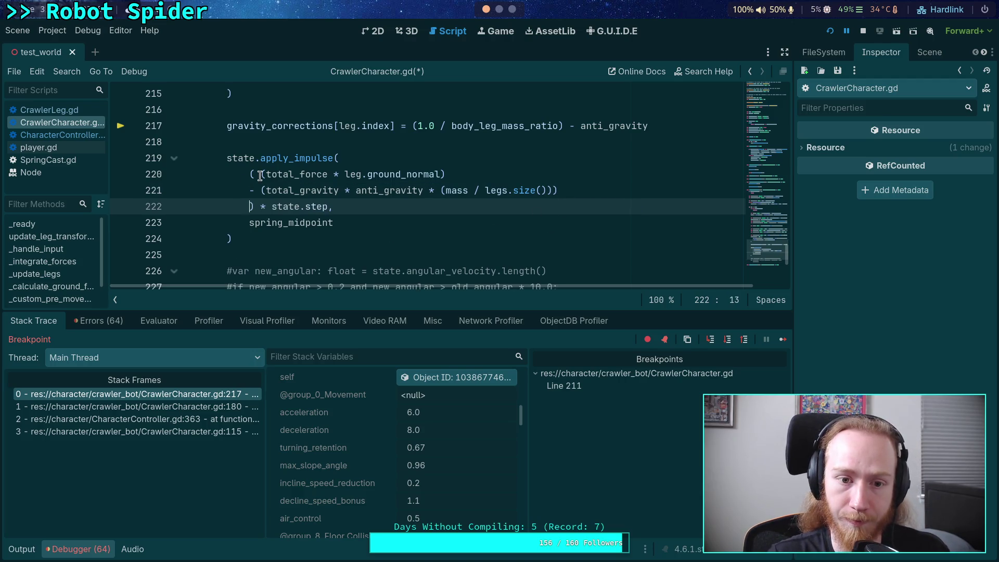
key("Delete")
key("Return")
left_click(251, 207)
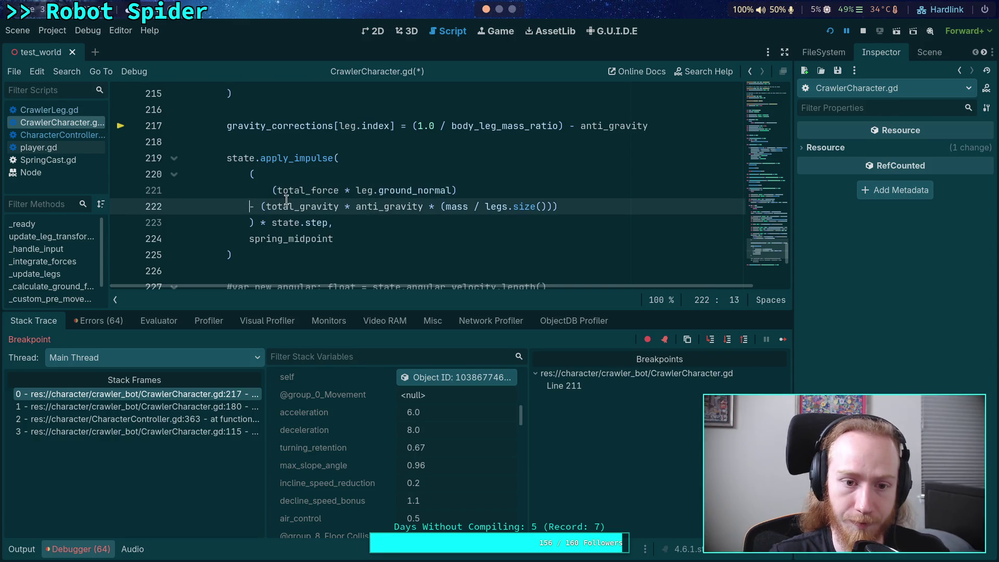
key("Tab")
left_click(274, 190)
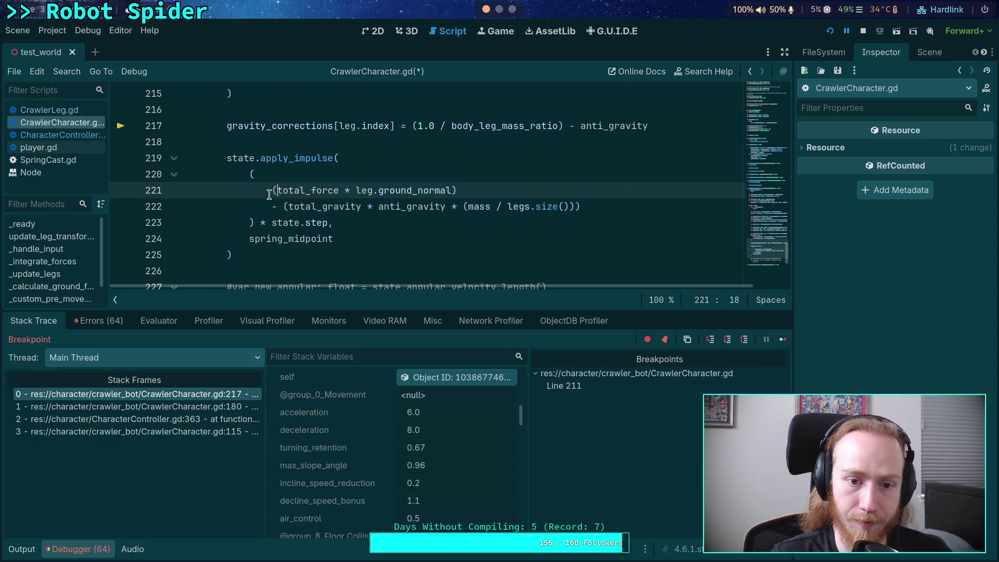
Step: Comment out the total_gravity term with #, save the script, and stop the running game
left_click(272, 207)
type("#")
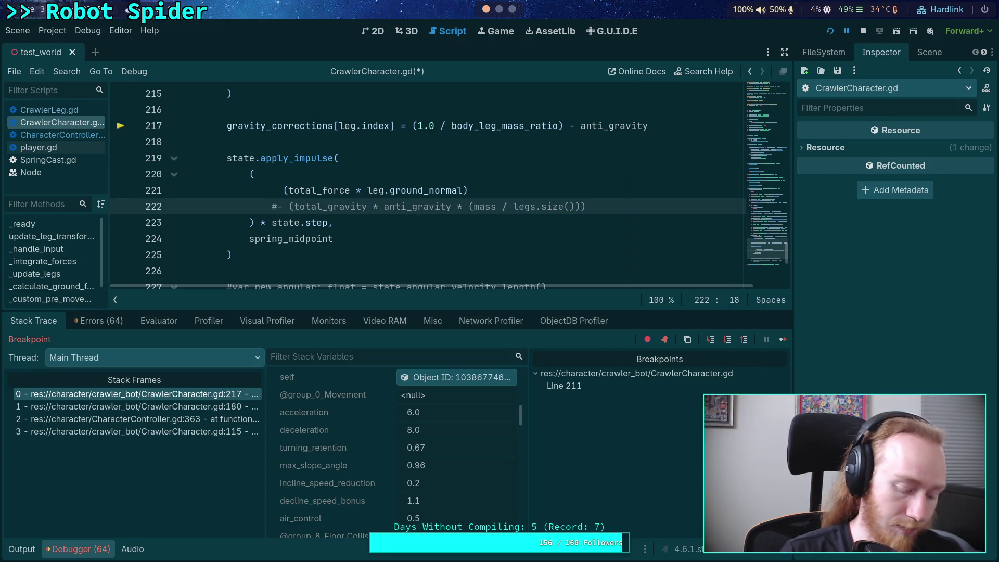
key("ctrl+s")
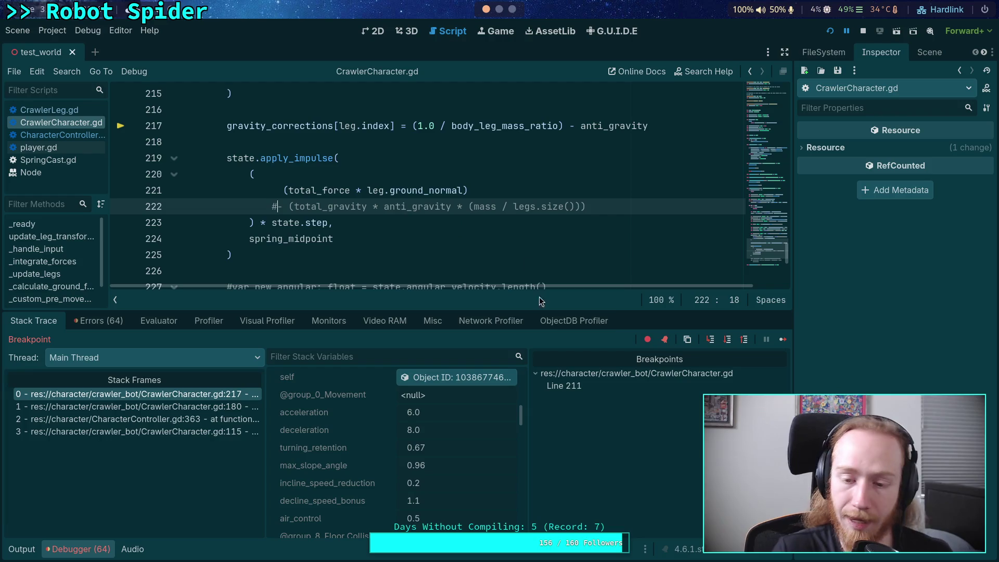
scroll(423, 406, "up", 3)
scroll(423, 405, "up", 5)
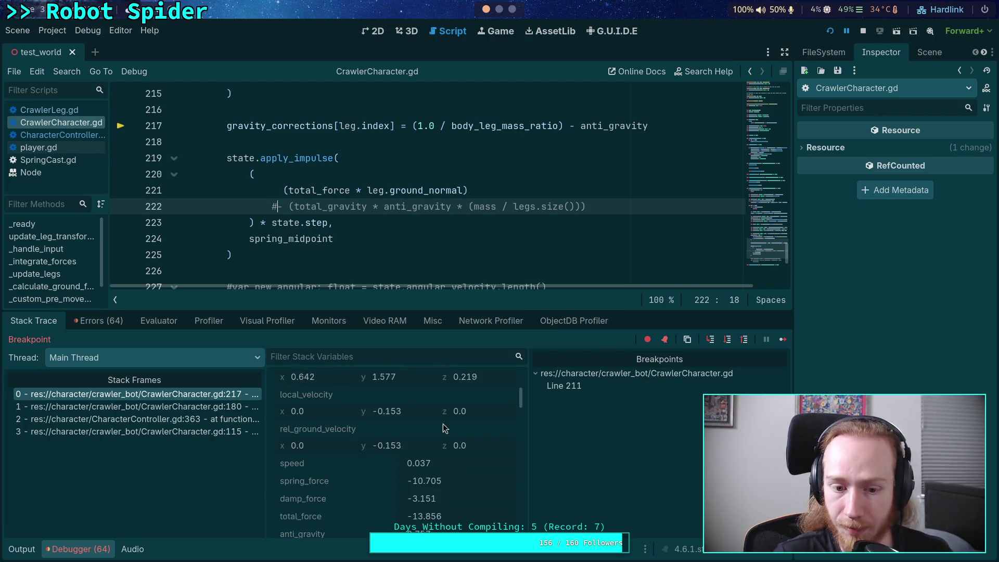
left_click(474, 395)
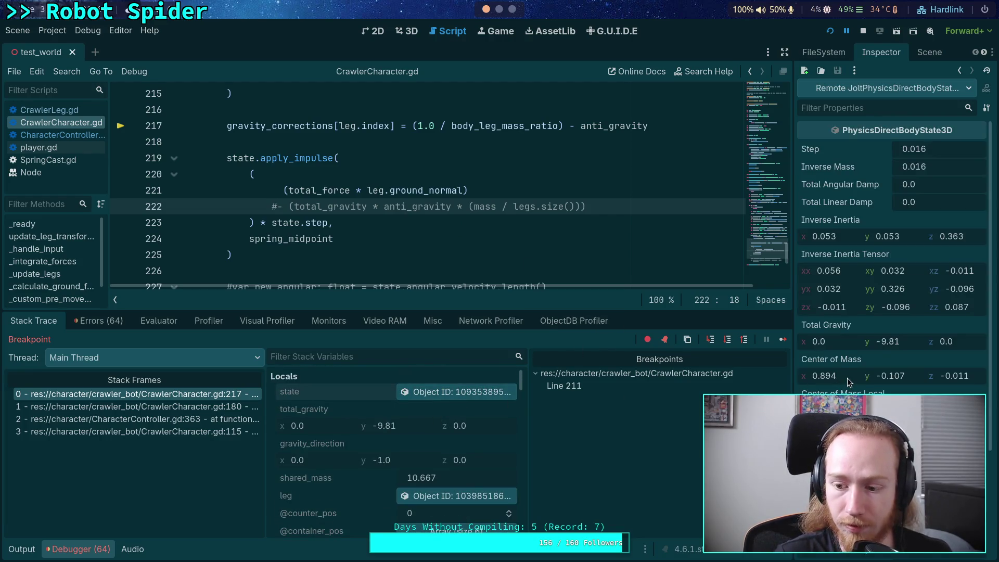
scroll(857, 384, "down", 3)
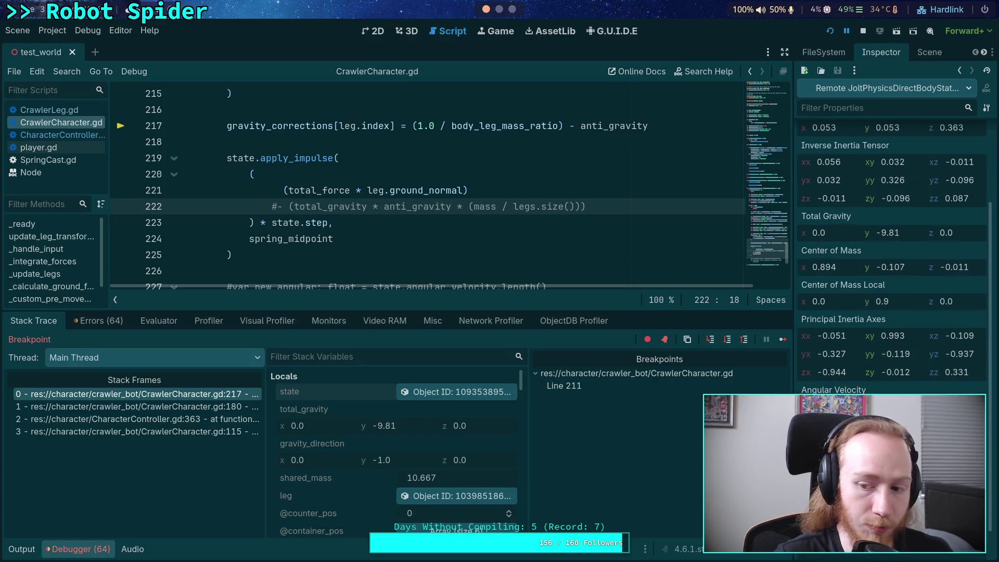
key("F8")
scroll(469, 208, "up", 20)
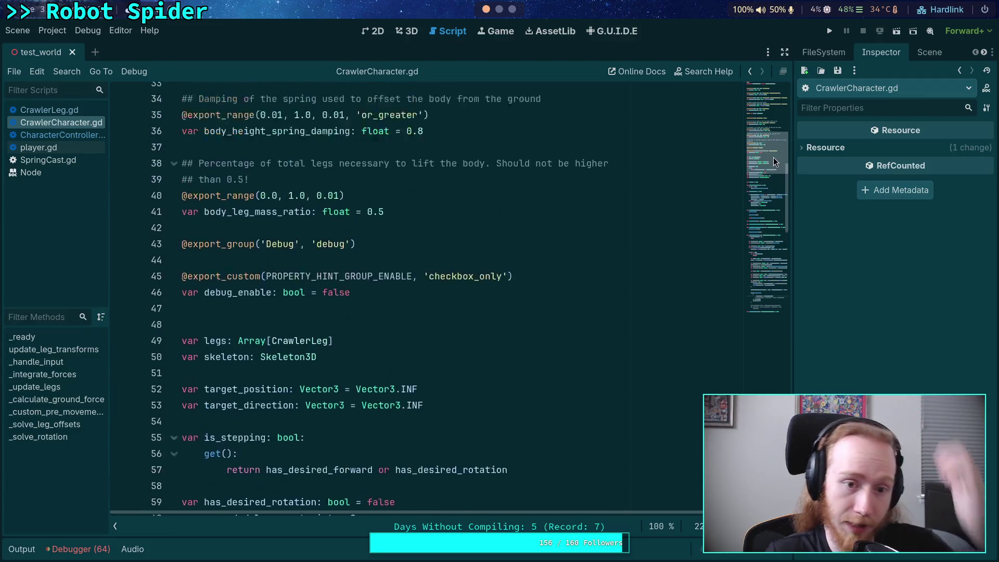
Step: Declare 'var temp_test: bool = false' near the top of the script and save
left_click(482, 124)
key("Return")
key("Up")
key("Down")
type("var ")
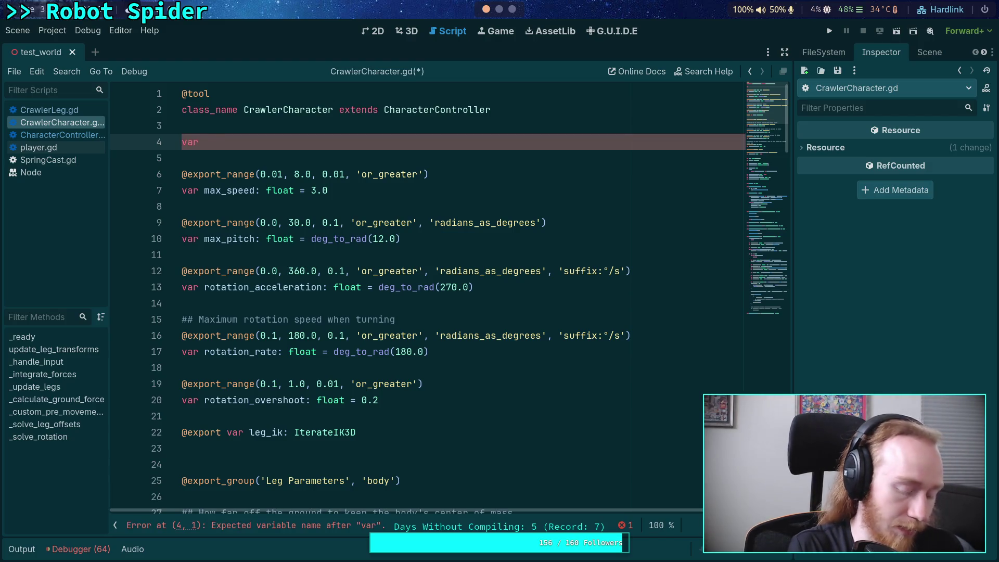
type("temp_test: bool = ")
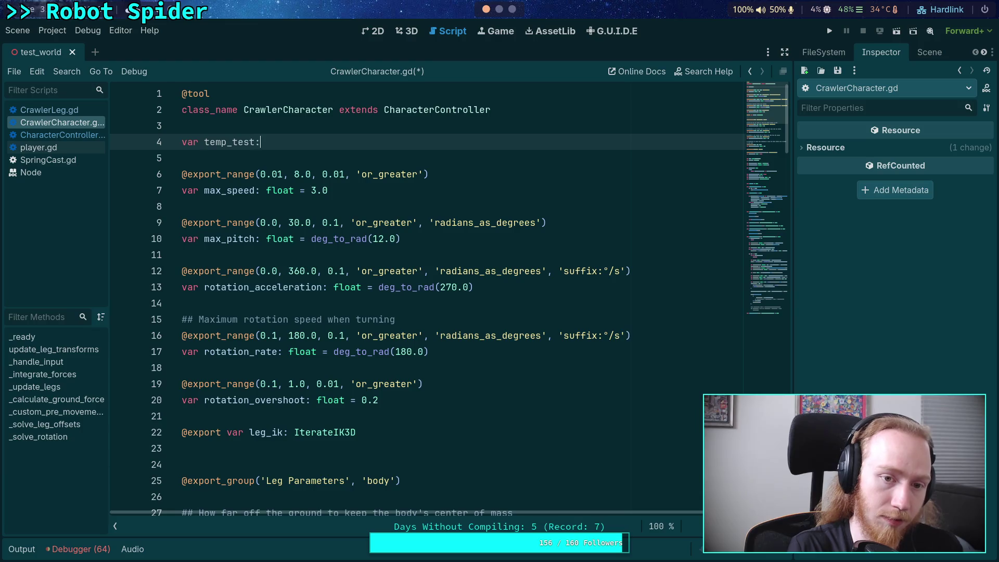
type("false")
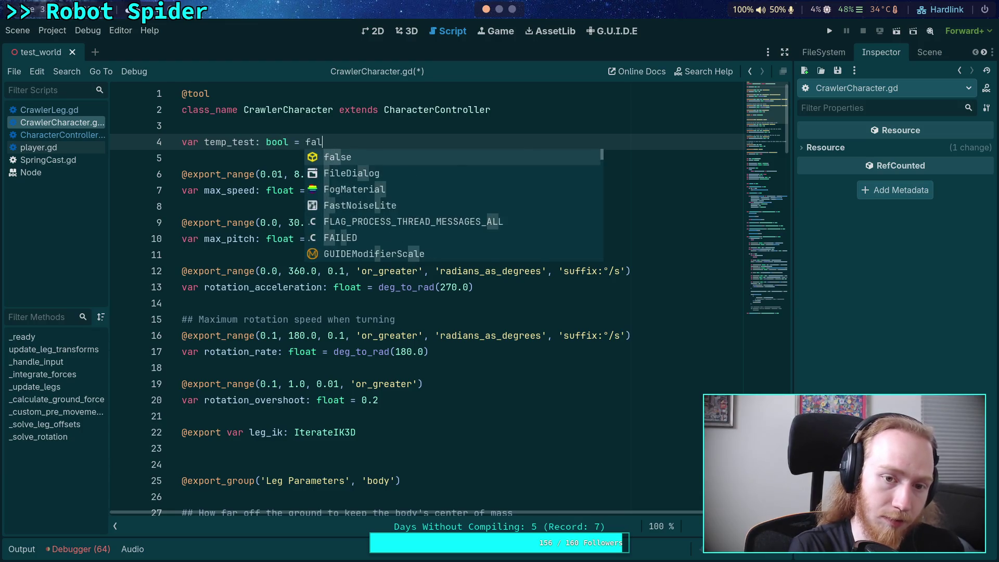
key("ctrl+s")
Step: Open blank lines above the apply_impulse call and add 'pass' below it
scroll(424, 292, "down", 15)
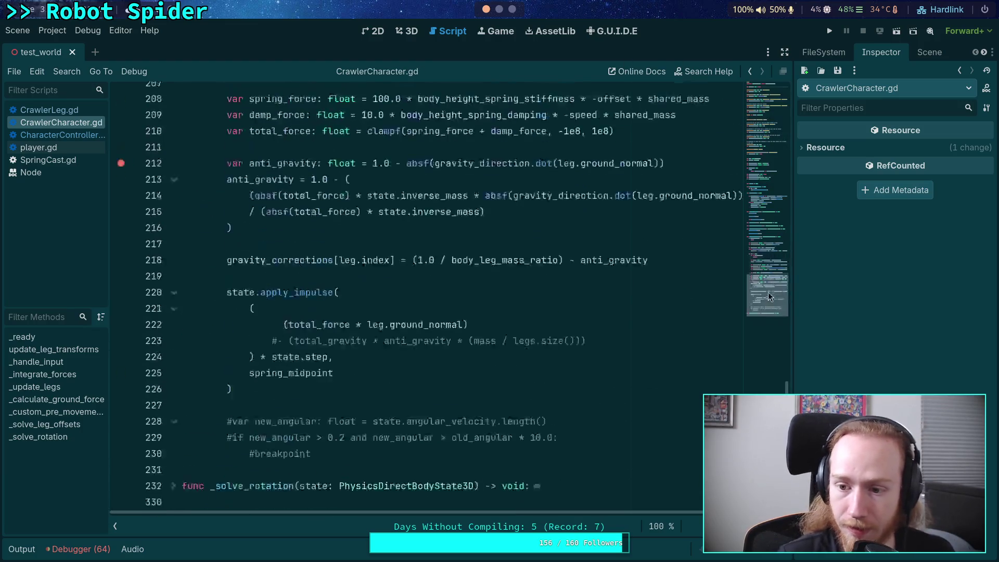
mouse_move(222, 249)
left_mouse_down()
mouse_move(248, 345)
mouse_move(228, 253)
left_mouse_up()
left_click(264, 313)
right_click(242, 248)
left_click(289, 233)
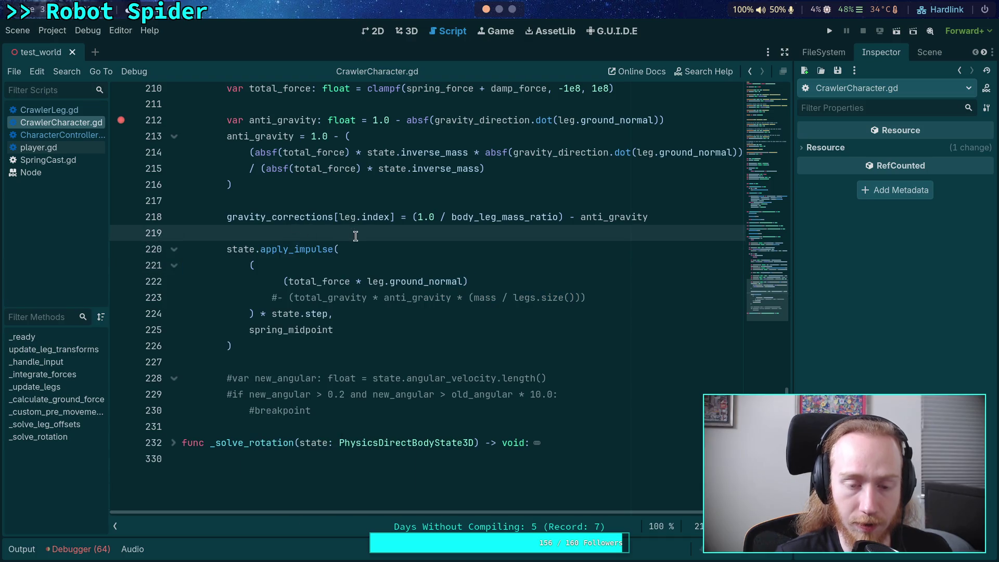
key("Return")
key("Return")
key("Up")
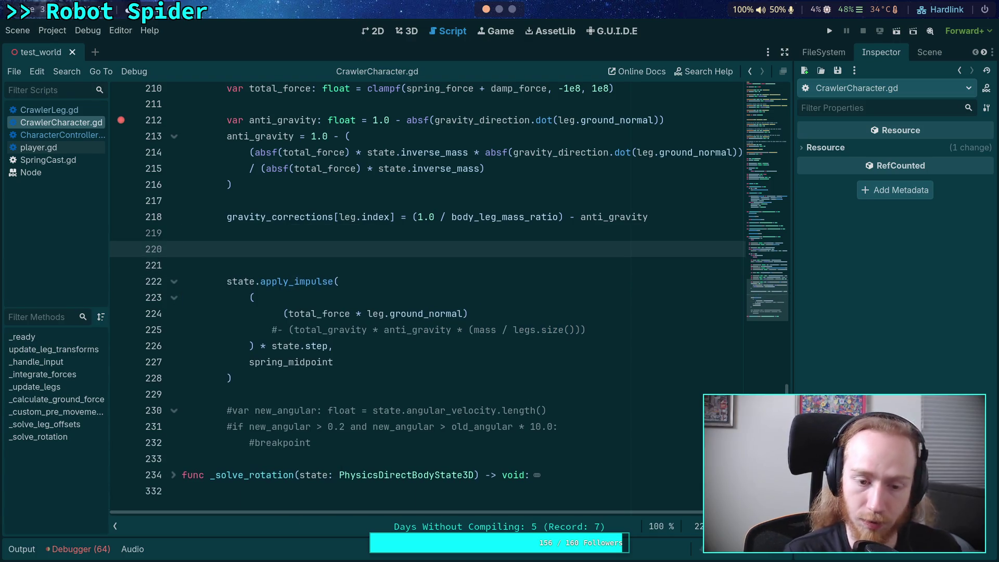
left_click(281, 376)
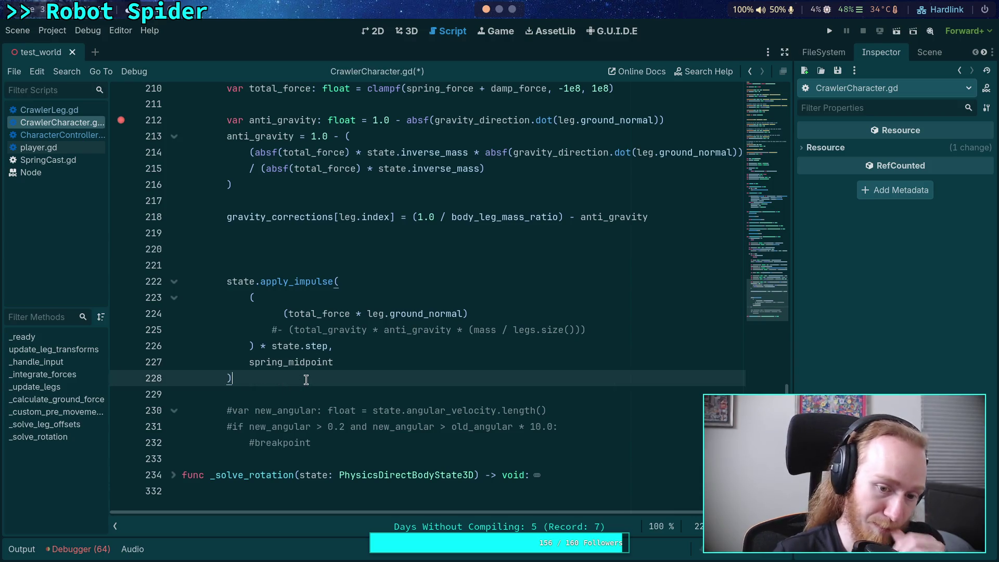
key("Return")
key("Return")
type("pass")
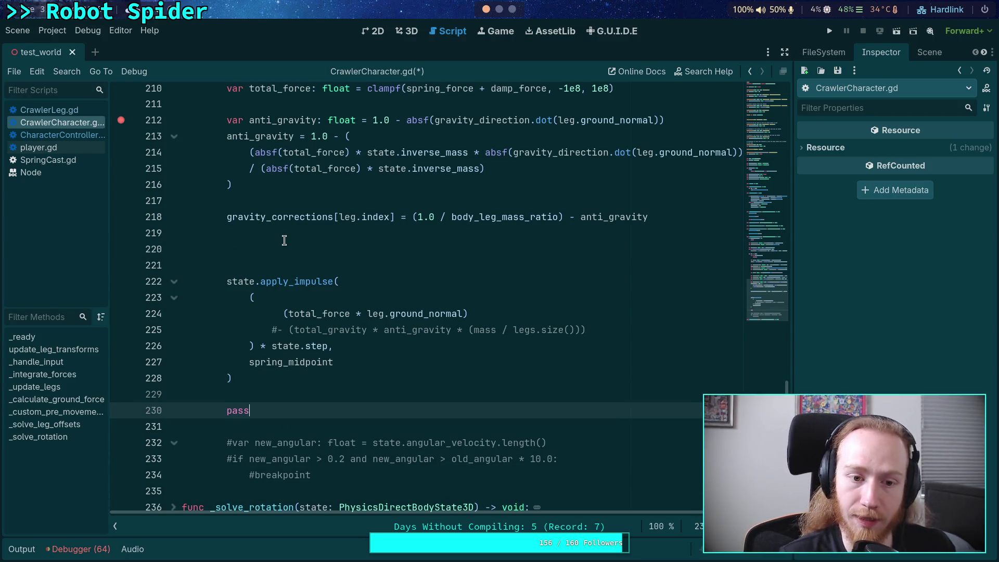
Step: Declare 'var force_vec: Vector3' set to the copied (total_force * leg.ground_normal) expression
left_click(284, 244)
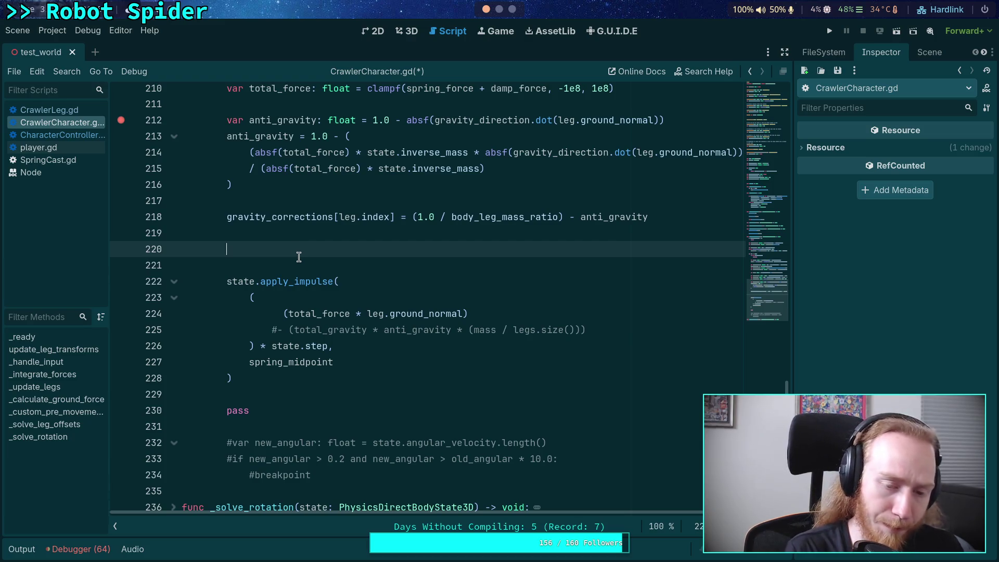
type("var ")
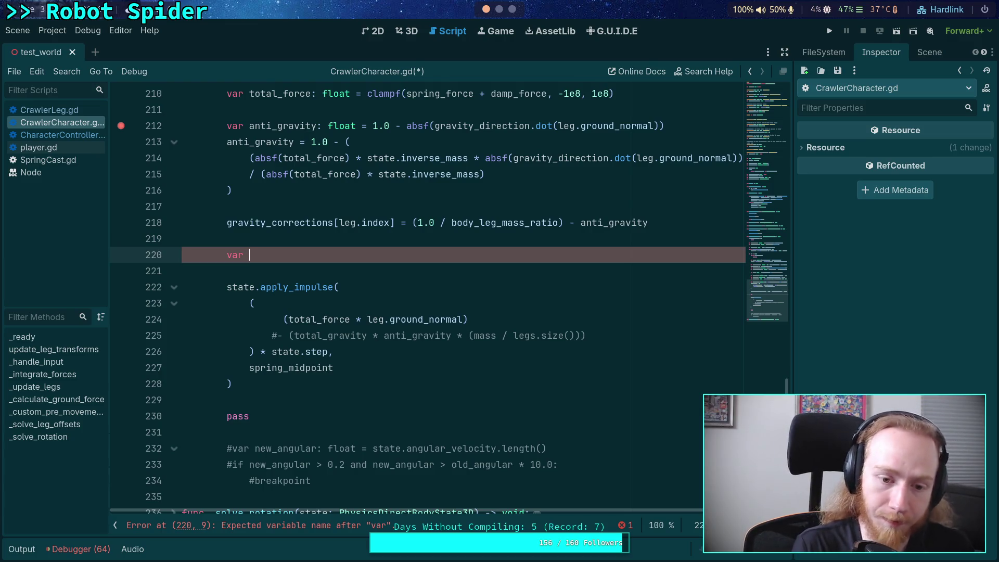
type("force_vec: V")
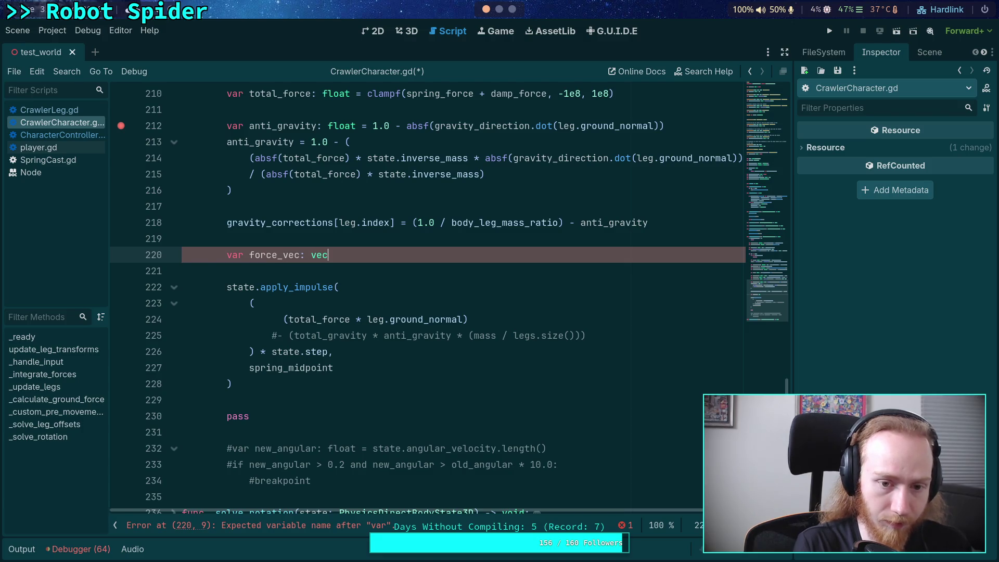
type("ector3 =")
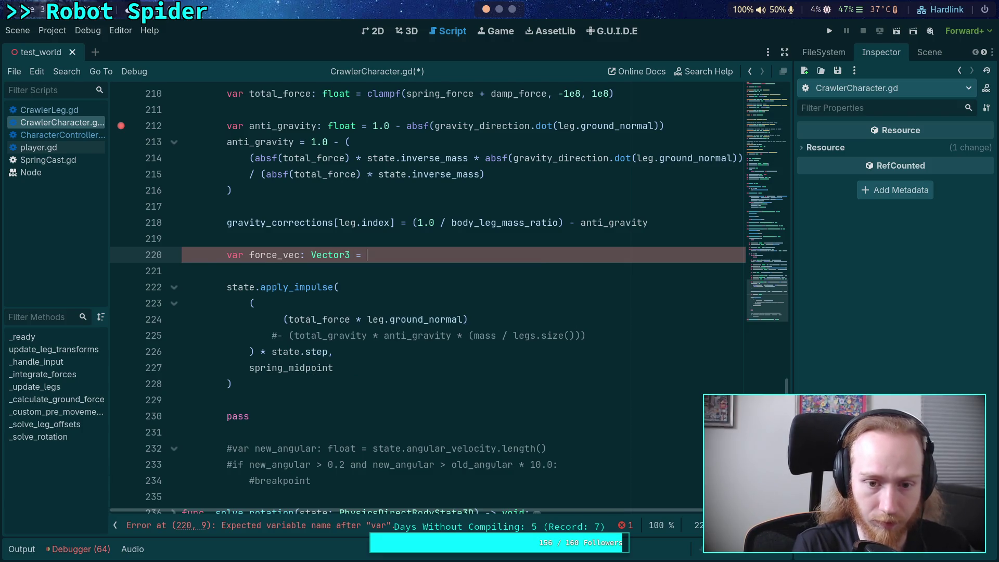
left_click_drag(283, 319, 469, 319)
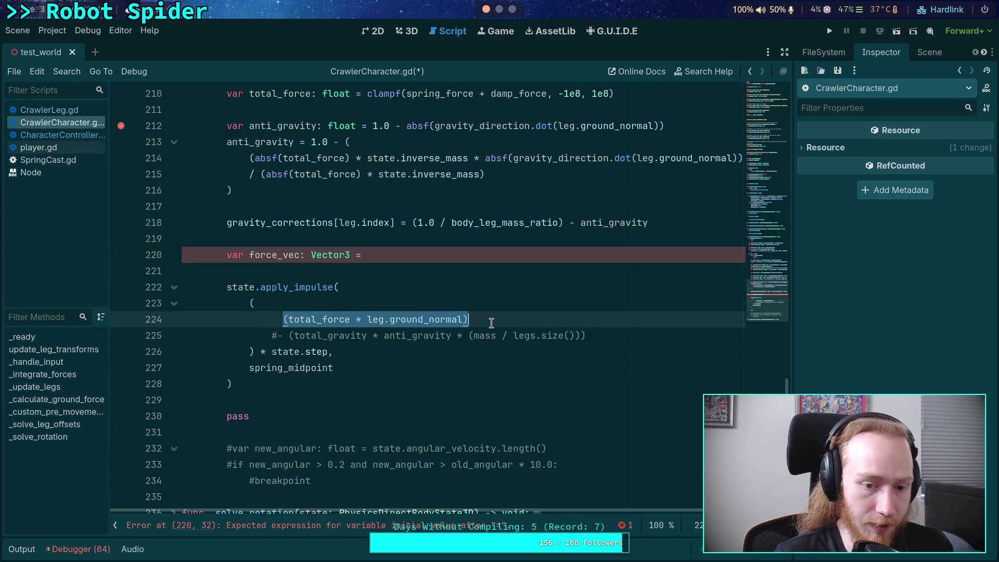
right_click(393, 318)
left_click(419, 373)
left_click(400, 250)
key("ctrl+v")
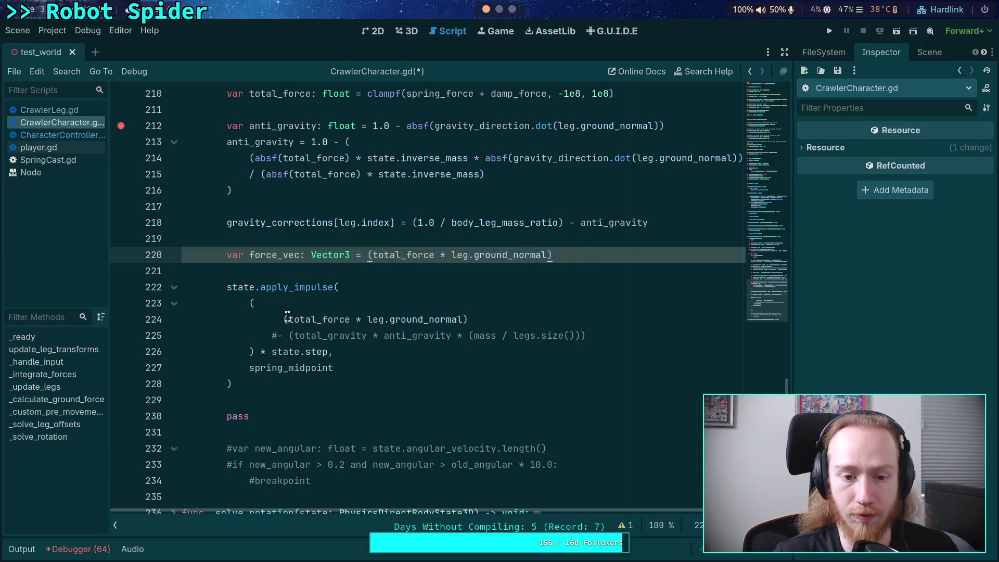
left_click_drag(225, 289, 248, 383)
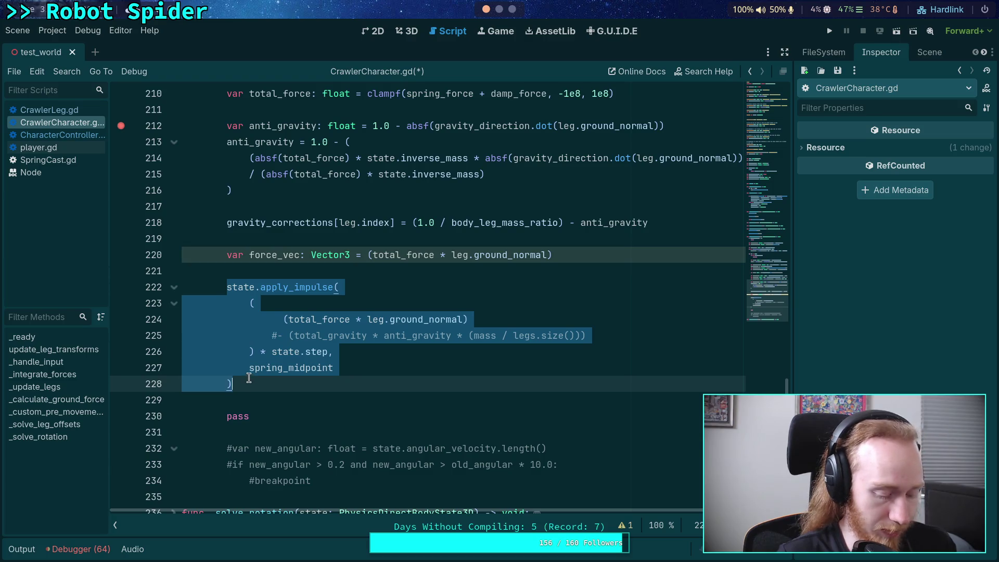
Step: Comment out the apply_impulse block and paste an uncommented copy in place of pass
key("ctrl+k")
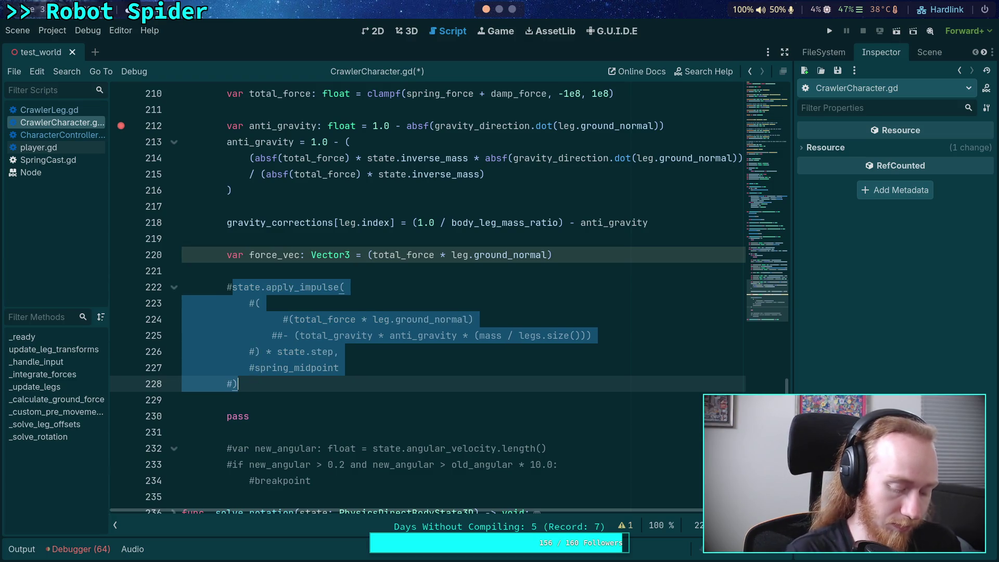
key("ctrl+c")
double_click(237, 416)
key("ctrl+v")
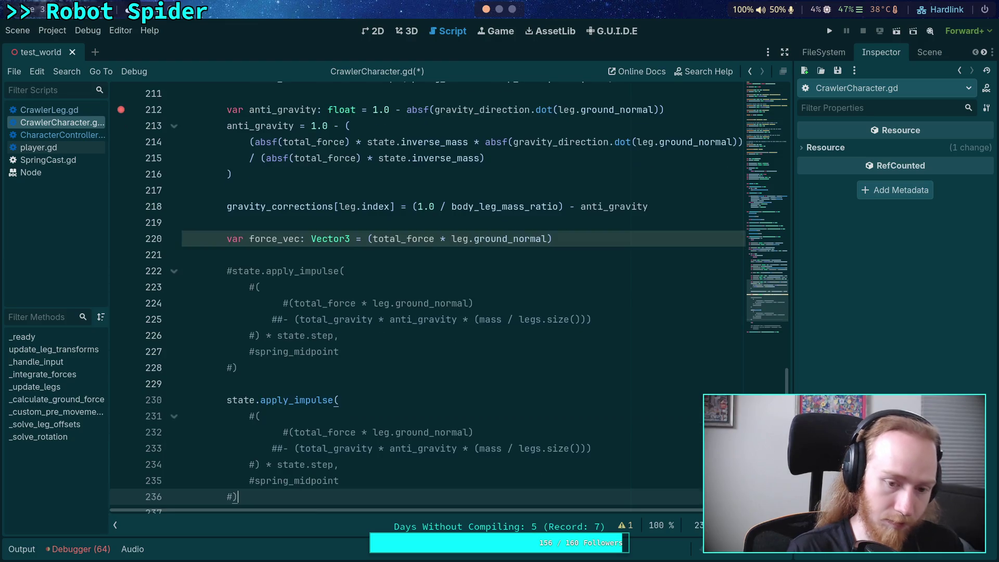
scroll(211, 423, "down", 1)
left_click_drag(238, 449, 251, 368)
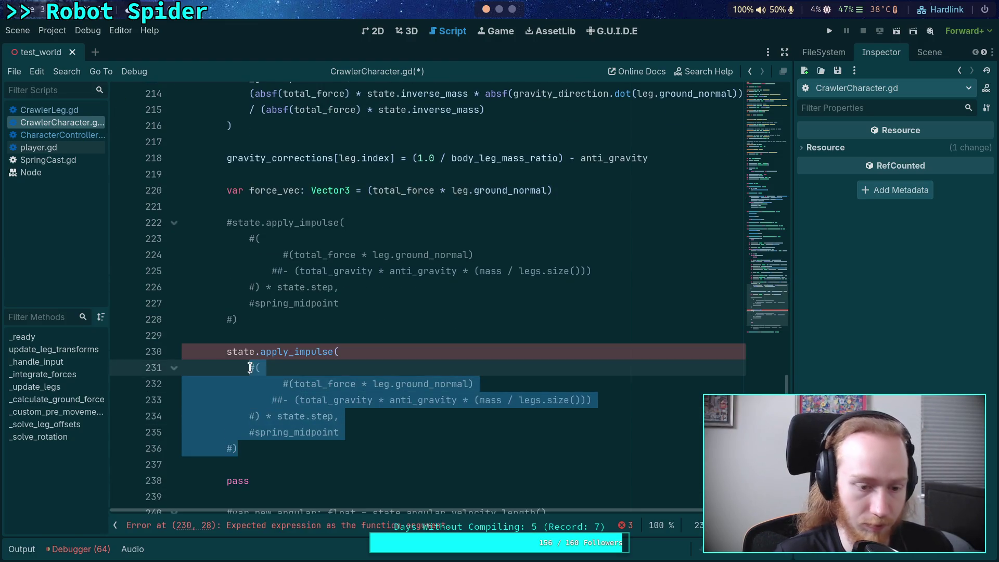
key("ctrl+k")
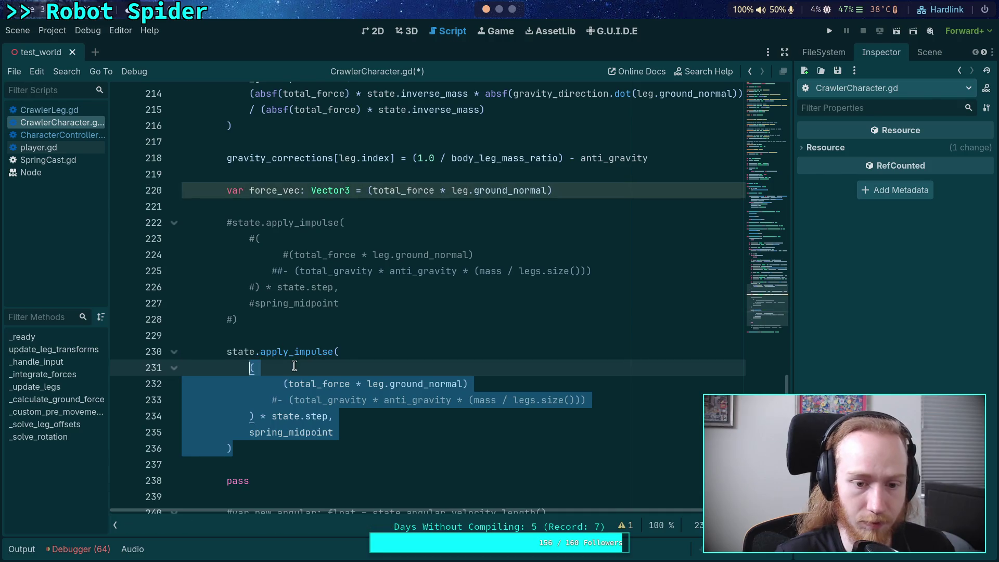
left_click(294, 368)
Step: Replace the copy's inner force expression with force_vec
left_click(278, 398)
mouse_move(606, 401)
left_mouse_down()
mouse_move(417, 401)
mouse_move(284, 384)
left_mouse_up()
left_click_drag(255, 416, 248, 368)
type("force_vec * state.step,")
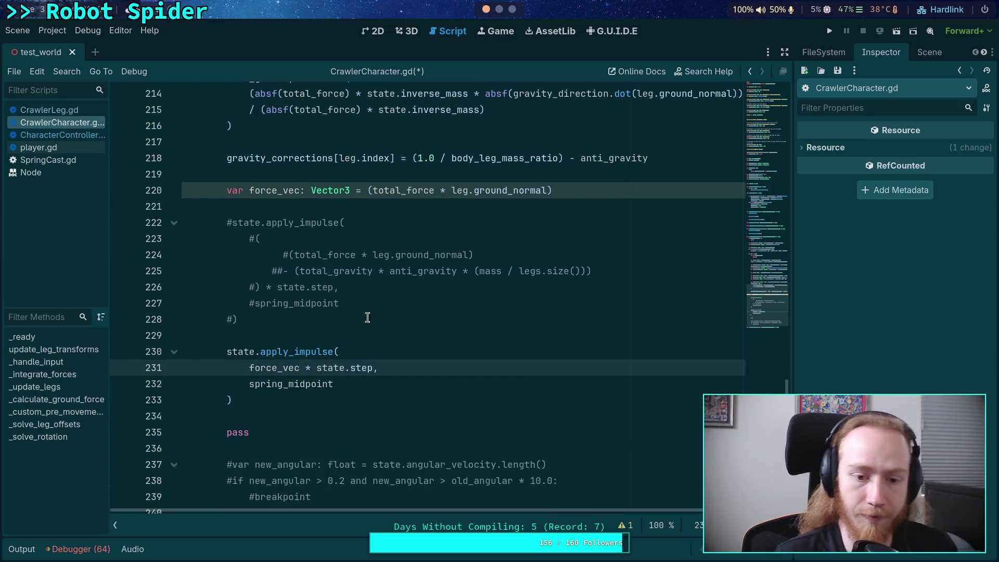
Step: Insert blank lines after the force_vec declaration for a new condition
left_click(366, 304)
scroll(343, 343, "up", 2)
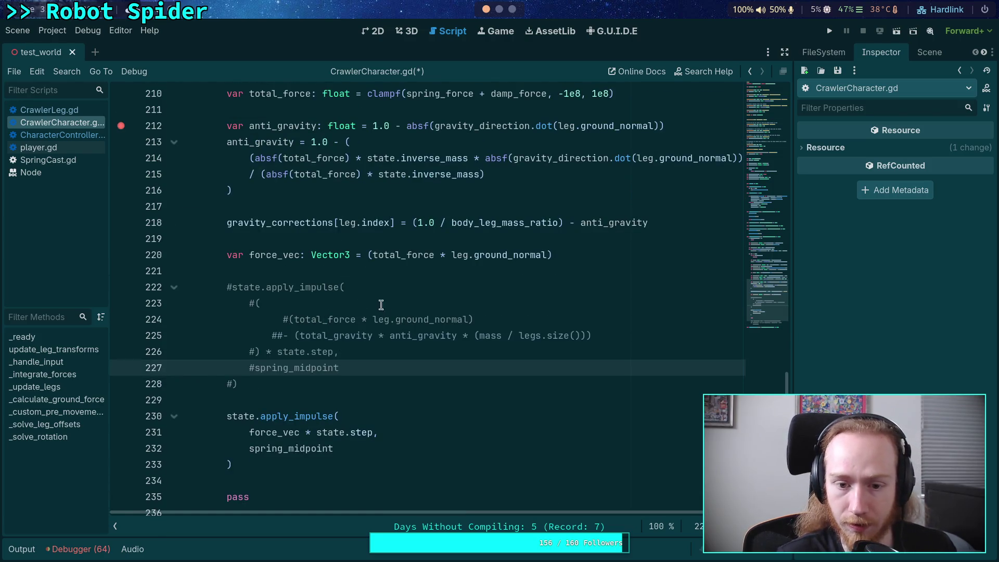
left_click(602, 267)
key("Return")
key("Return")
key("Up")
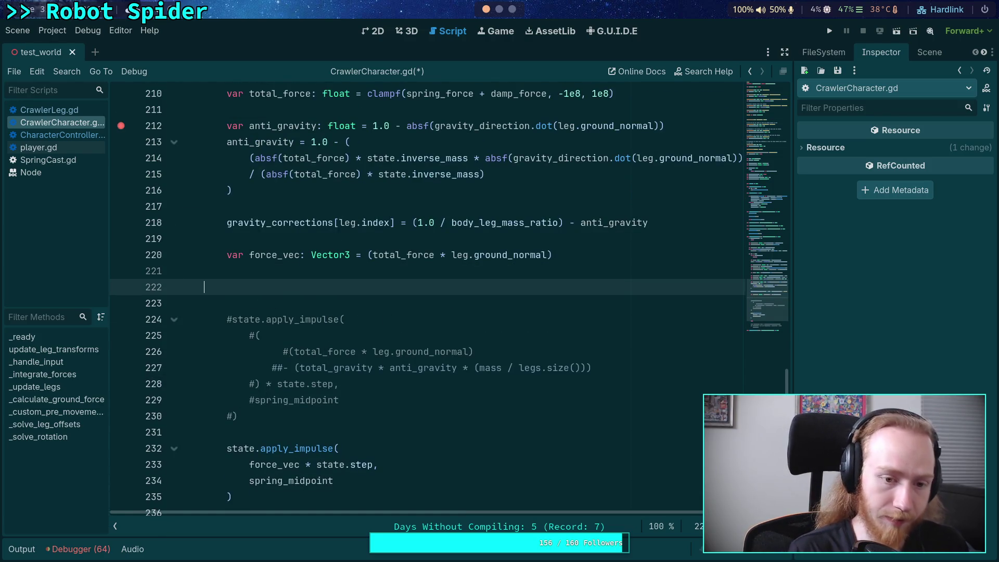
Step: Add an 'if temp_test:' condition with an indented line beneath it
type("if temp_t")
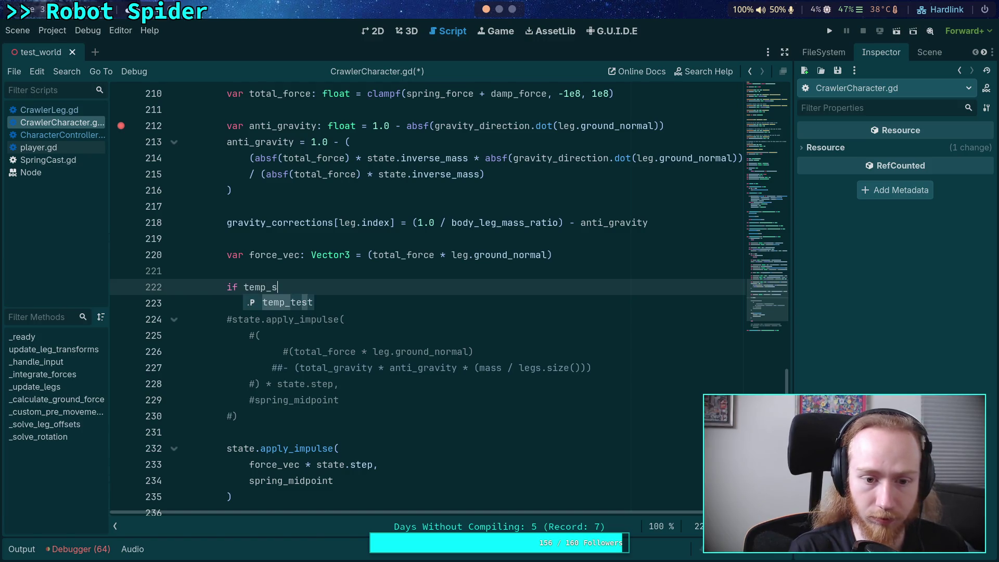
key("Return")
type(":")
key("Return")
scroll(557, 265, "down", 1)
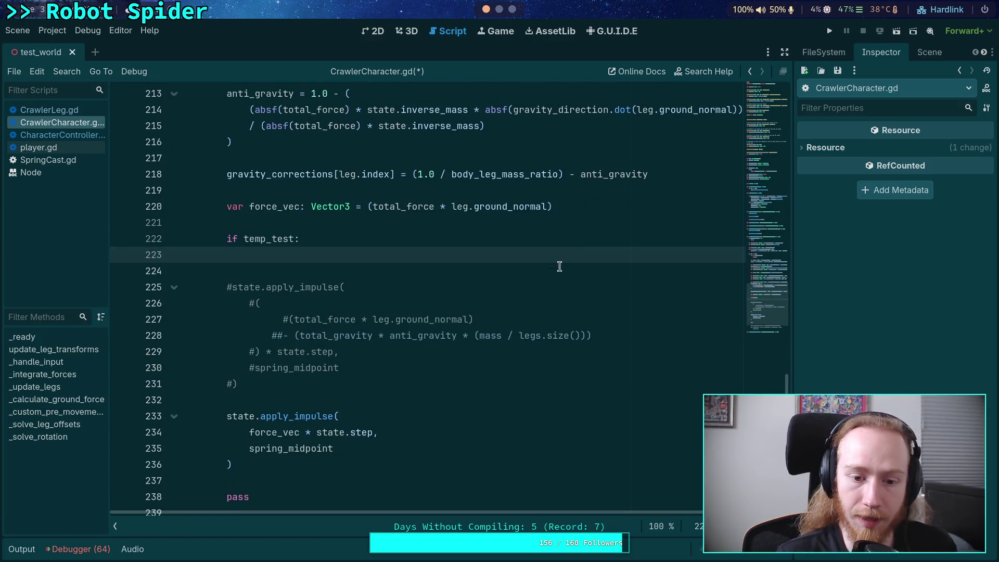
Step: Under the condition, write 'force_vec -= (total_gravity * anti_gravity * (mass / legs.size()))' using the copied term
left_click_drag(283, 335, 624, 336)
right_click(530, 338)
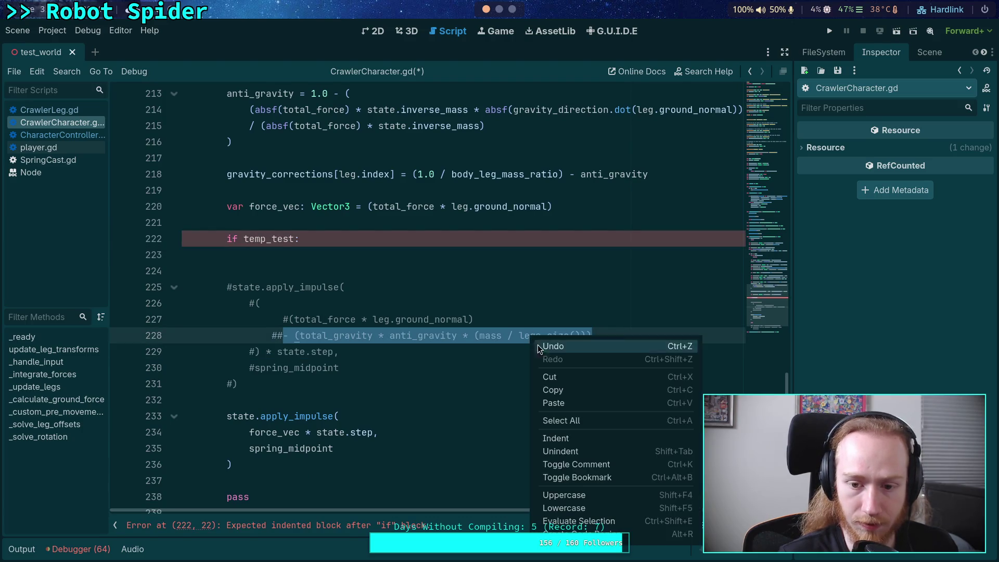
left_click(553, 390)
left_click(334, 250)
type("force_vec -=")
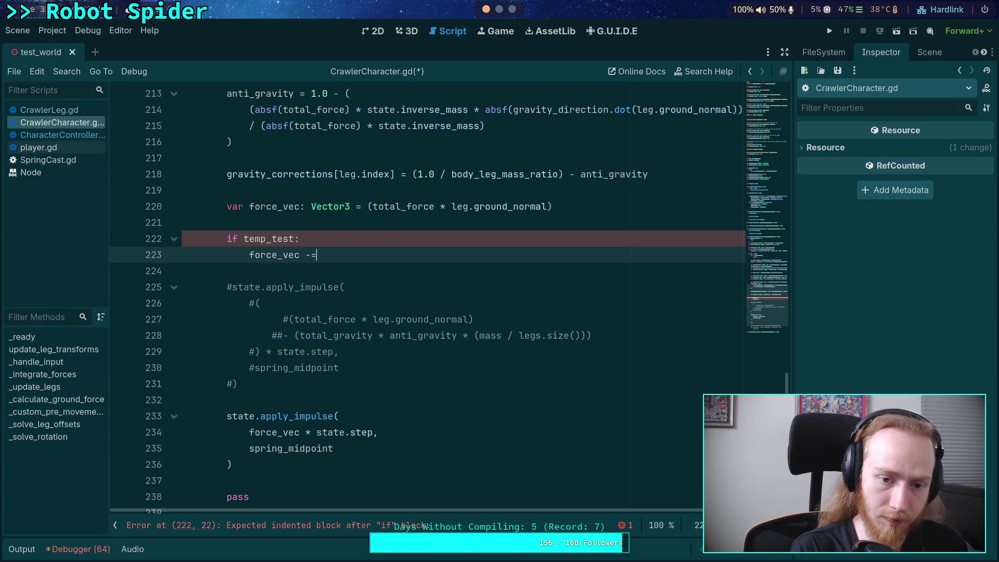
key("ctrl+v")
key("Escape")
left_click(334, 255)
key("BackSpace")
key("BackSpace")
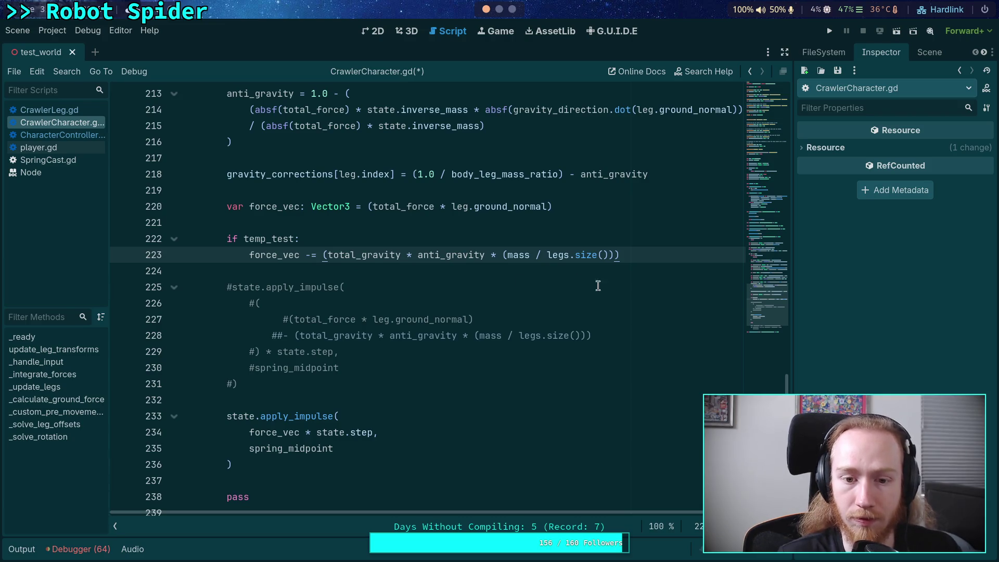
Step: Save the script and run the project to test the change
left_click(341, 384)
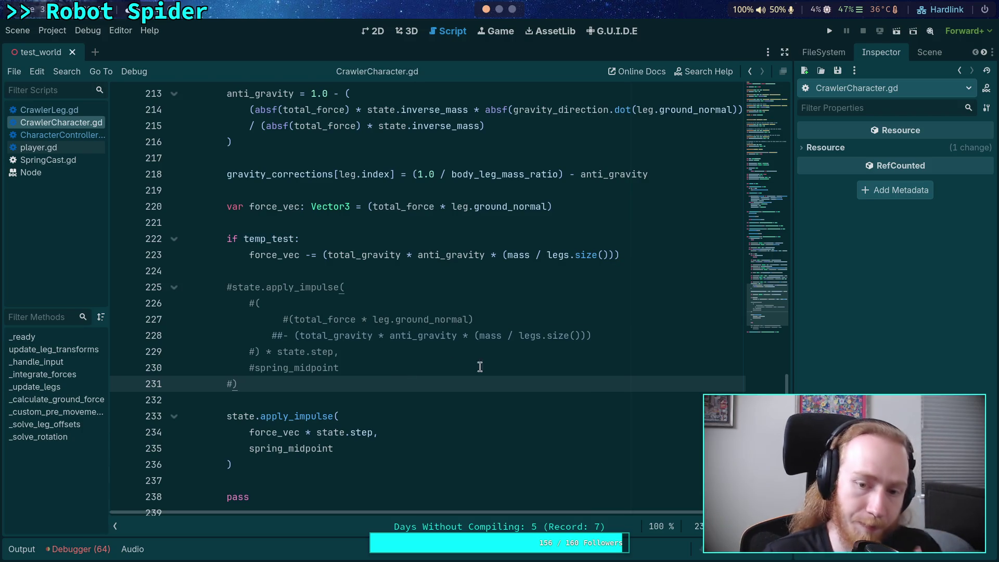
scroll(526, 363, "up", 2)
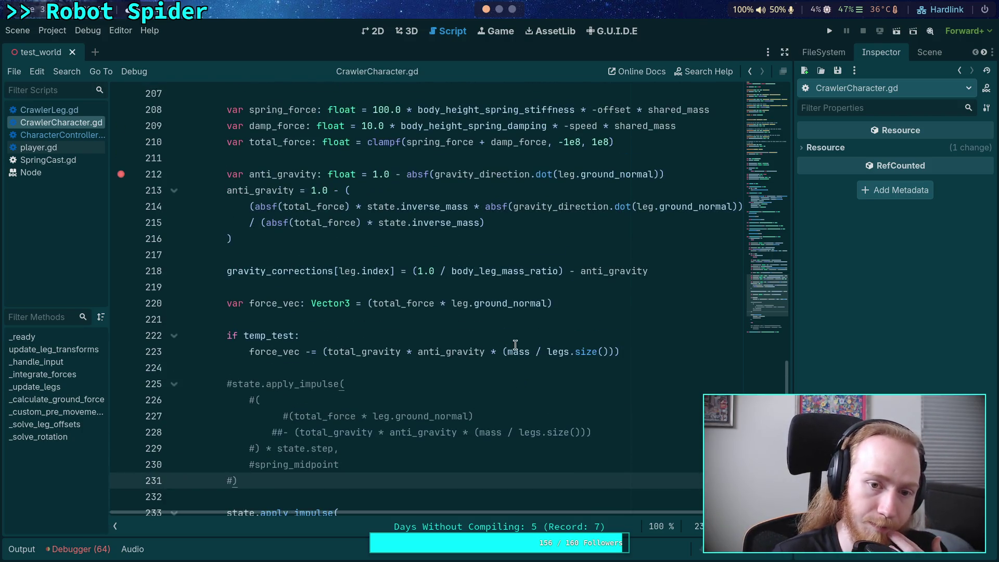
left_click(826, 30)
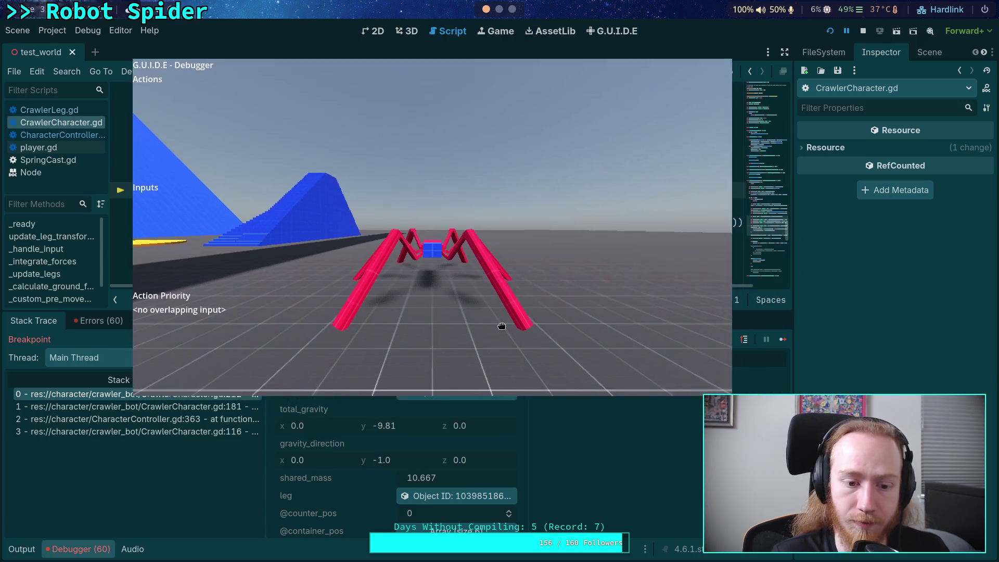
Step: Resume past the breakpoint, walk the spider forward onto the blue ramp with W, then stop the game
left_click(763, 343)
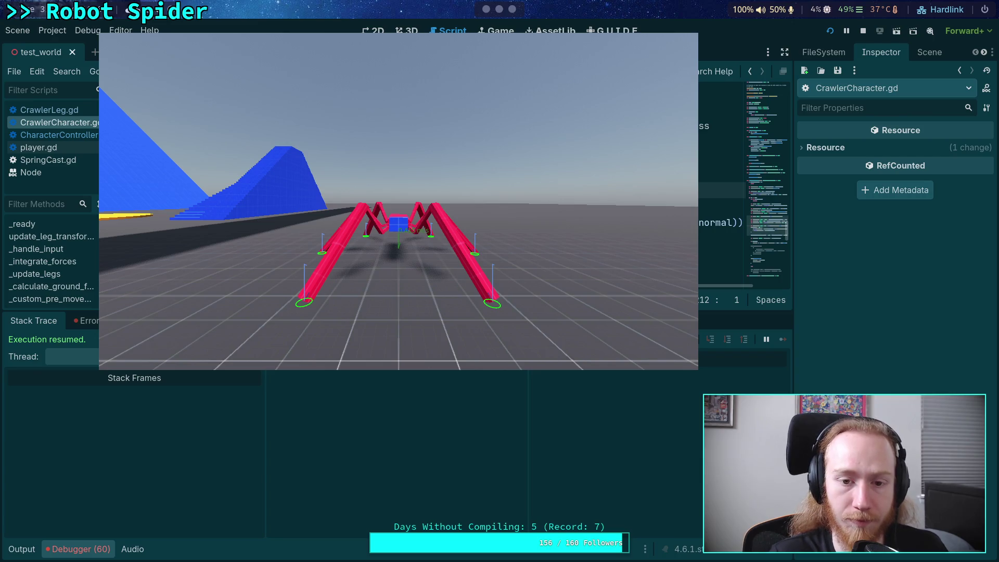
key("w")
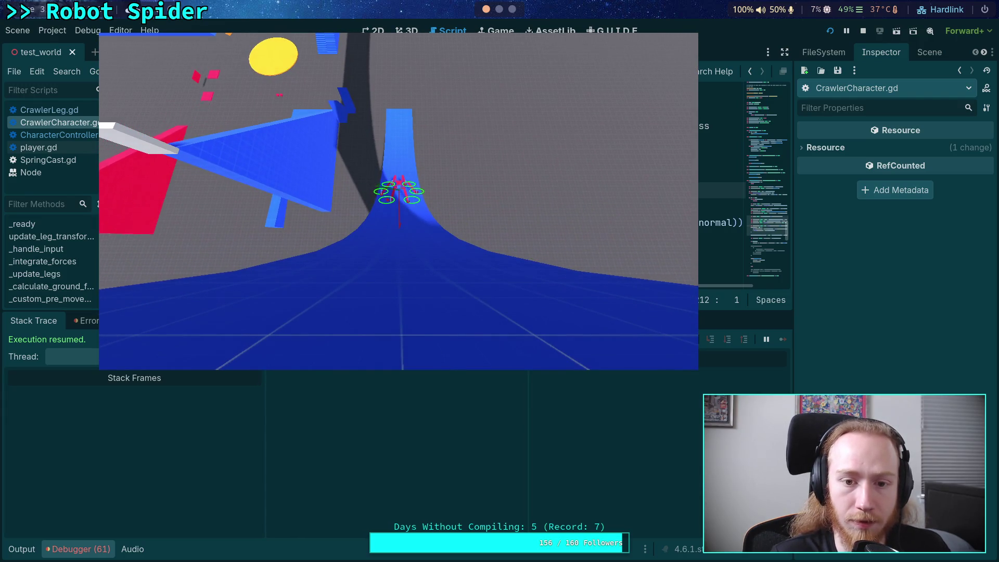
left_click(863, 32)
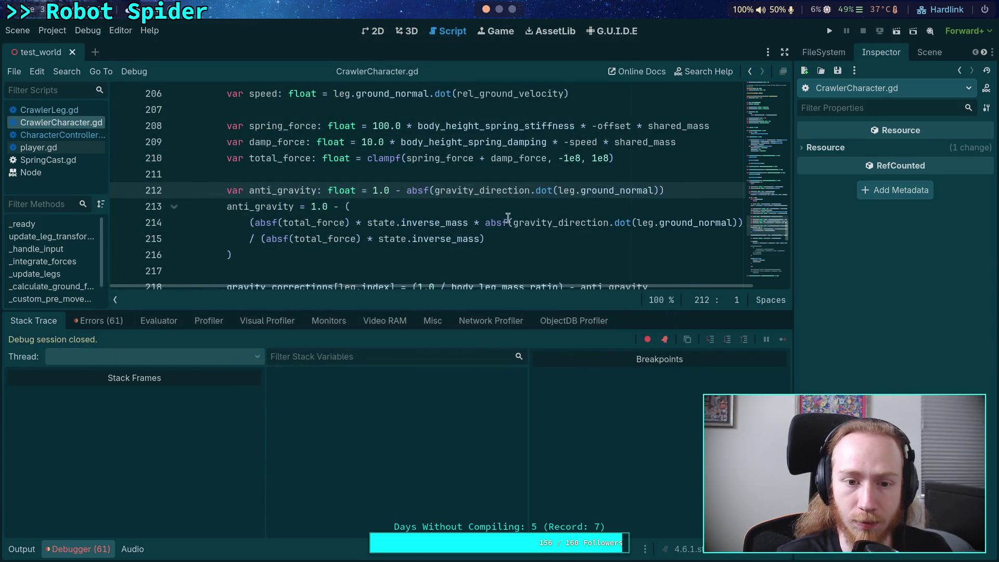
Step: Change line 222 to 'if not temp_test:', rerun the game on the ramp, then stop it
scroll(476, 208, "down", 4)
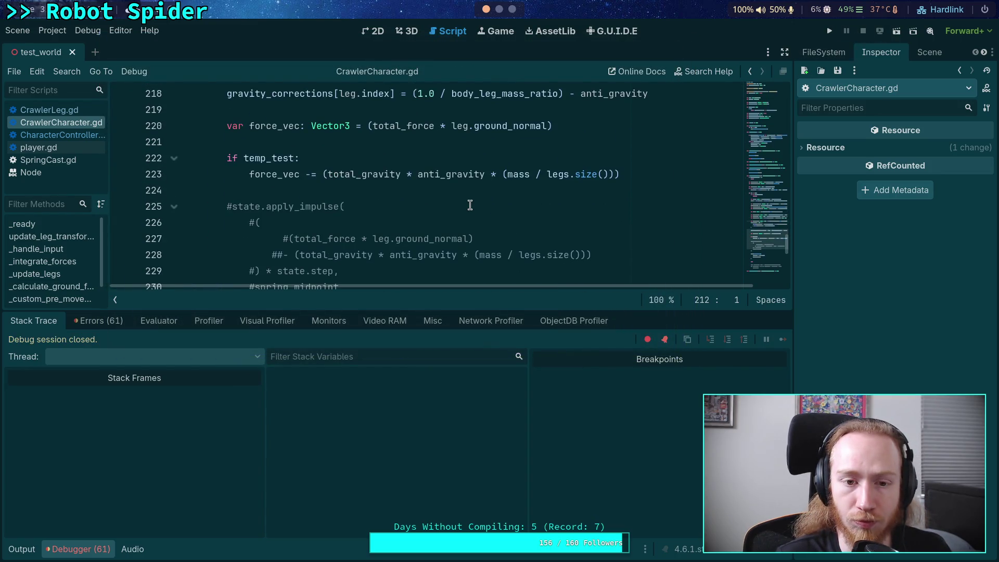
left_click(240, 159)
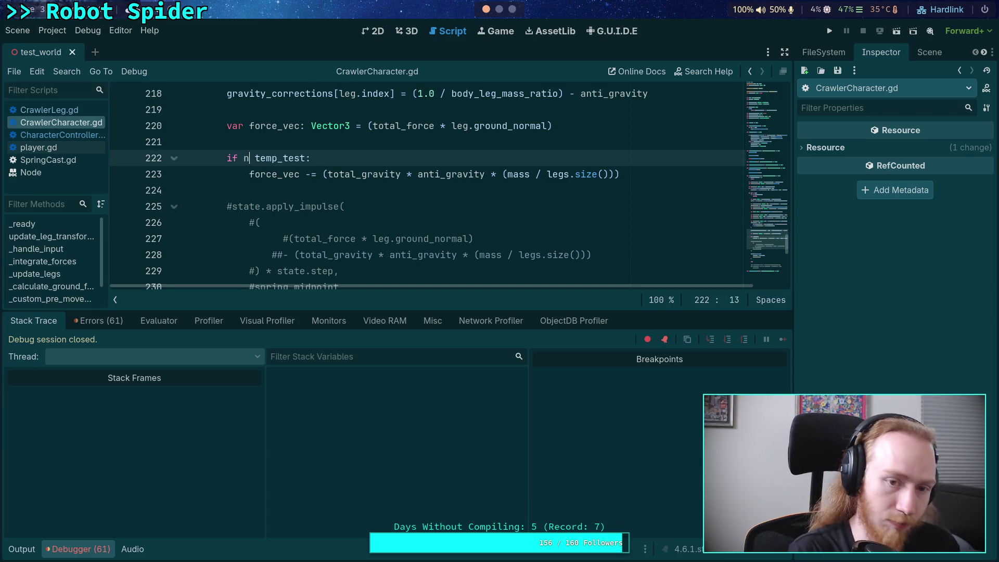
type("ot")
left_click(367, 140)
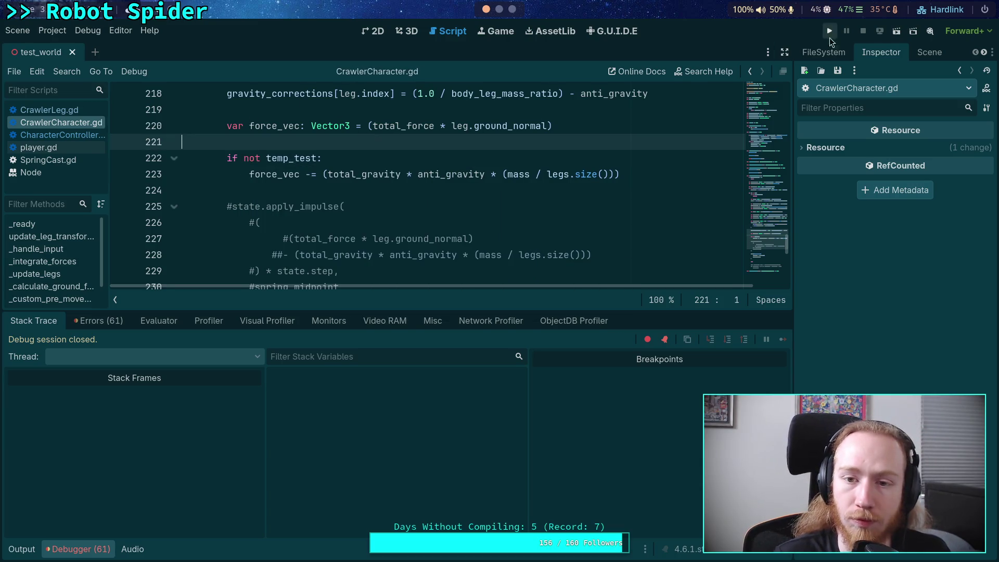
left_click(830, 31)
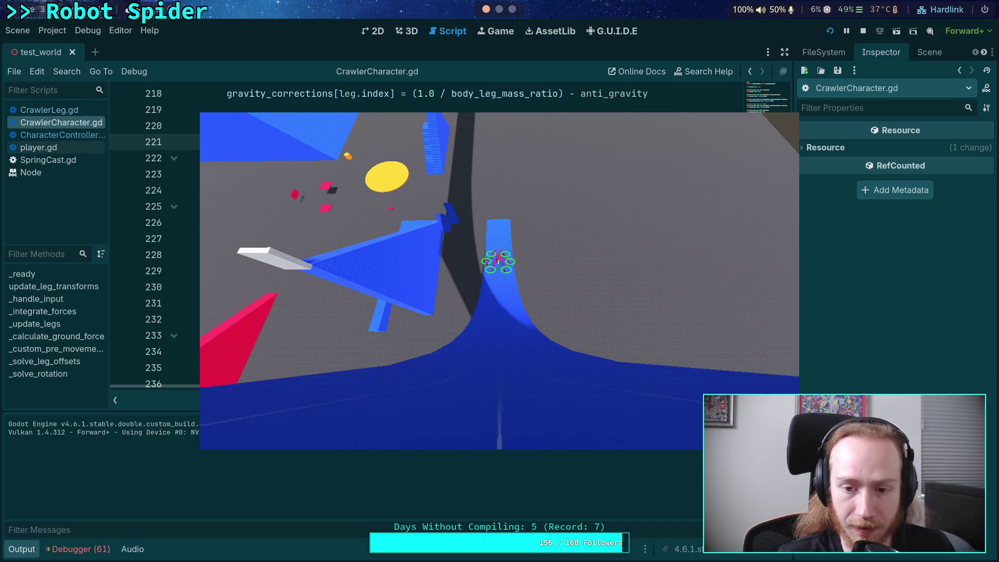
left_click(862, 31)
Step: Set the SlopeWall CSGBox3D's x size to 5.8 m in the Inspector
left_click(411, 32)
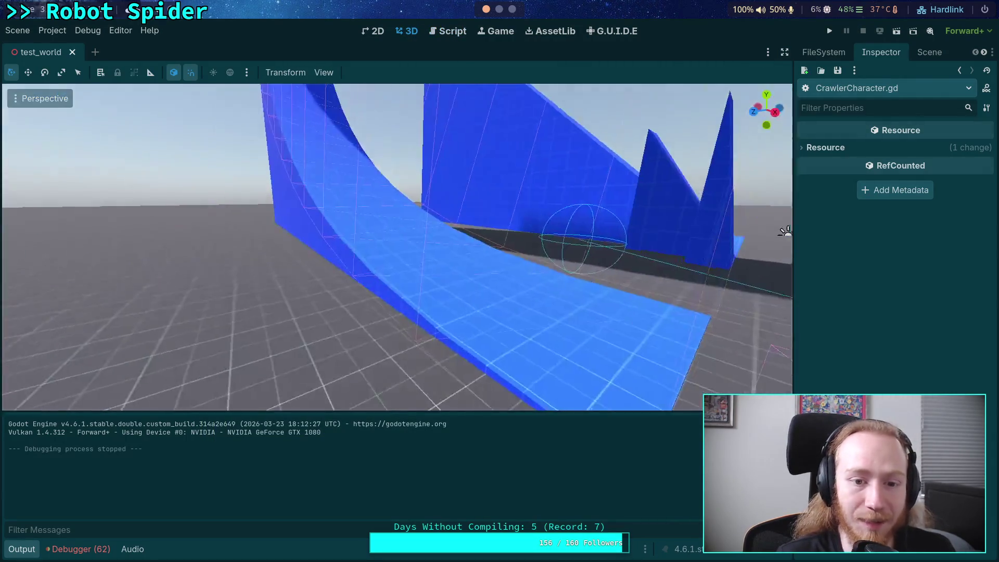
scroll(417, 191, "up", 5)
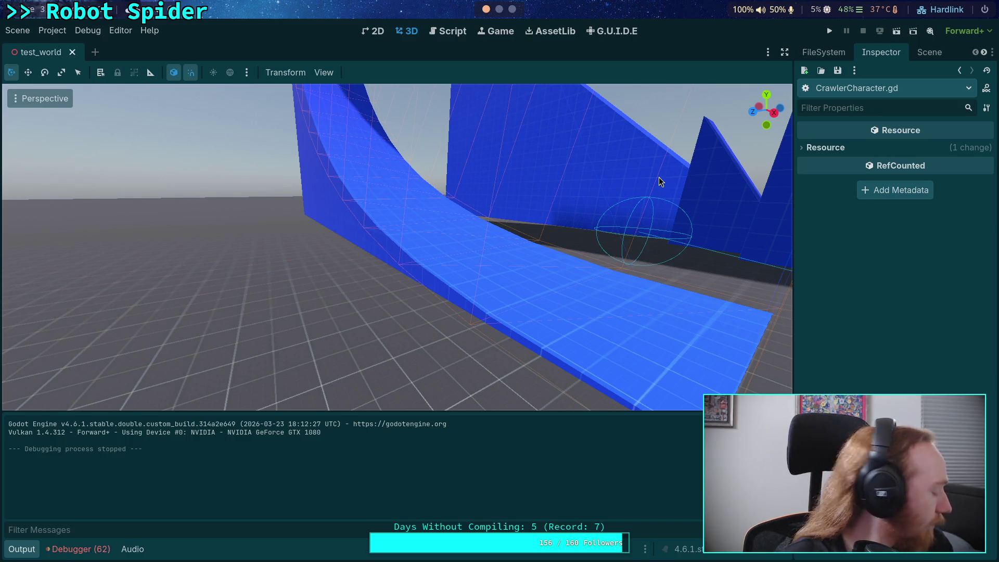
left_click(924, 53)
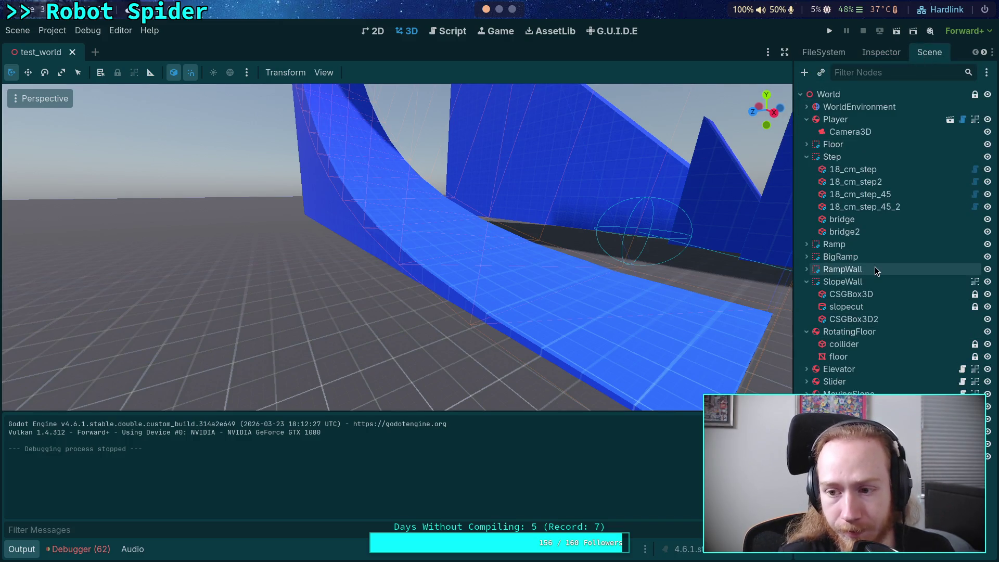
left_click(807, 157)
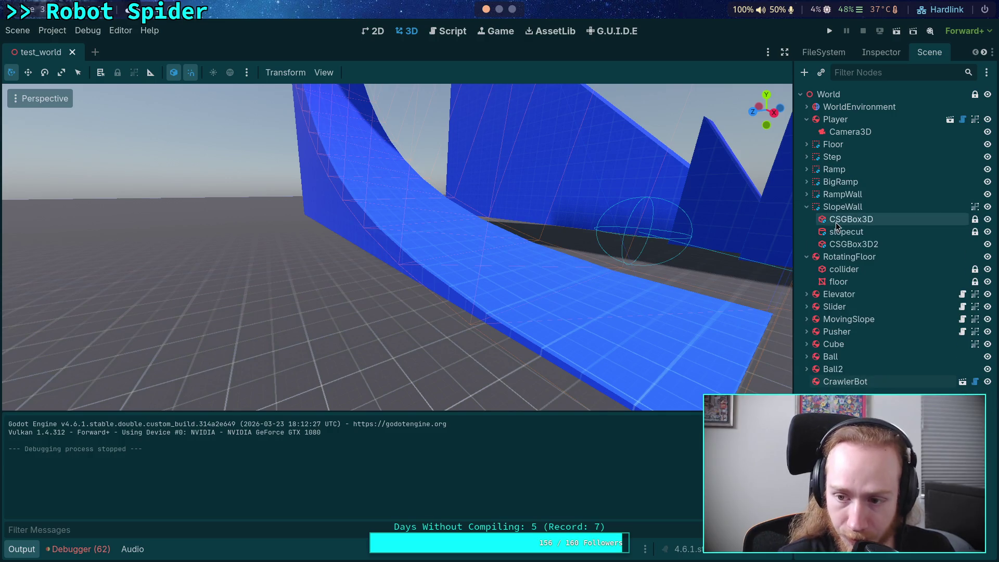
left_click(839, 220)
key("f")
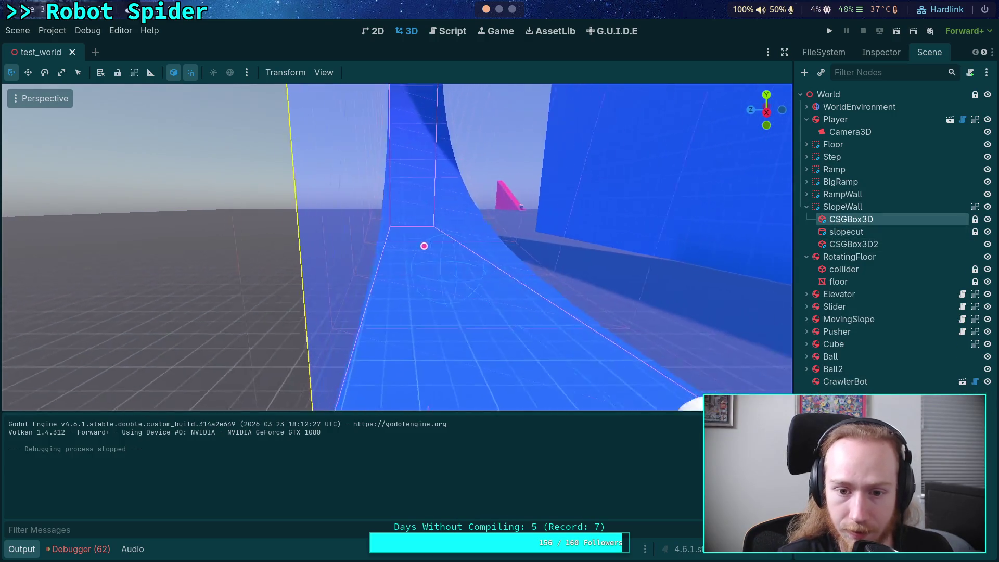
left_click(884, 57)
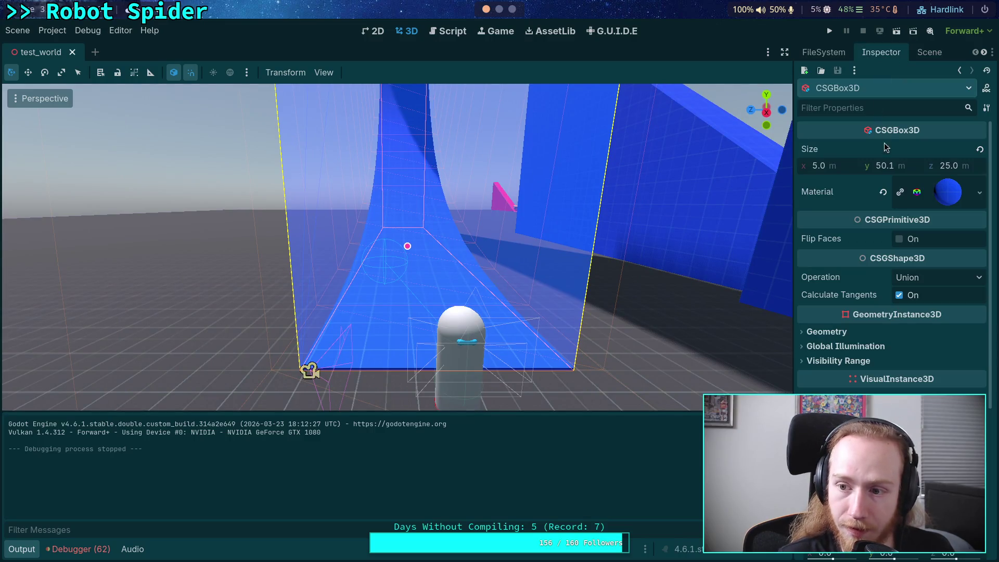
left_click(815, 167)
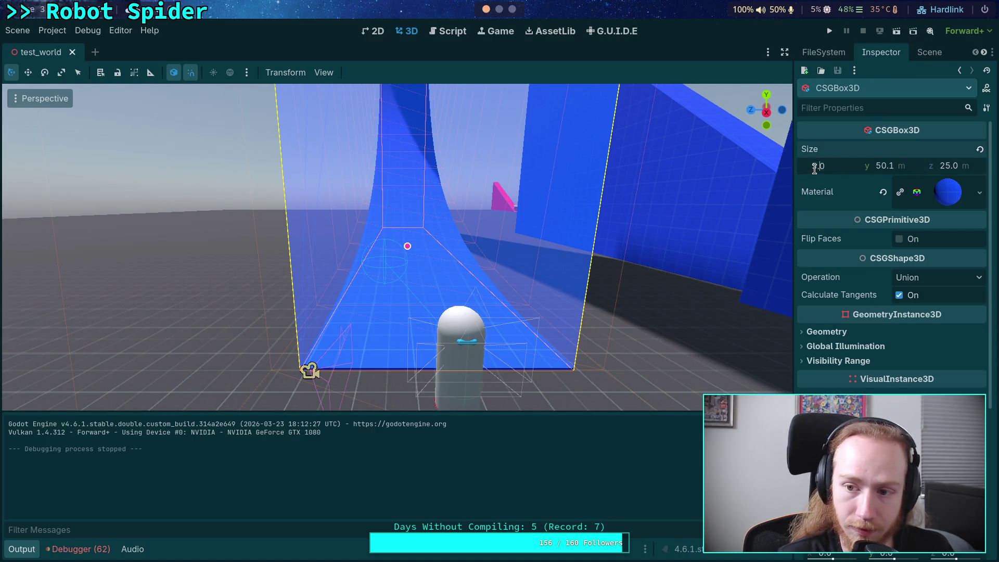
type("5.5")
key("Return")
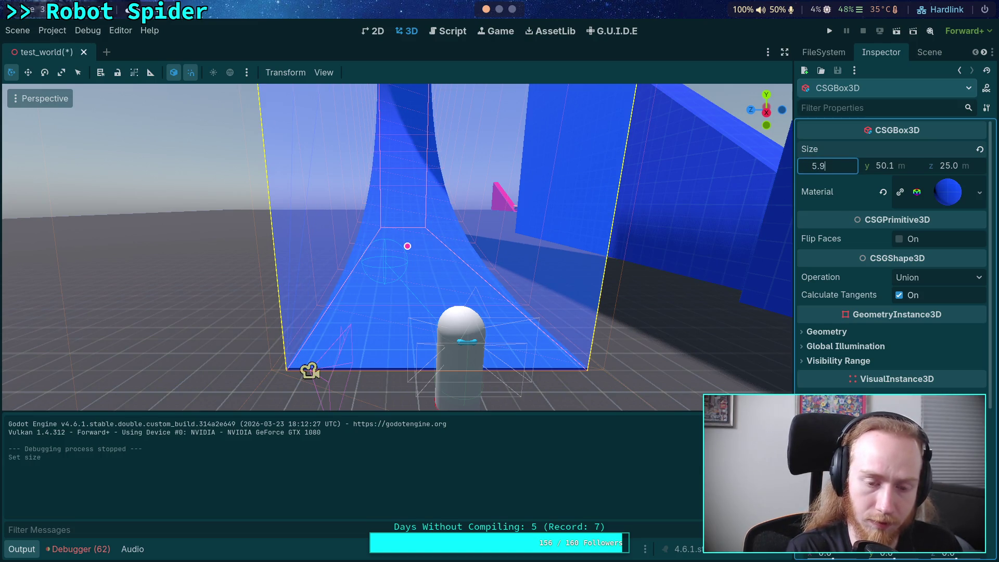
key("Return")
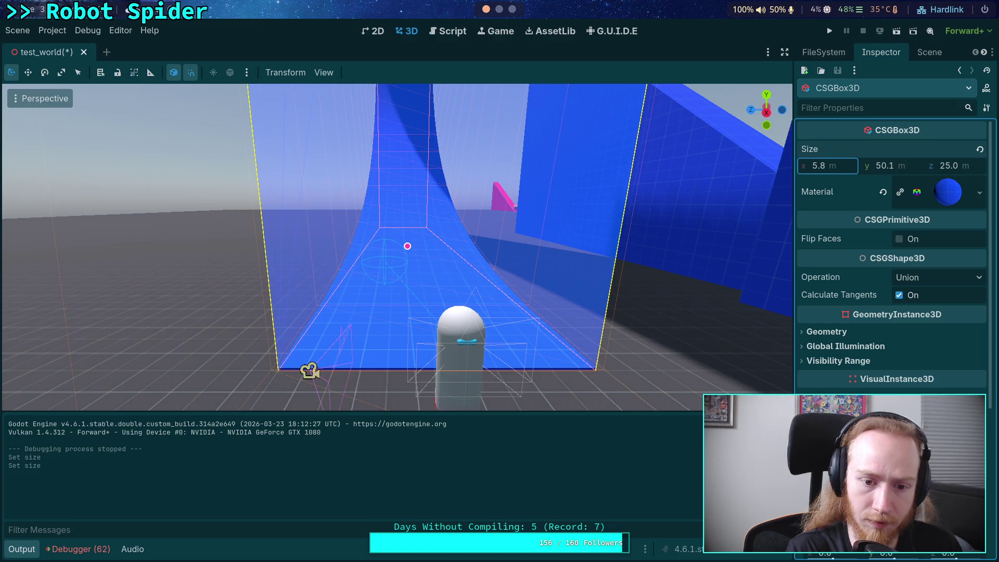
Step: Select CSGBox3D2 under SlopeWall and begin editing its x size
mouse_move(406, 250)
left_mouse_down()
mouse_move(406, 167)
mouse_move(571, 182)
left_mouse_up()
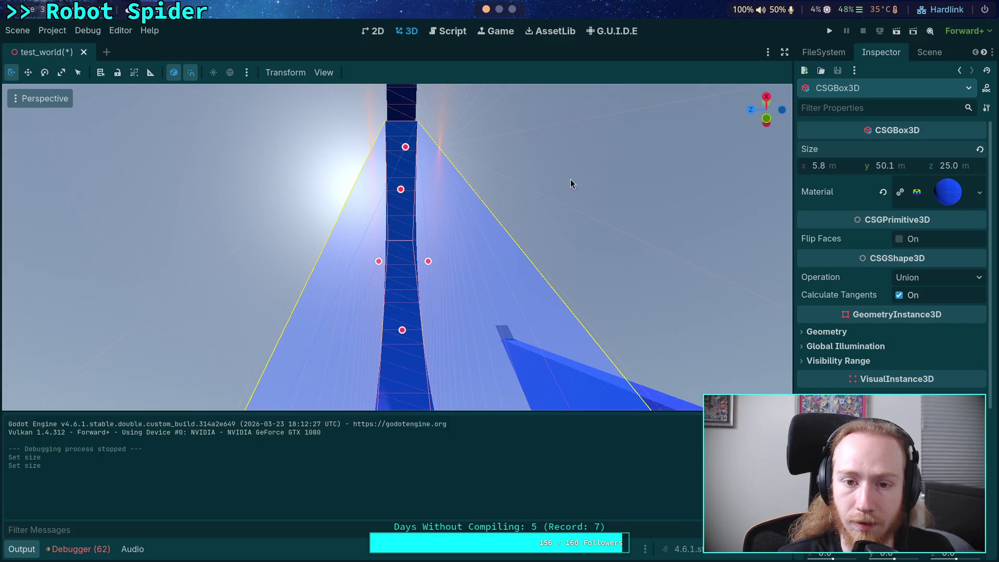
left_click(929, 52)
left_click(853, 243)
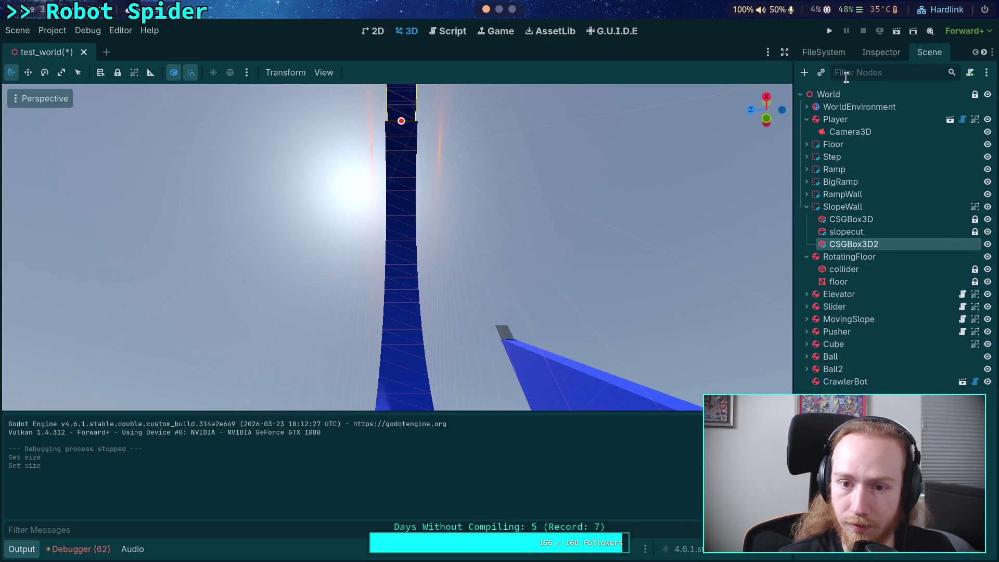
left_click(878, 55)
left_click(843, 167)
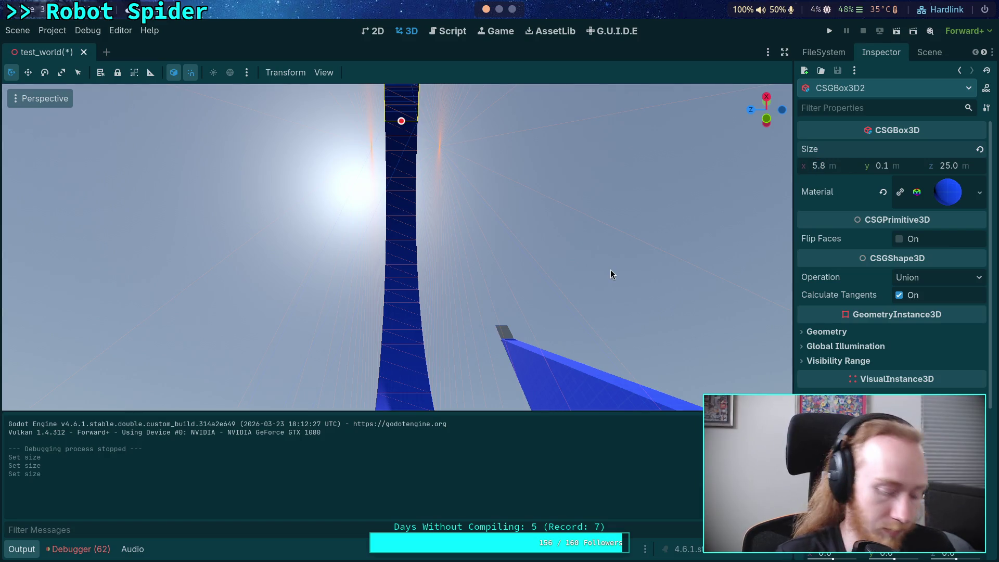
Step: Run the project, watch the crawler climb the widened blue wall, then stop it with F8
left_click(830, 32)
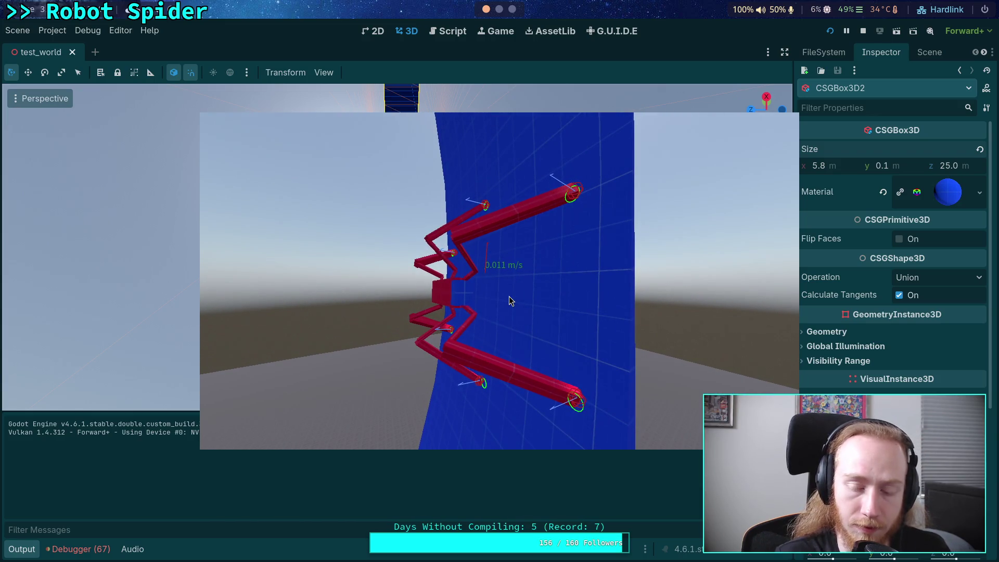
key("F8")
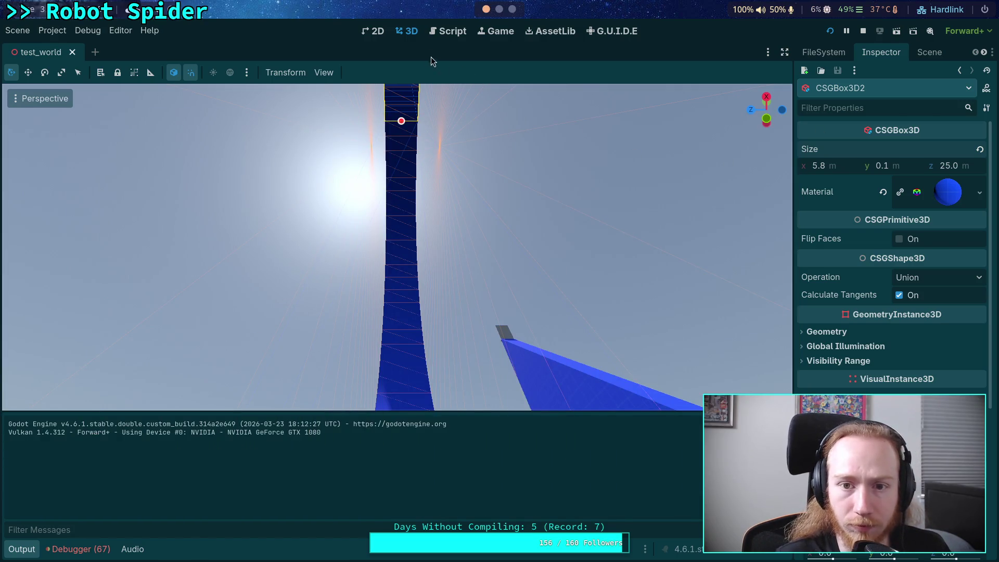
Step: Add a breakpoint on line 220 of CrawlerCharacter.gd
left_click(441, 31)
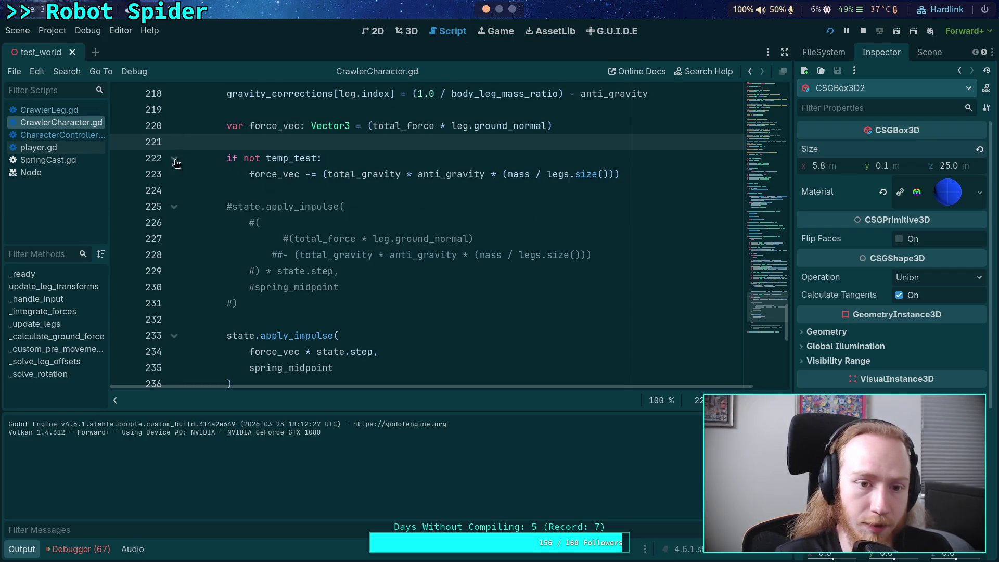
scroll(161, 177, "up", 1)
left_click(120, 174)
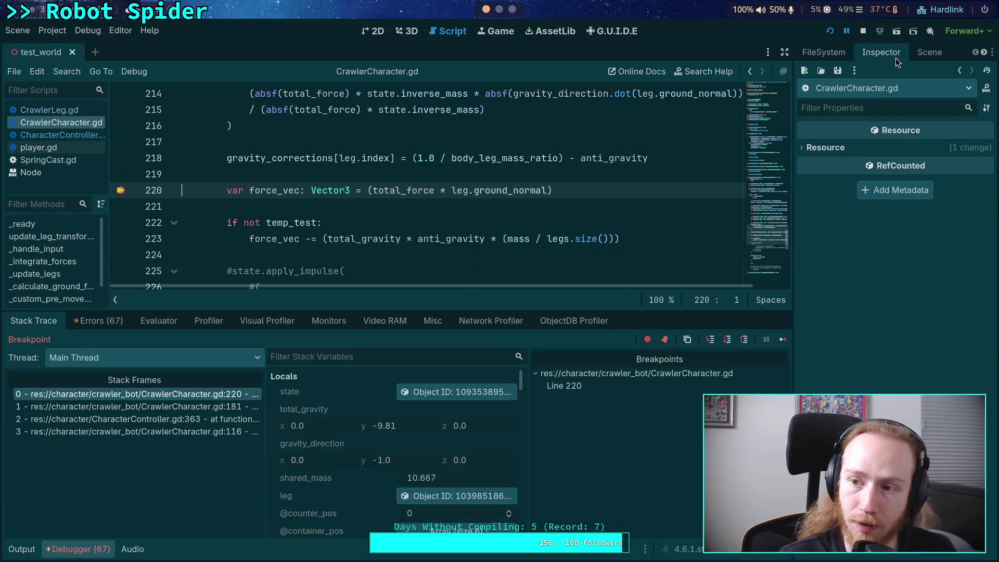
Step: Select the live CrawlerBot in the remote tree and toggle Temp Test on, then back off
left_click(929, 52)
left_click(807, 163)
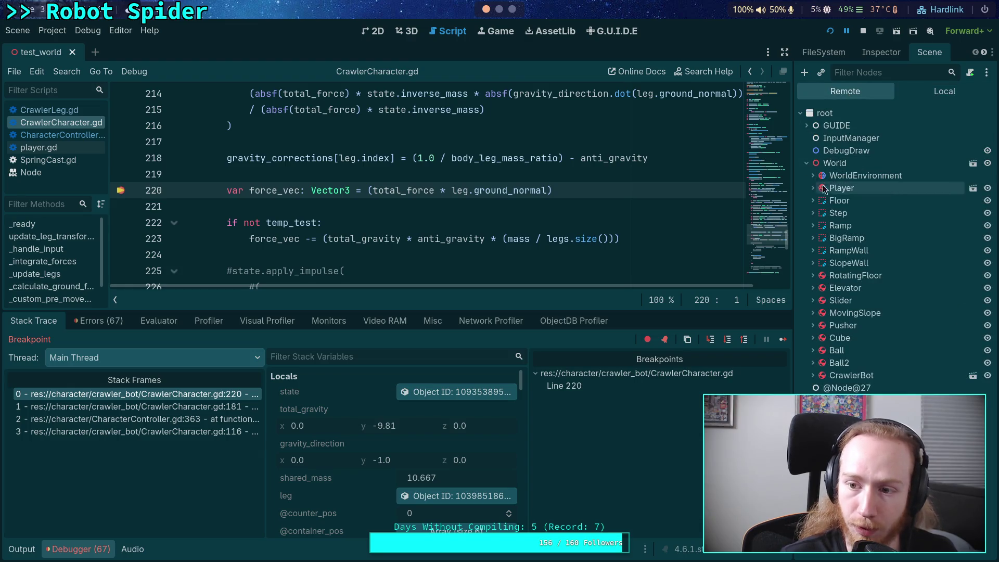
double_click(829, 375)
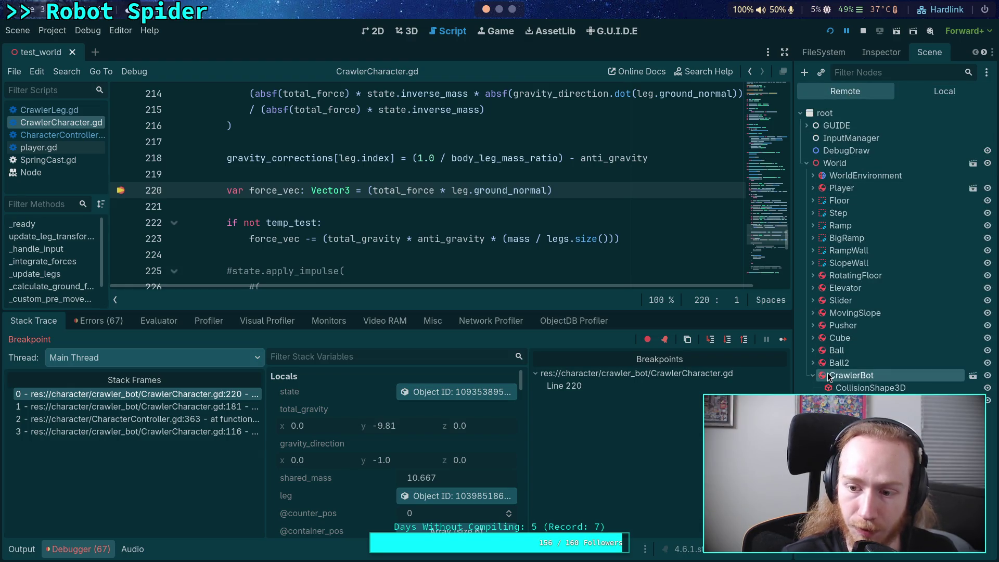
left_click(881, 52)
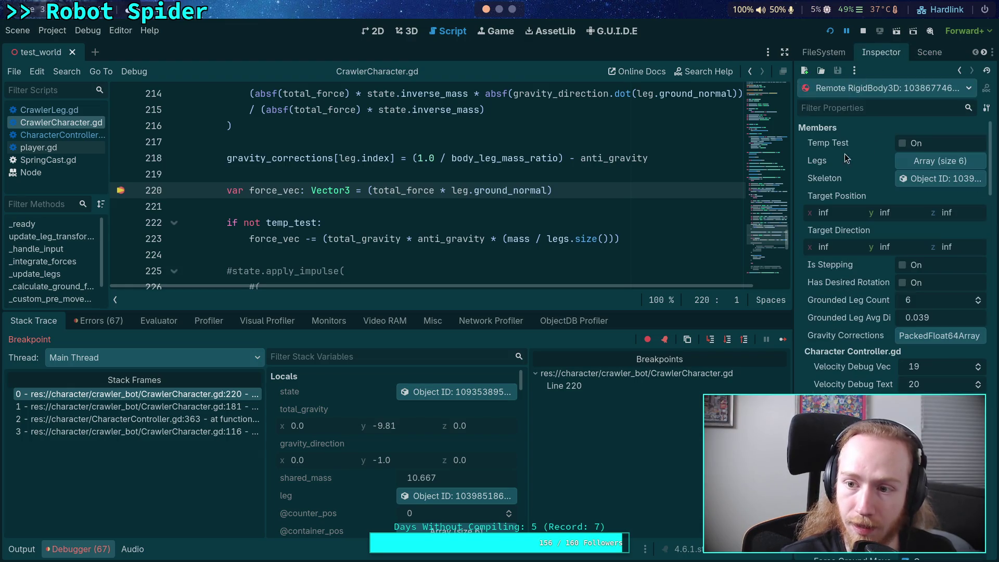
left_click(904, 144)
left_click_drag(793, 276, 769, 277)
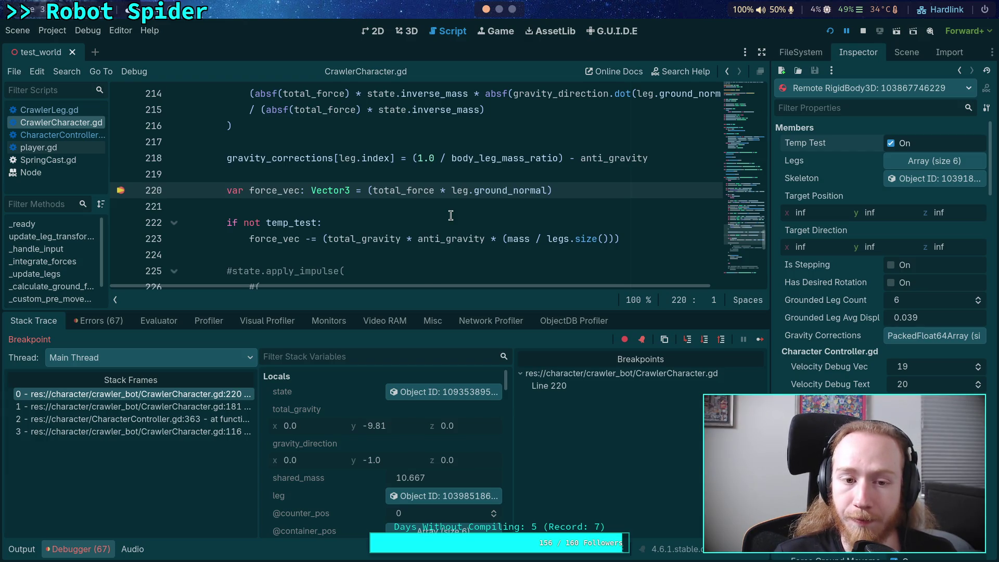
left_click(892, 144)
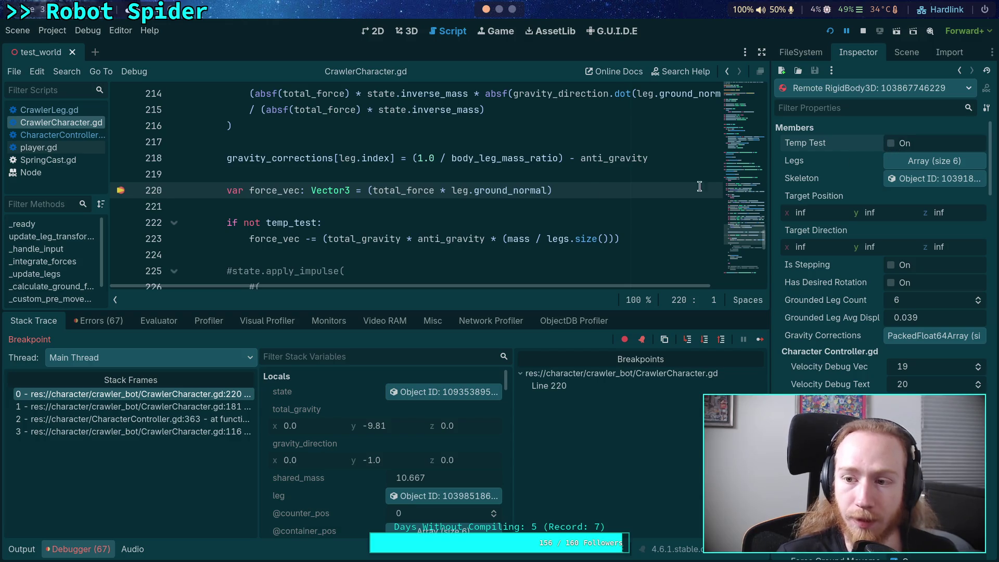
Step: Inspect the physics body state object at the line 220 breakpoint and resume to the next leg
scroll(399, 175, "down", 7)
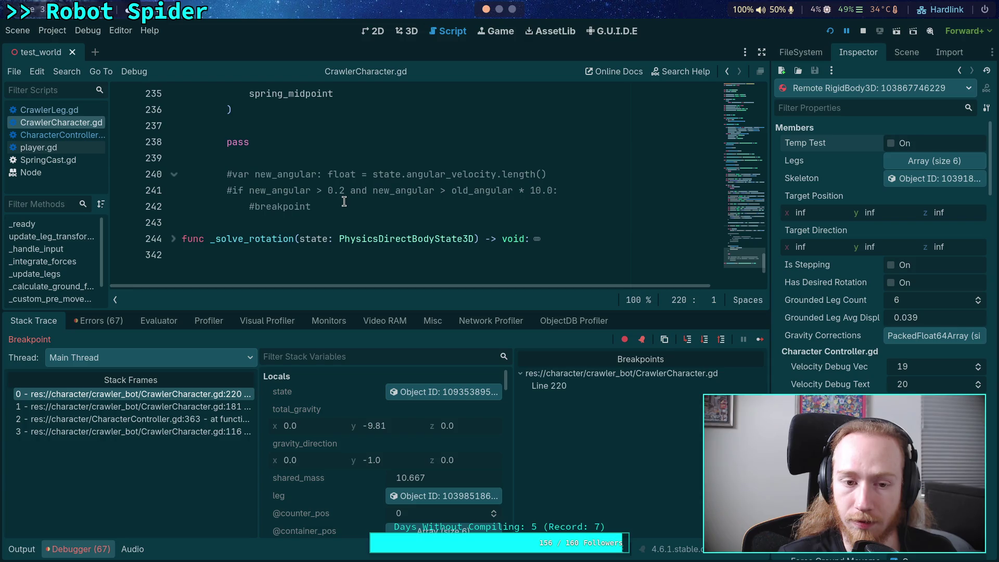
scroll(344, 202, "up", 10)
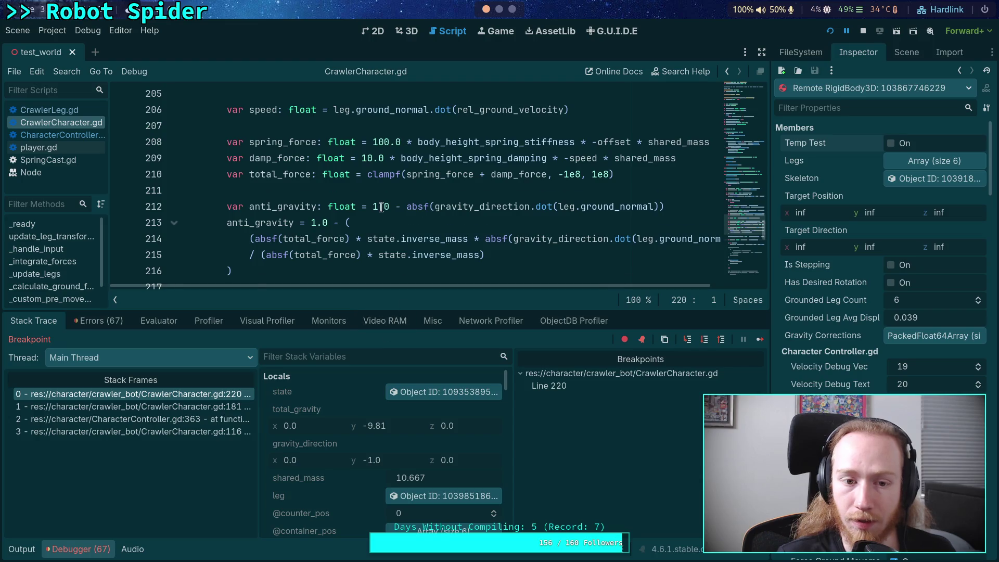
scroll(381, 206, "down", 3)
scroll(315, 225, "up", 8)
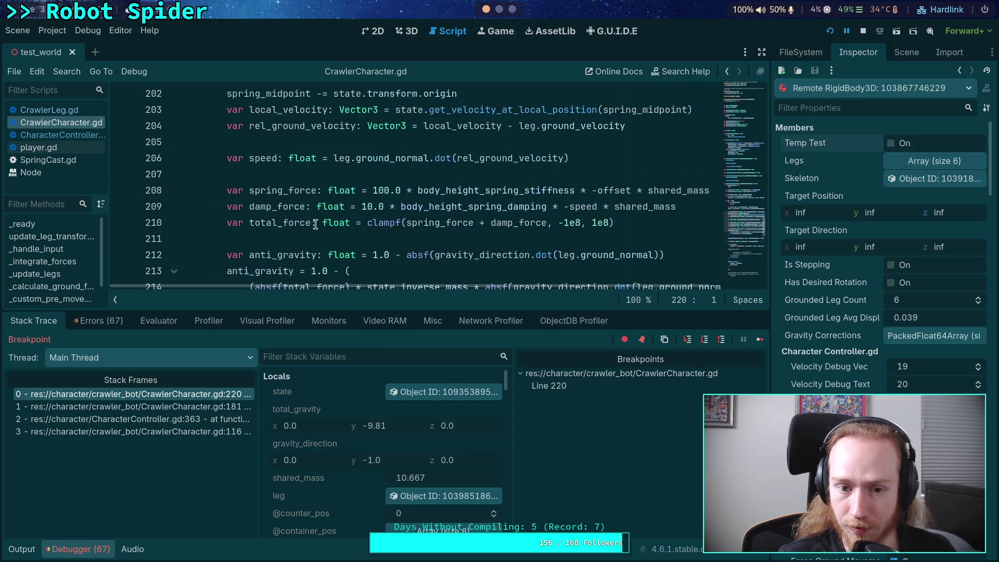
scroll(364, 219, "down", 7)
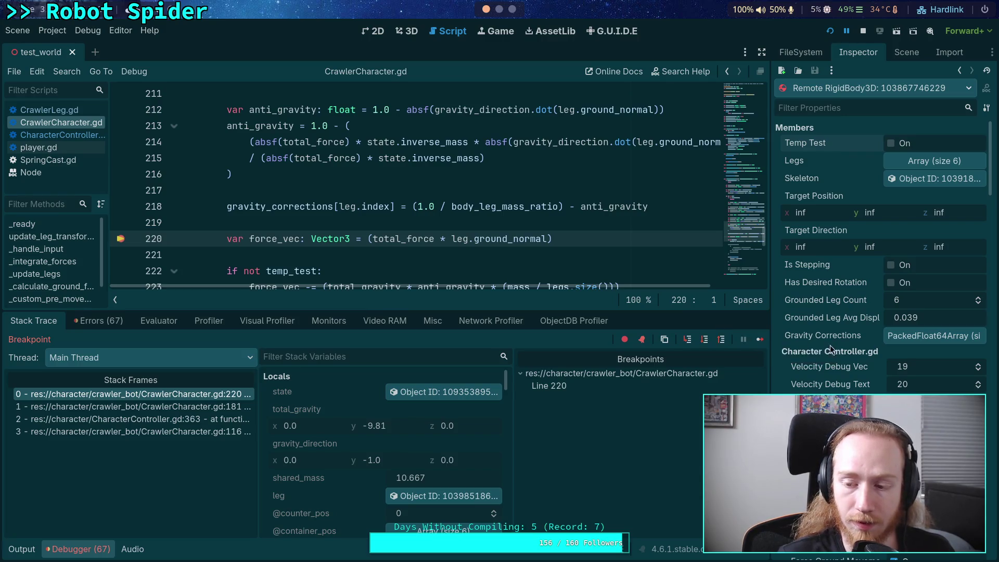
scroll(838, 341, "down", 5)
left_click(452, 394)
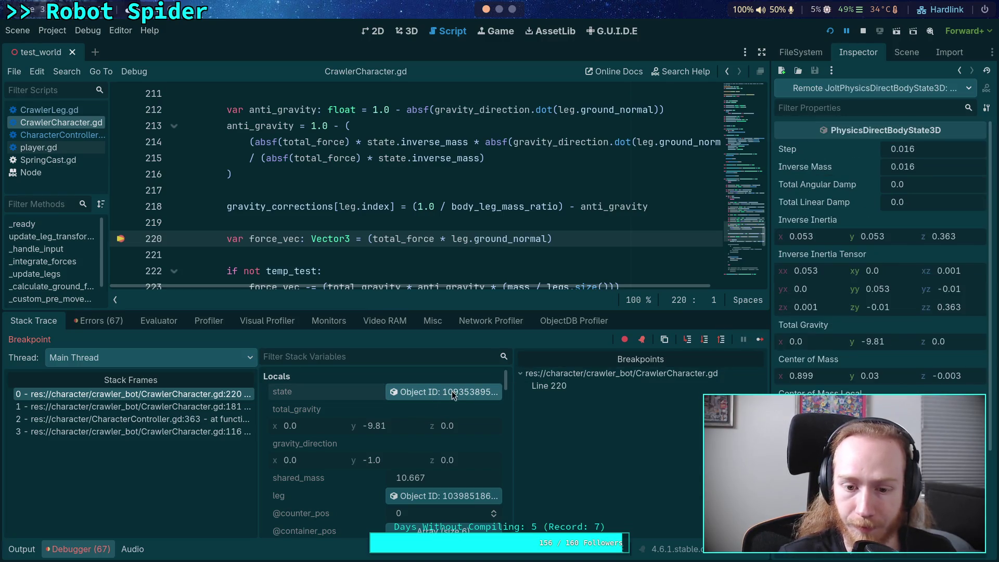
left_click(760, 338)
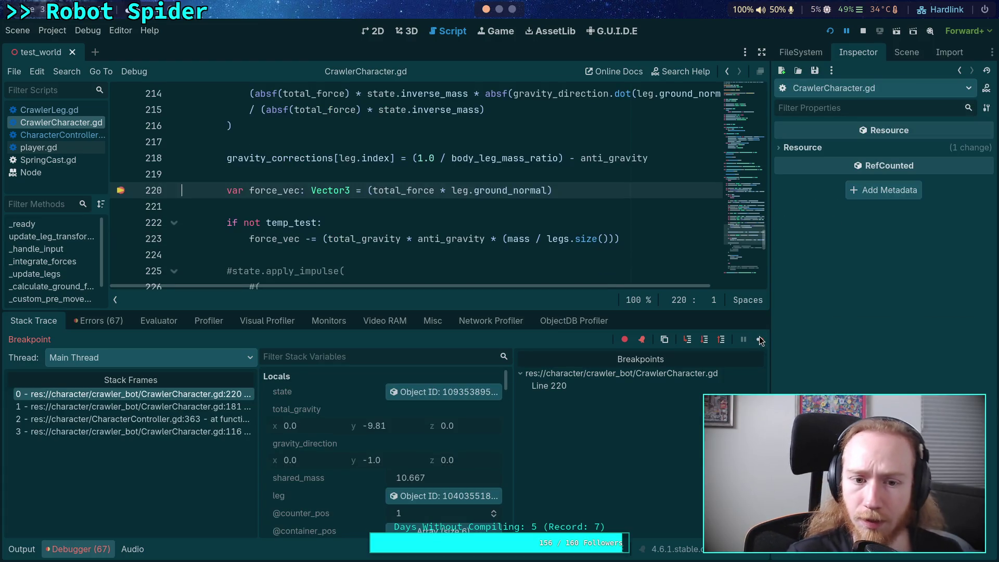
Step: Keep checking the state and resuming through each leg to the sixth, then step over to line 222
left_click(424, 392)
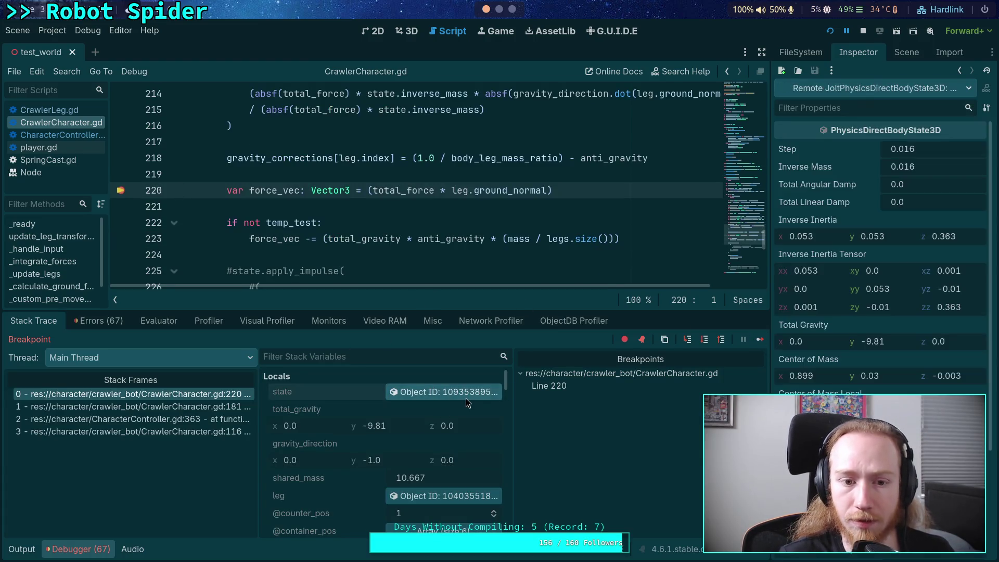
left_click(760, 339)
left_click(424, 392)
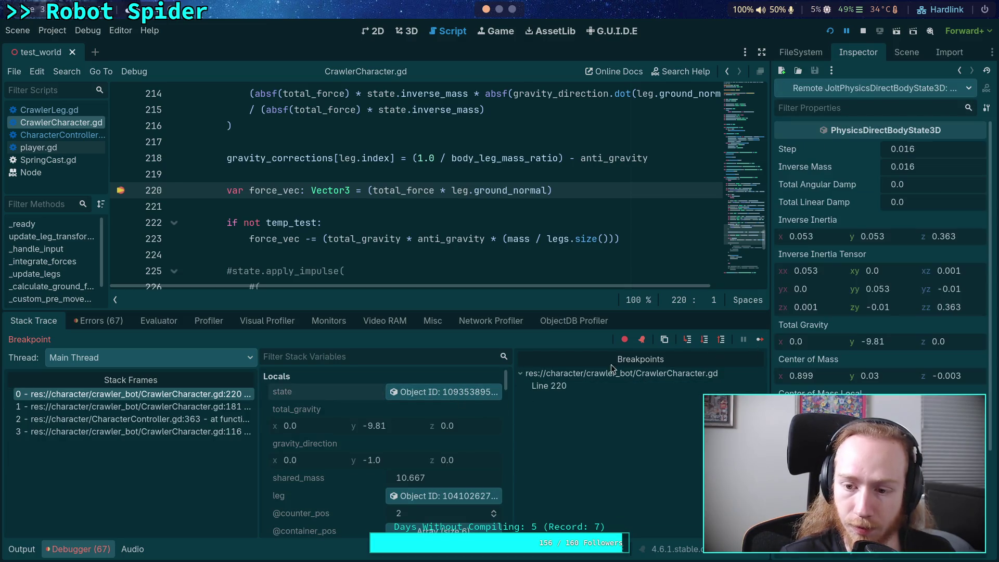
left_click(759, 339)
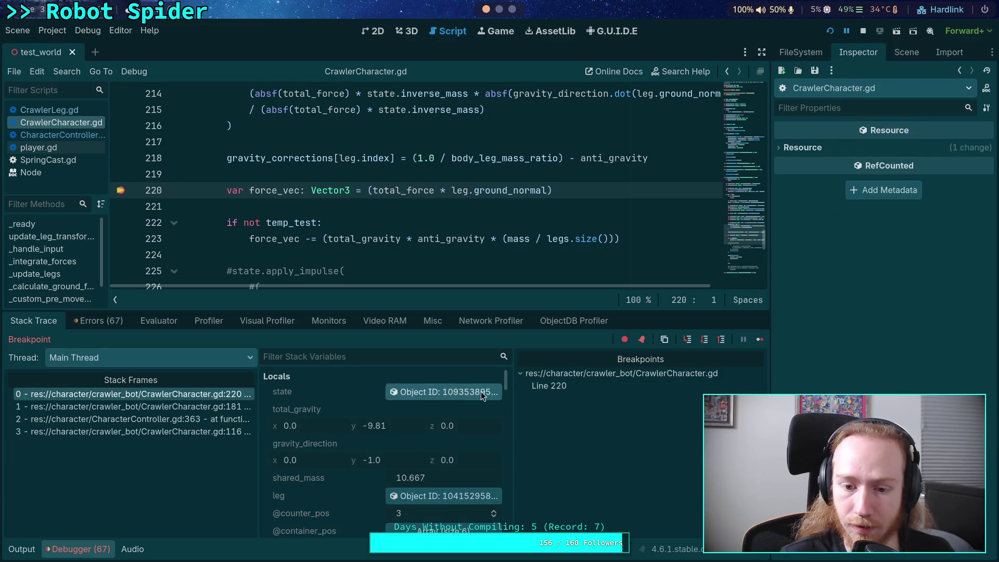
left_click(761, 339)
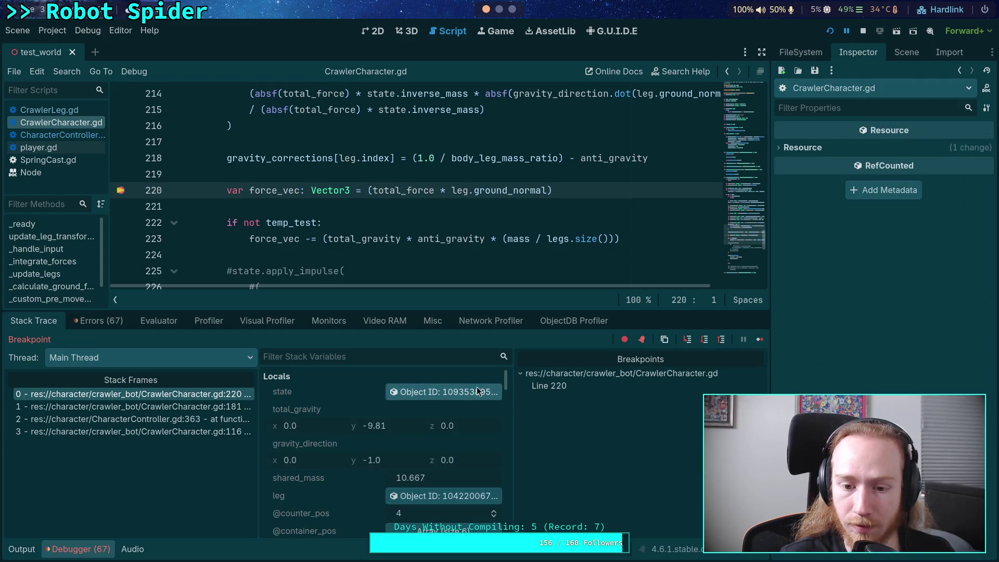
left_click(761, 342)
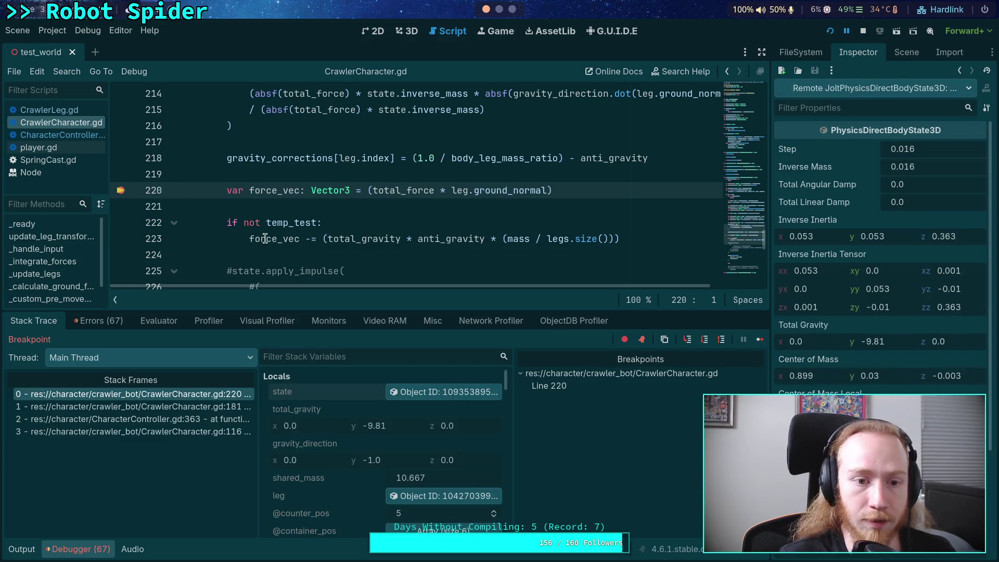
left_click(703, 344)
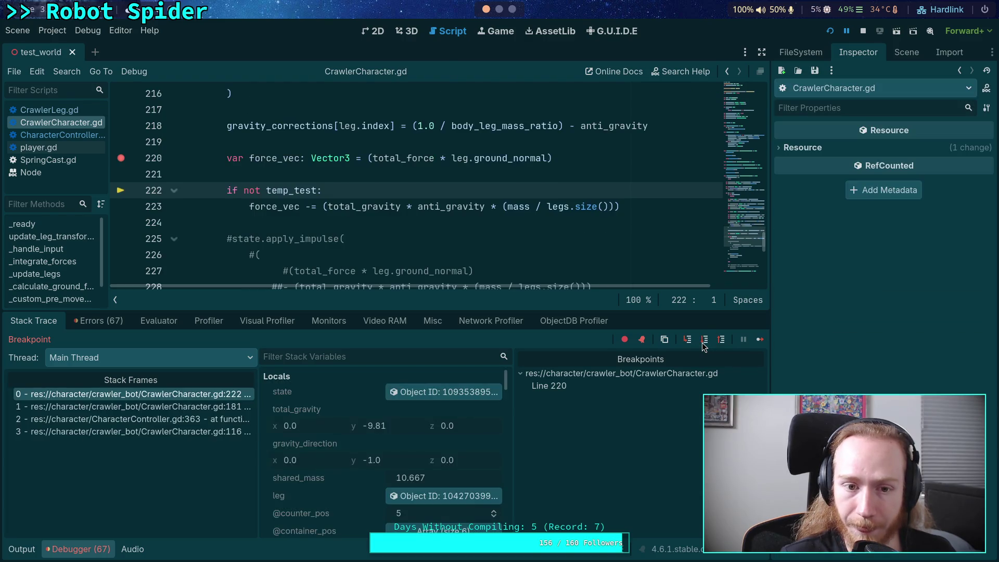
Step: Step over the remaining force lines into CharacterController.gd line 365 and inspect the body state object
left_click(703, 346)
left_click(703, 345)
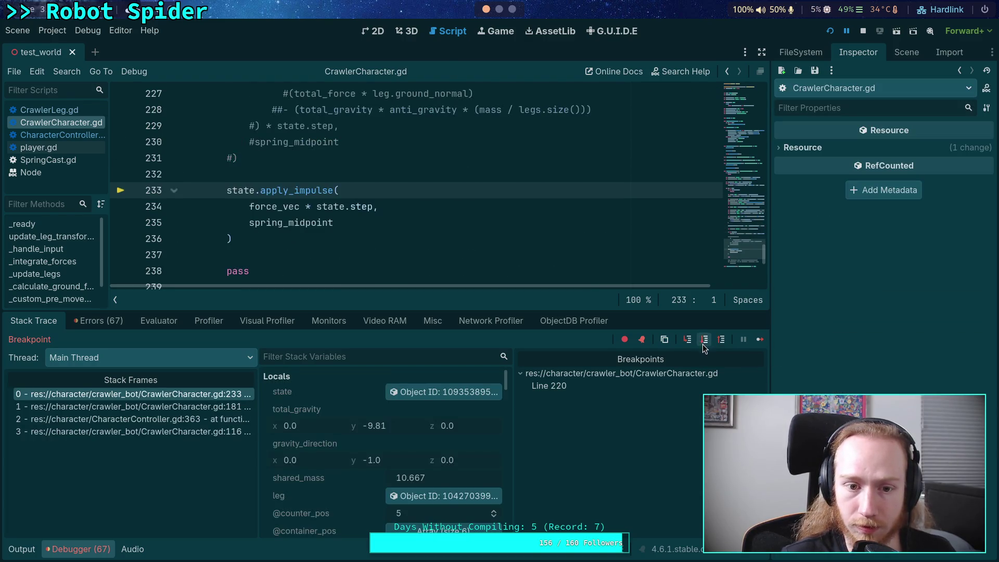
left_click(705, 346)
left_click(708, 339)
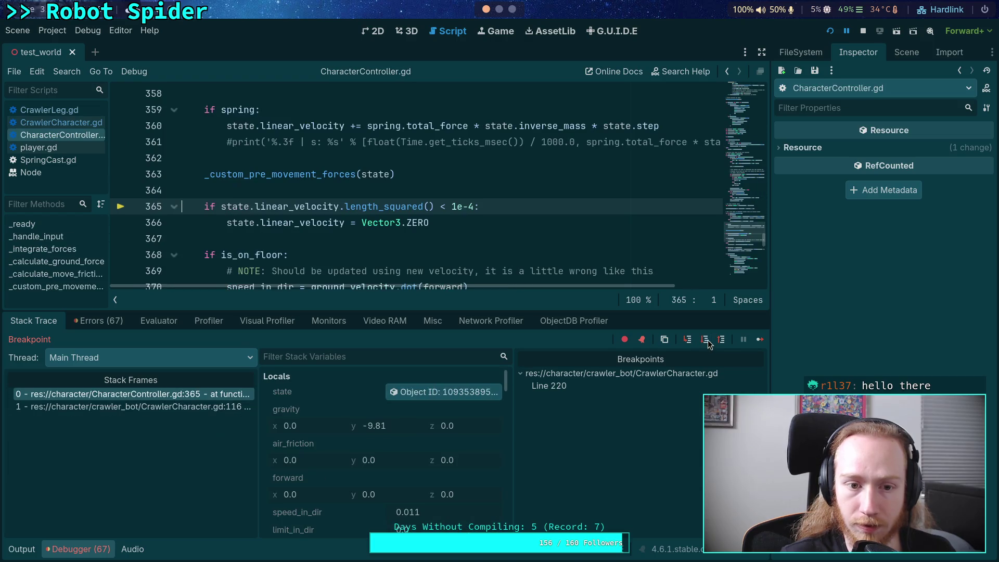
left_click(427, 392)
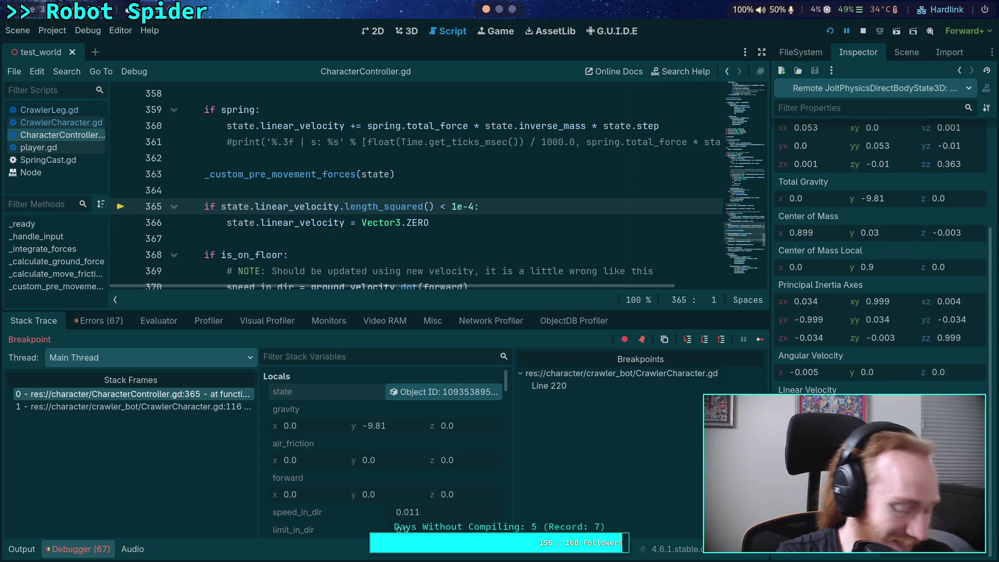
key("super+3")
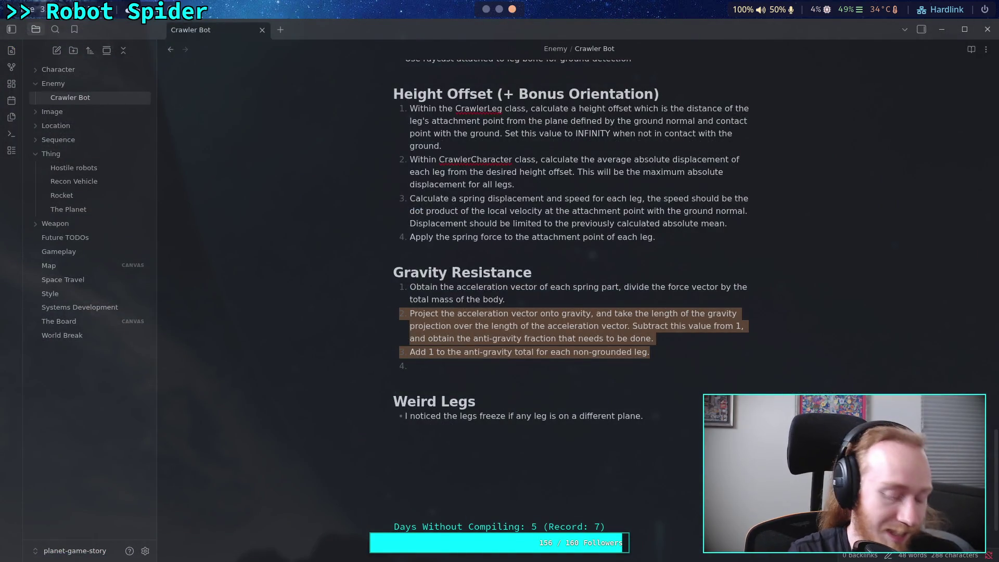
Step: Under Weird Legs, note that after springs and anti gravity a -0.011 m/s fall remains
key("super+2")
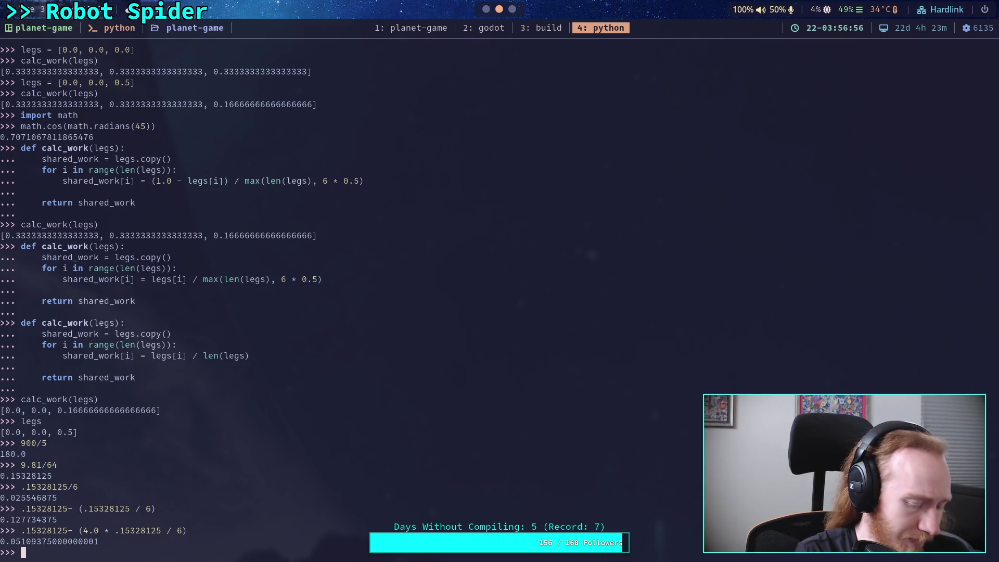
key("super+3")
left_click(393, 429)
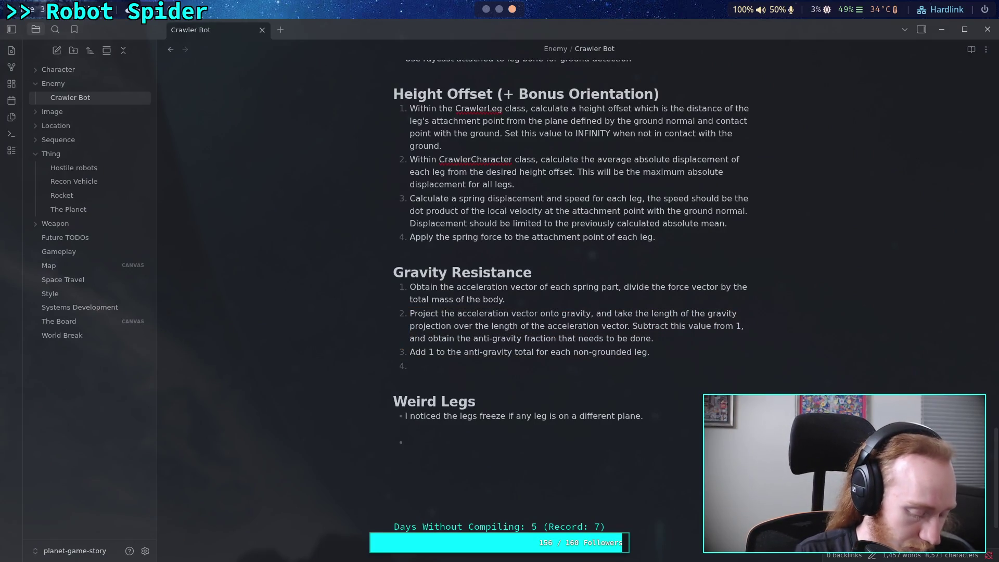
type("After springs and anti gravity, lef")
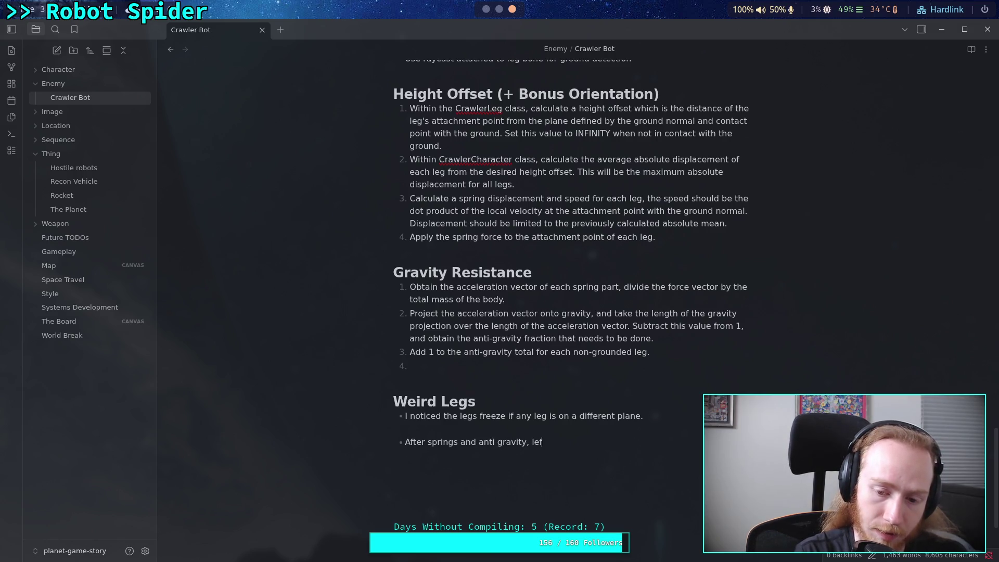
type("t with -0.011 m/s fall")
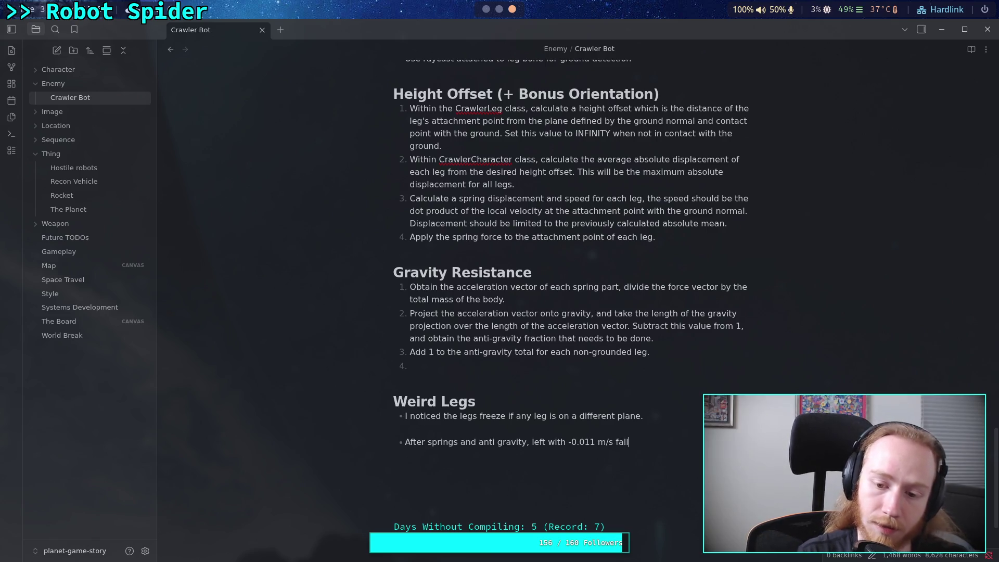
key("alt+Tab")
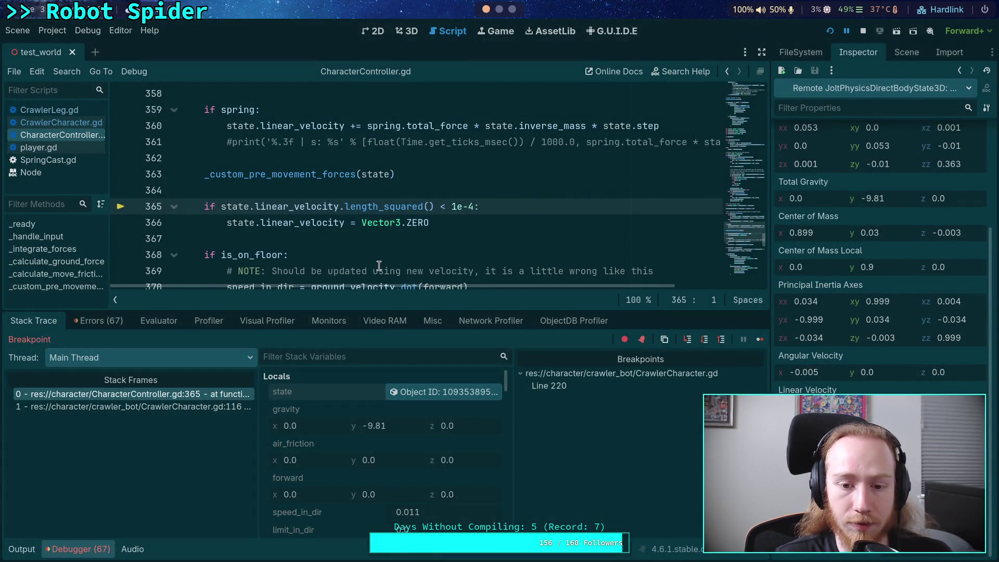
Step: Open CrawlerCharacter.gd and resume the game to the line 220 force_vec breakpoint
scroll(331, 235, "up", 3)
scroll(331, 236, "down", 3)
scroll(331, 236, "up", 5)
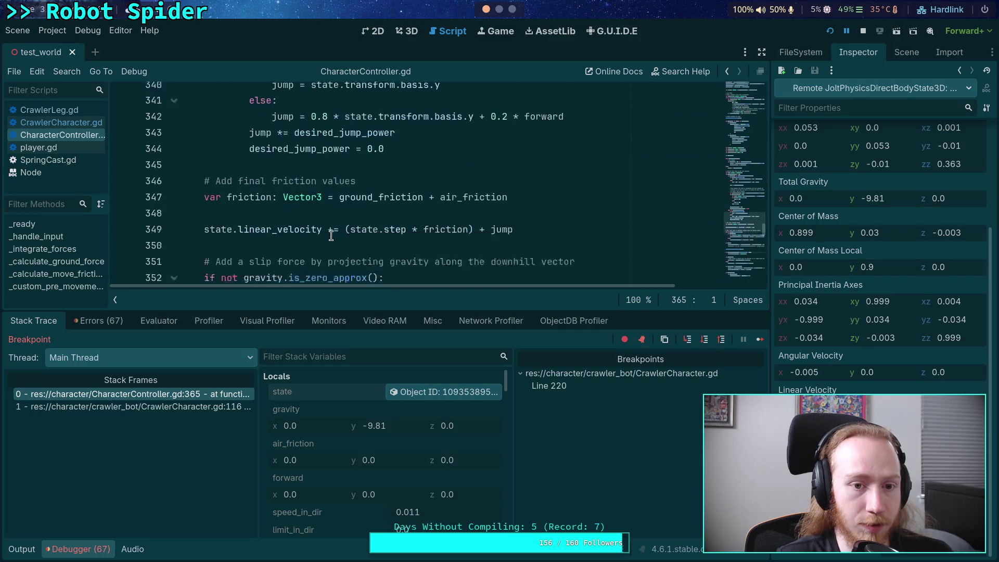
left_click(42, 120)
scroll(287, 176, "up", 5)
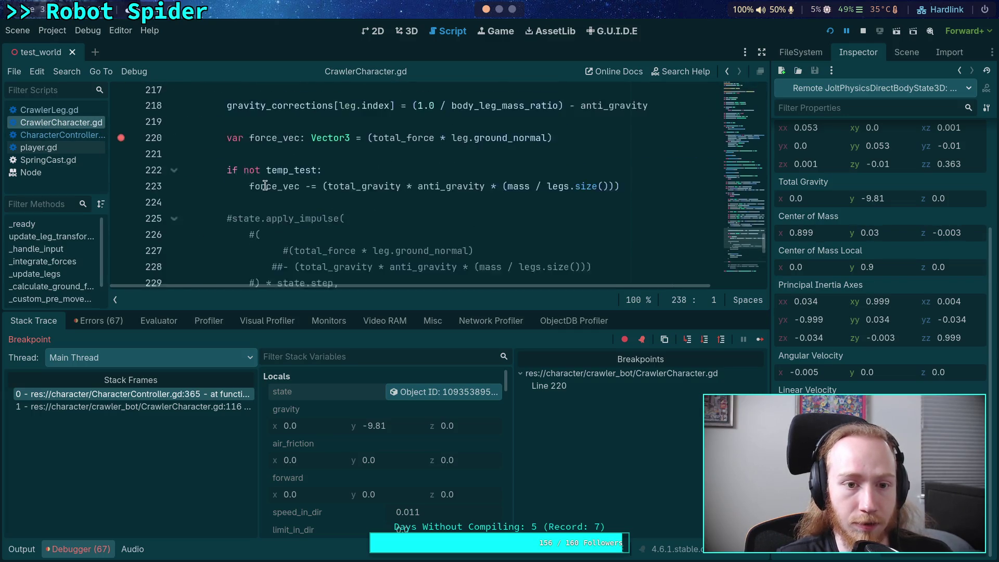
left_click(762, 341)
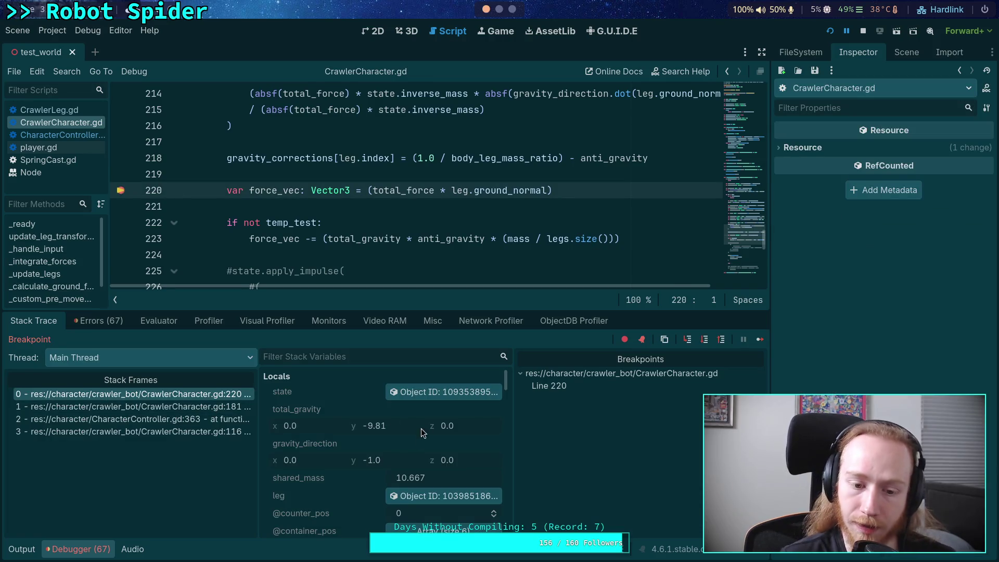
Step: Review the stack variables (total_force -65.623, anti_gravity 0.951) and show the remote scene tree
scroll(357, 467, "down", 1)
scroll(345, 452, "down", 10)
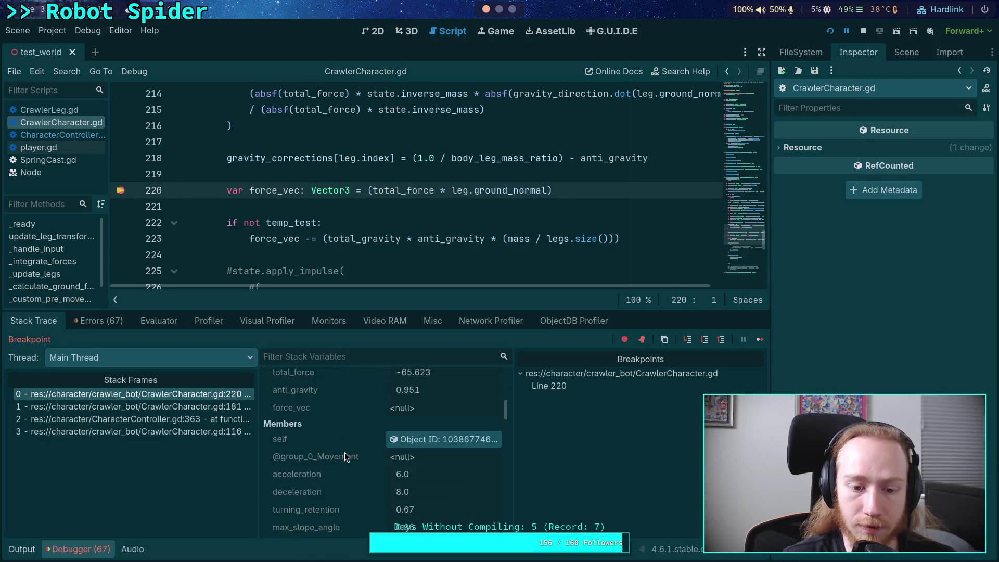
scroll(345, 452, "down", 5)
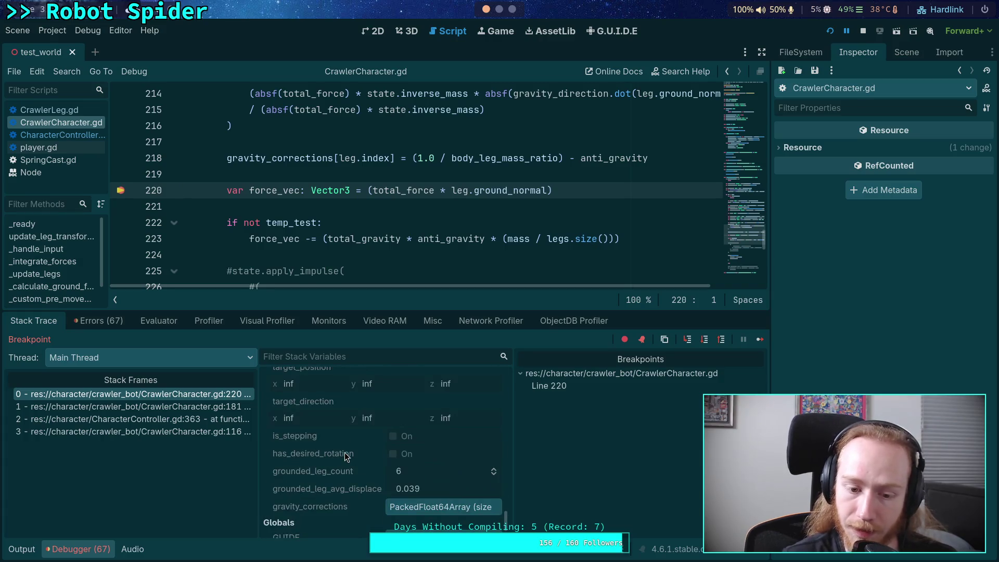
scroll(383, 464, "up", 5)
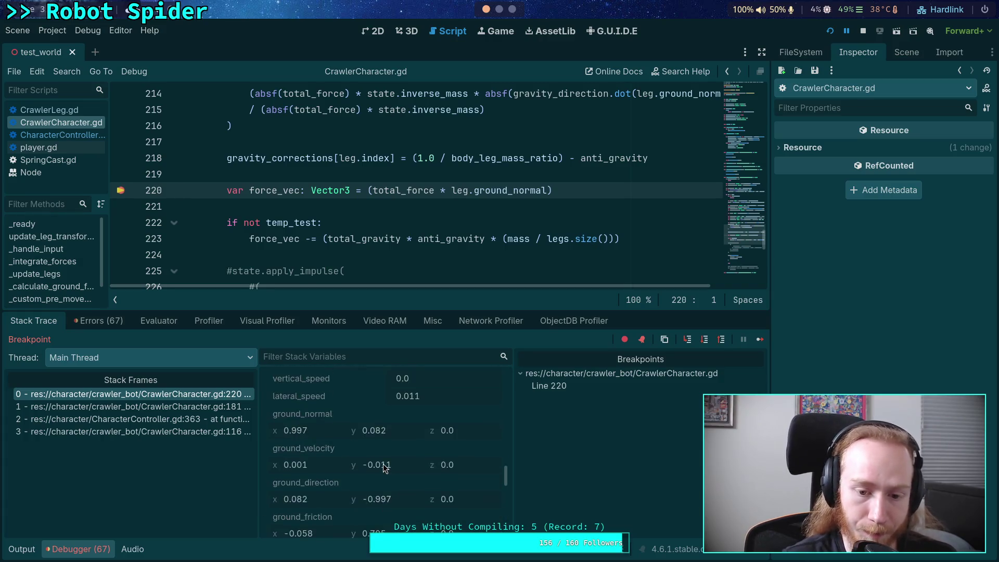
scroll(383, 466, "up", 10)
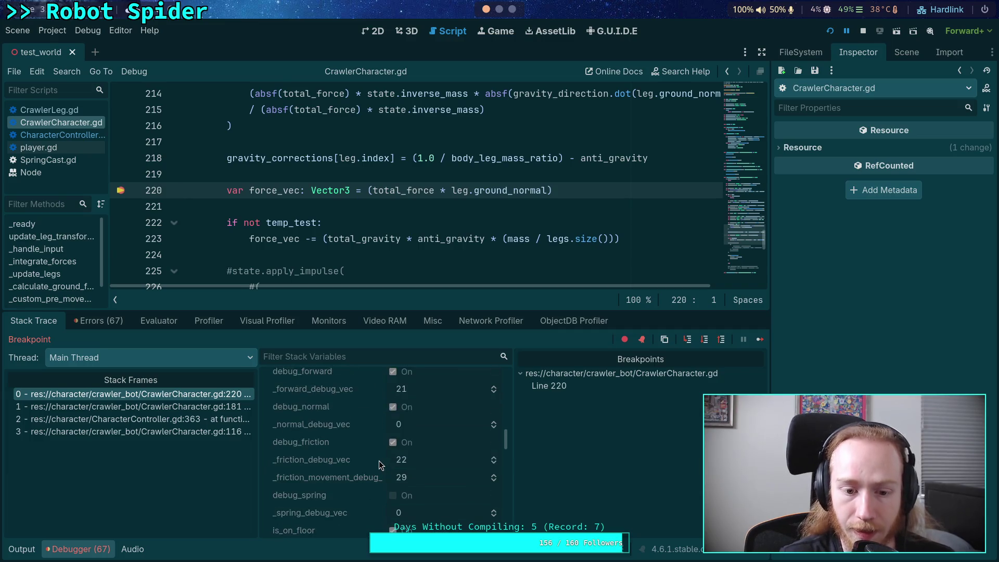
scroll(380, 465, "up", 3)
left_click(907, 52)
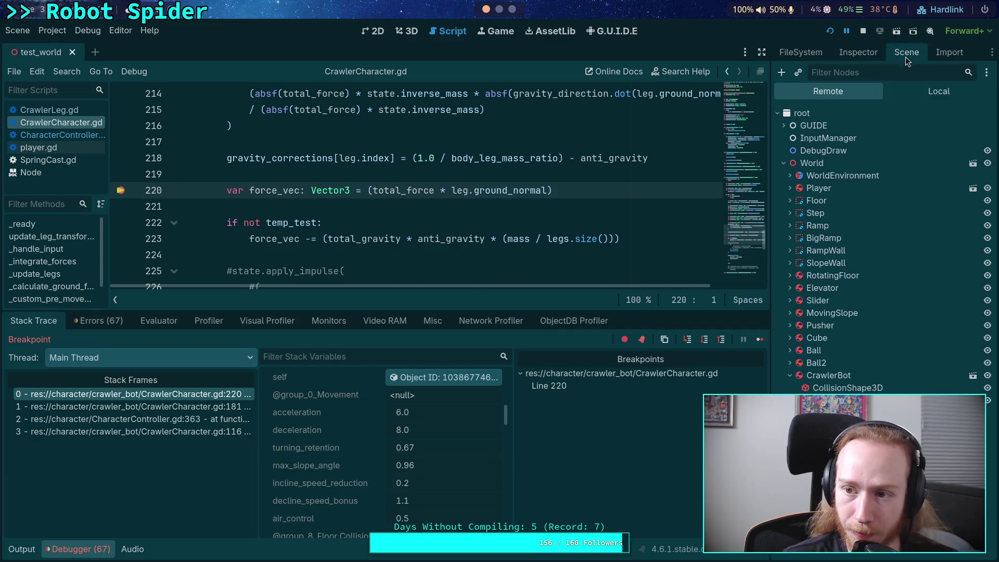
Step: Enable Temp Test on the running CrawlerBot node from the Remote tree's Inspector
left_click(829, 375)
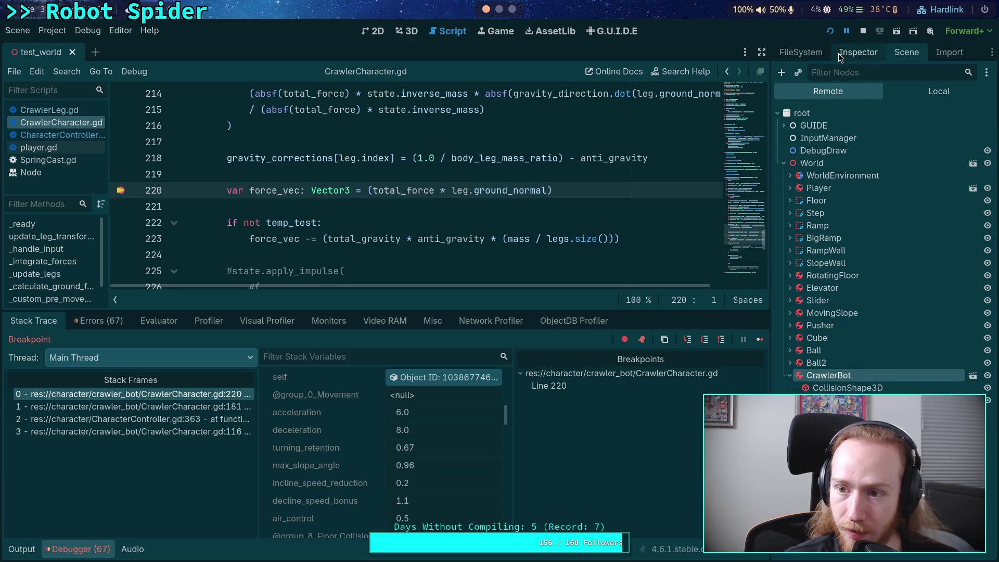
left_click(858, 52)
left_click(892, 143)
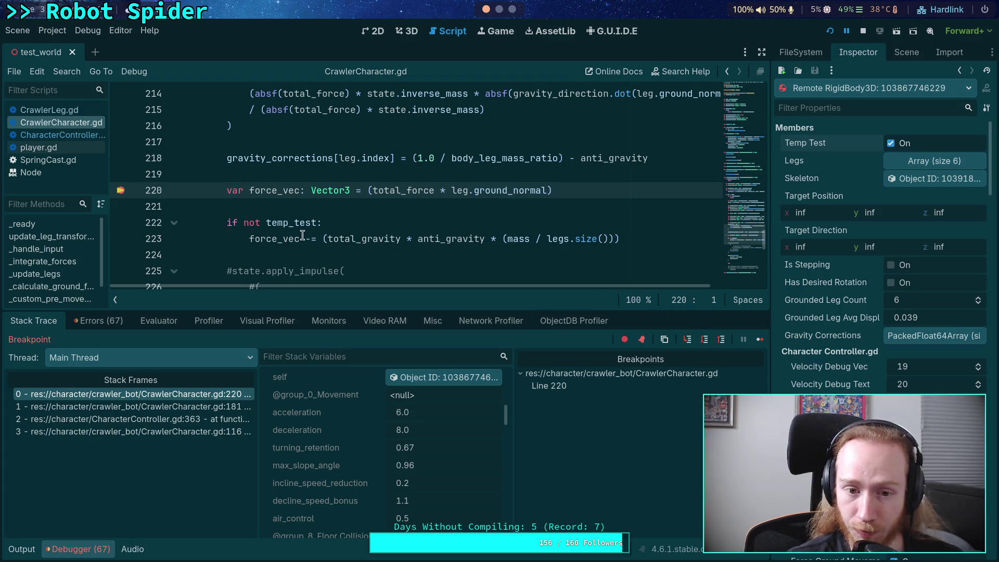
Step: Step over twice to the line 233 apply_impulse call and inspect the physics body state
left_click(707, 341)
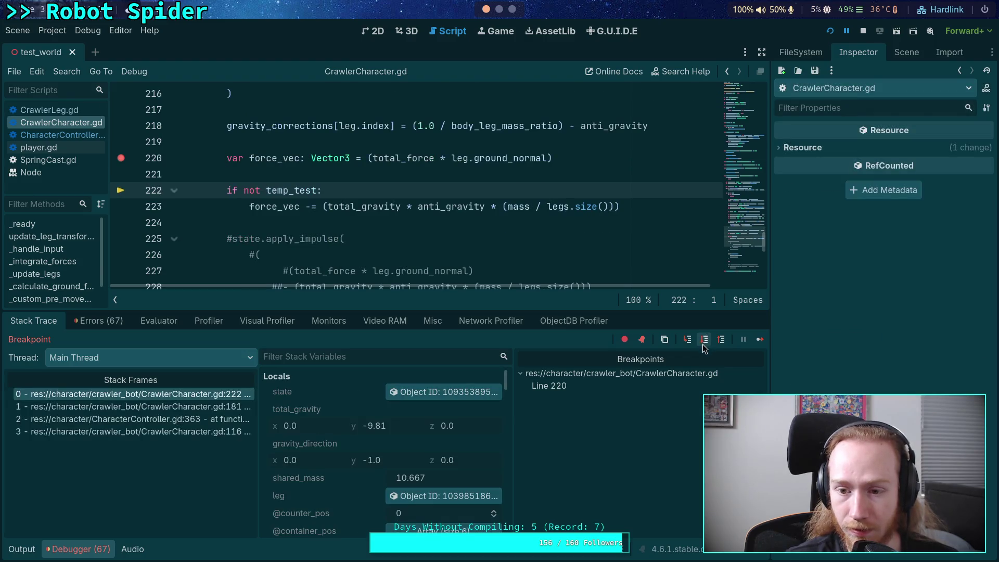
left_click(704, 341)
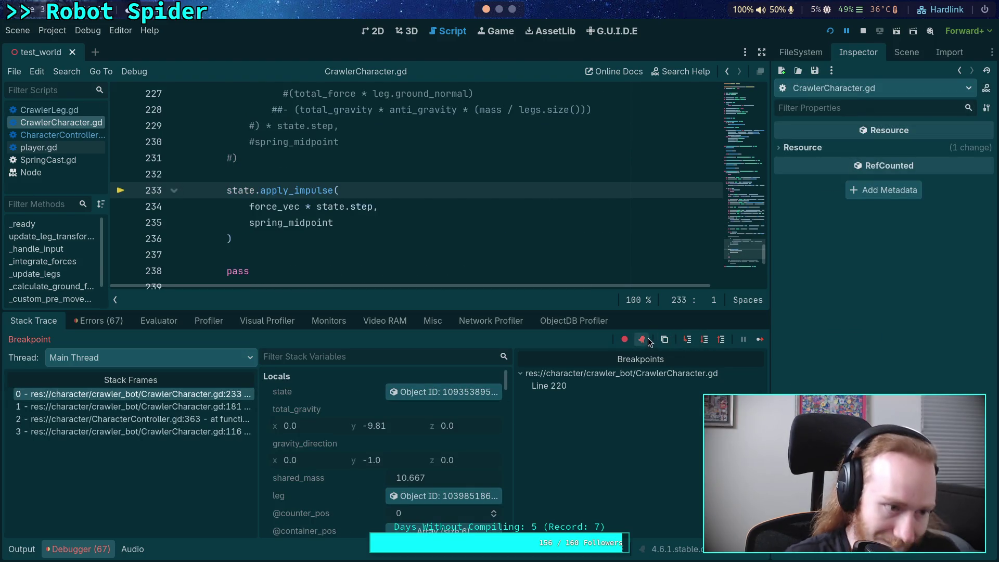
left_click(415, 390)
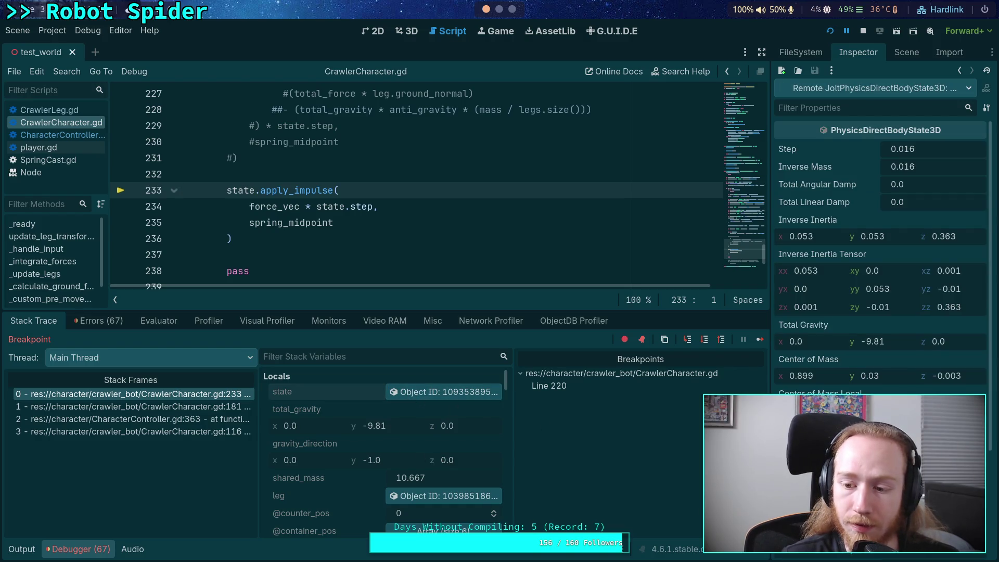
scroll(880, 234, "down", 5)
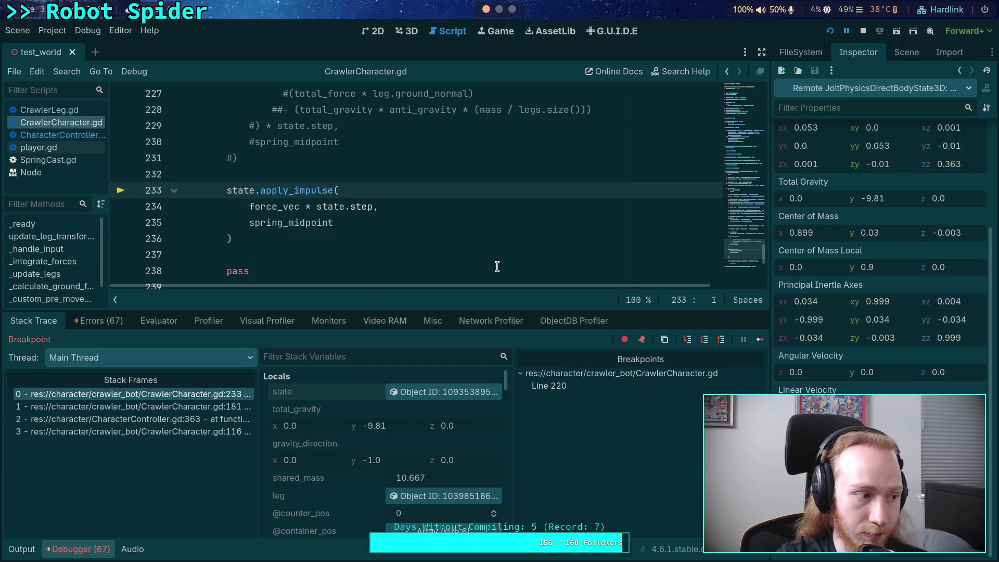
Step: Review the apply_impulse call, the line 203 get_velocity_at_local_position call and local_velocity
left_click_drag(245, 239, 227, 190)
scroll(226, 190, "up", 10)
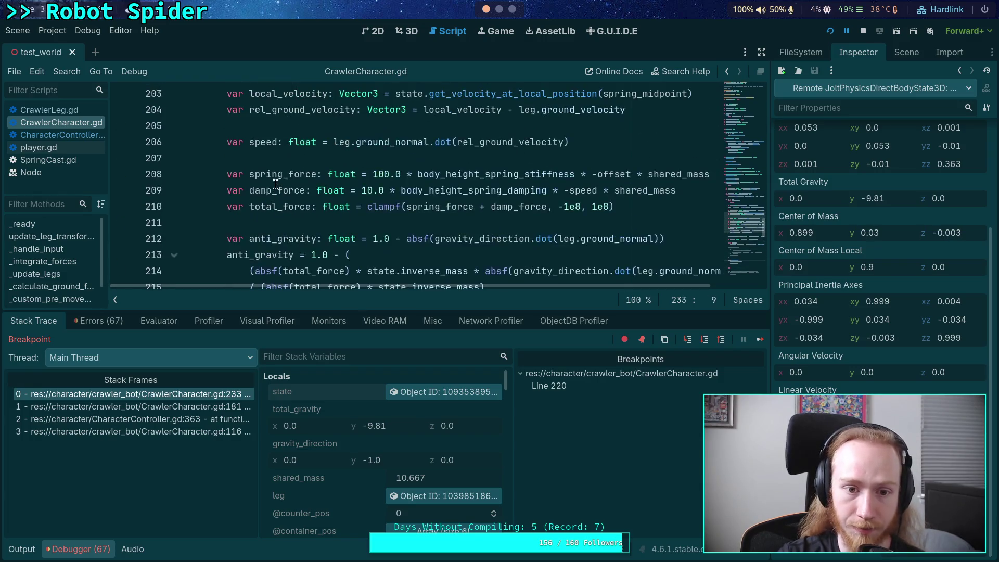
left_click_drag(391, 190, 697, 191)
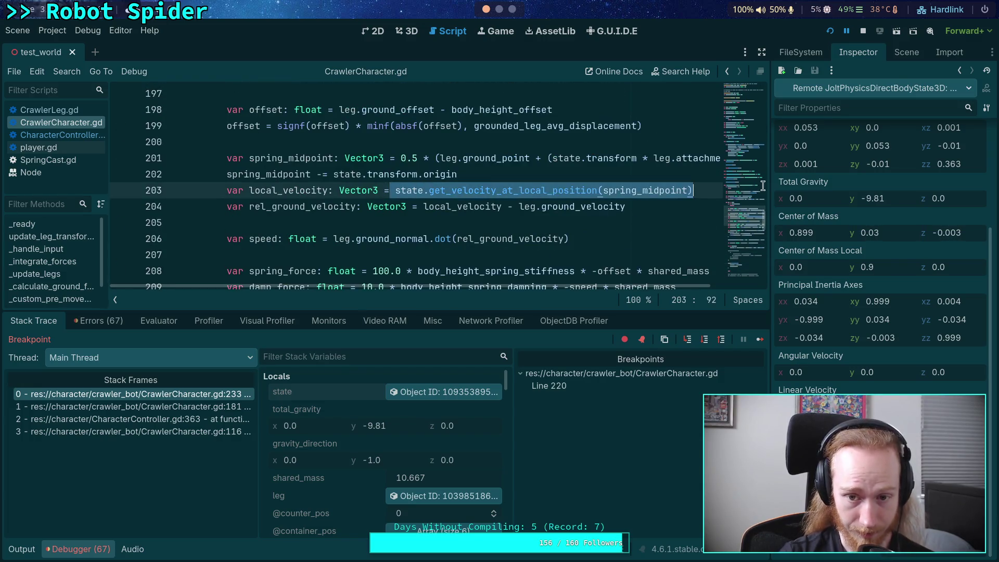
scroll(529, 218, "up", 2)
scroll(529, 219, "down", 4)
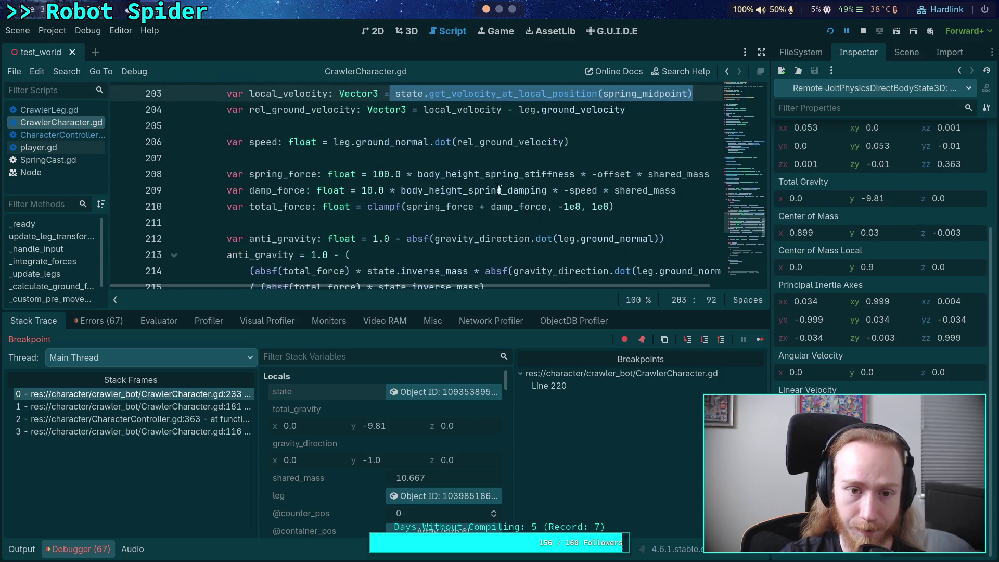
double_click(266, 93)
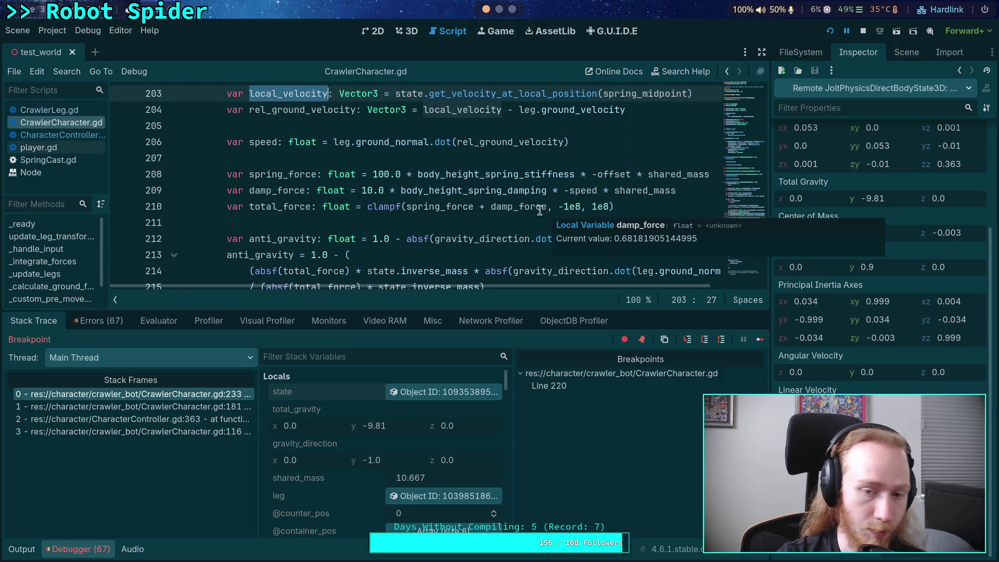
scroll(501, 179, "down", 3)
scroll(501, 179, "down", 1)
scroll(451, 193, "up", 2)
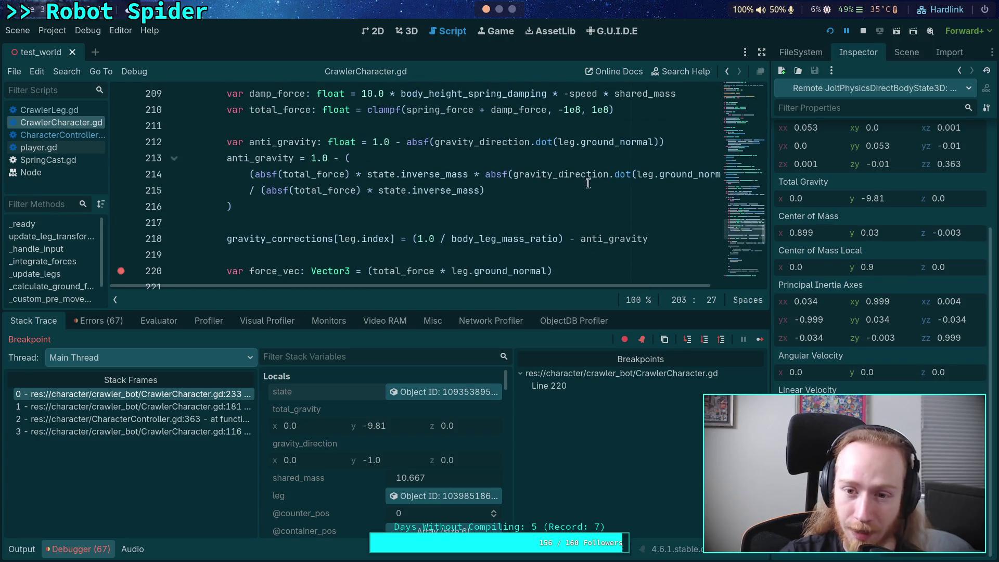
Step: Highlight the anti_gravity calculation on lines 212–216 above the breakpoint
left_click_drag(363, 142, 666, 142)
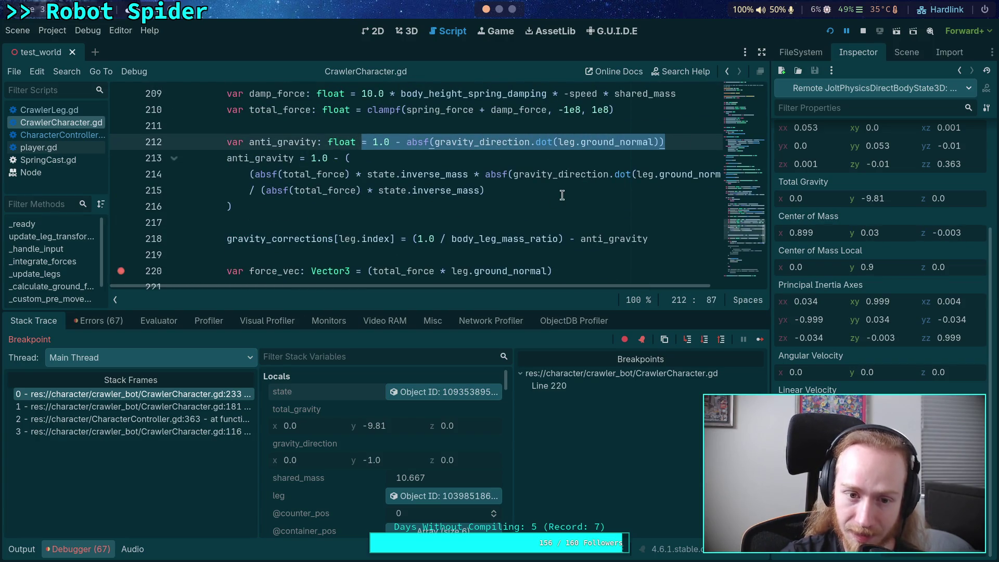
left_click(395, 190)
left_click_drag(239, 206, 225, 142)
left_click(448, 174)
left_click_drag(316, 209, 311, 167)
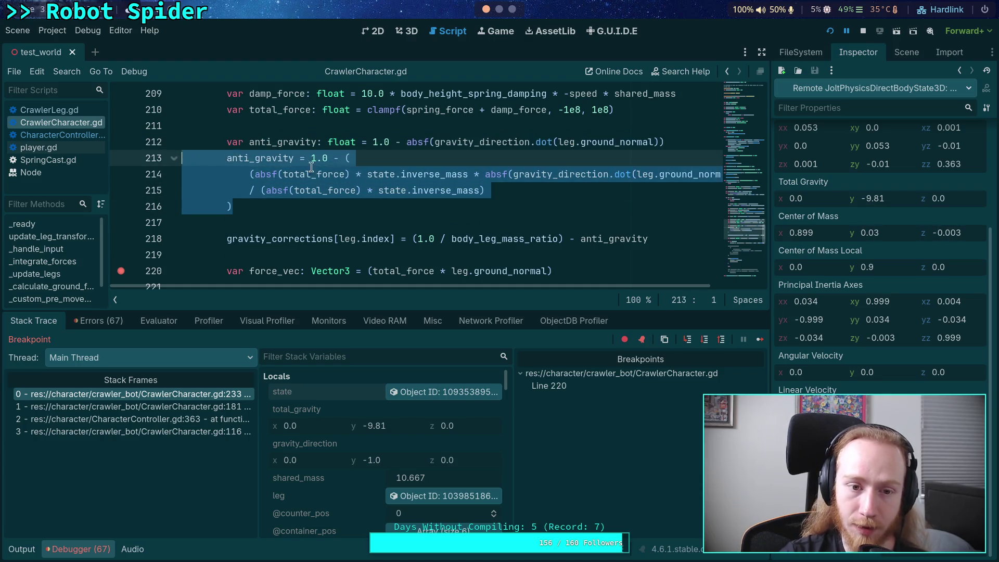
left_click(242, 207)
left_click_drag(228, 153, 243, 206)
double_click(271, 144)
Step: Check the commented-out impulse code and scroll Locals to offset and spring_midpoint
scroll(312, 206, "down", 4)
left_click(301, 252)
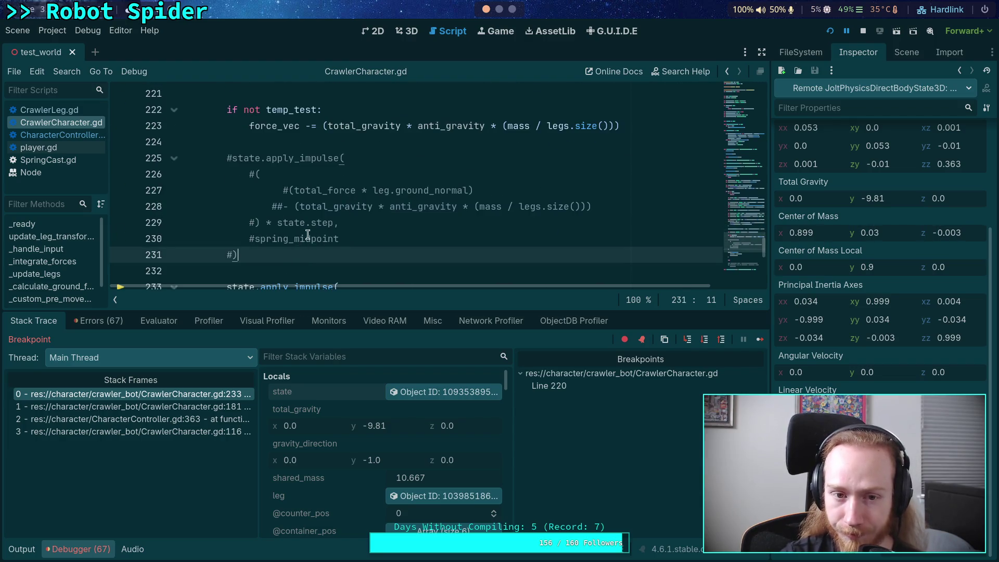
scroll(313, 226, "up", 1)
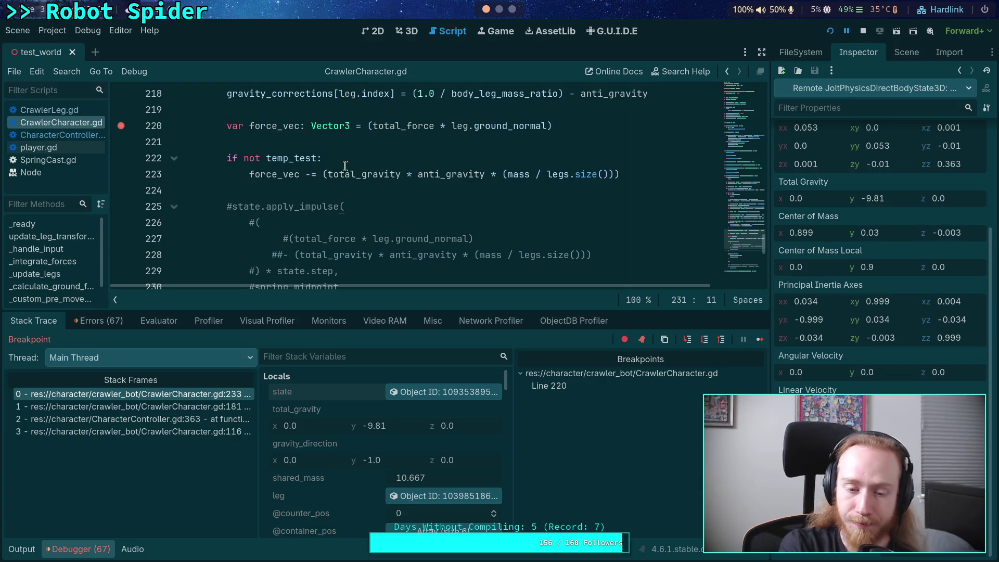
mouse_move(345, 165)
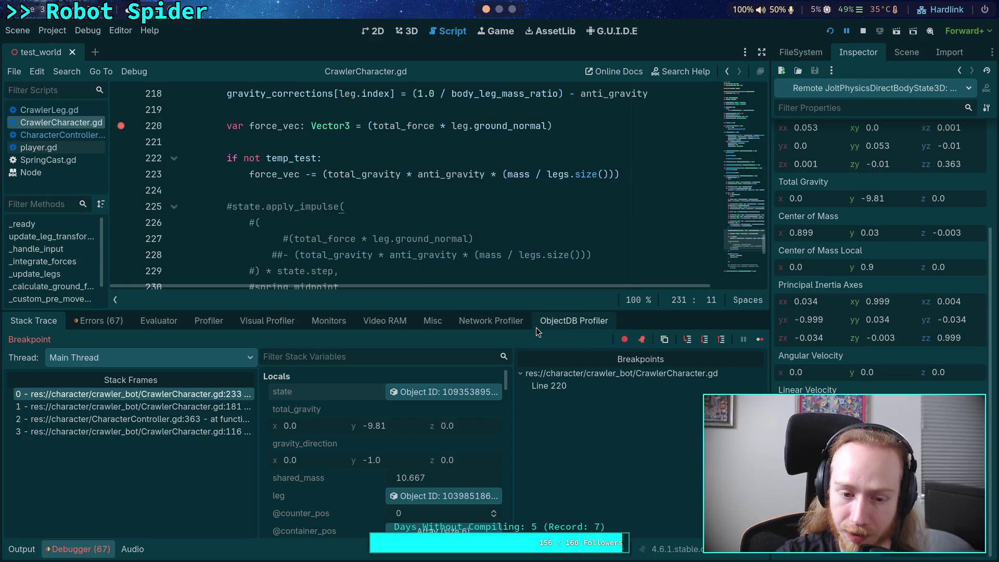
scroll(458, 207, "up", 1)
scroll(459, 205, "down", 5)
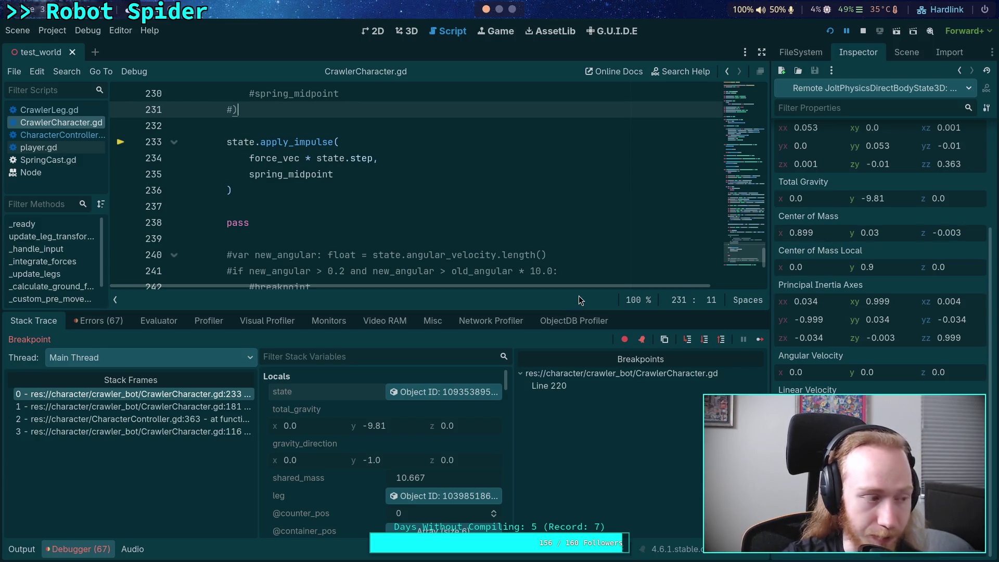
scroll(423, 205, "up", 5)
scroll(422, 204, "up", 3)
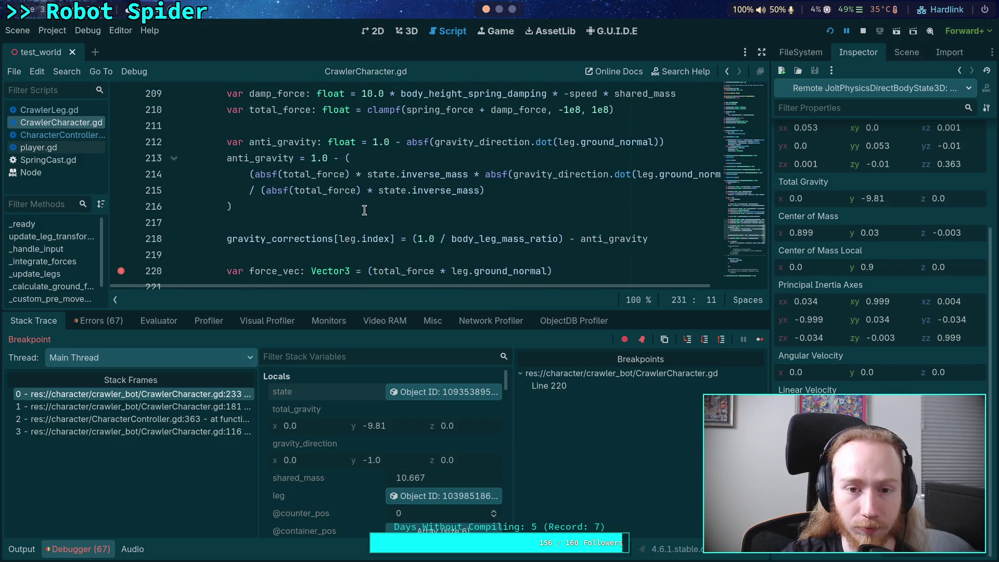
scroll(360, 451, "down", 3)
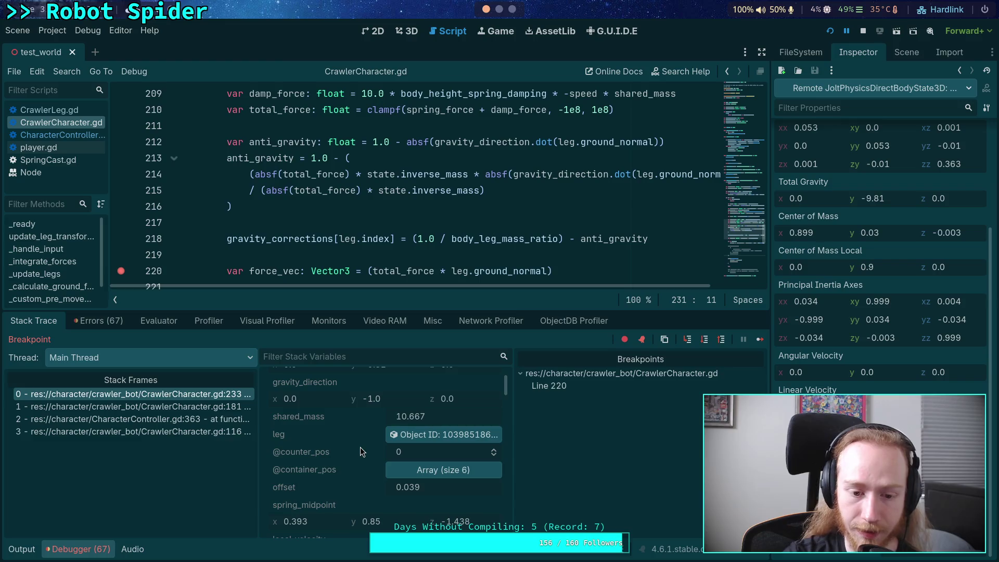
Step: Highlight the line 218 gravity correction expression, then scroll Stack Variables to Members
left_click_drag(651, 238, 414, 239)
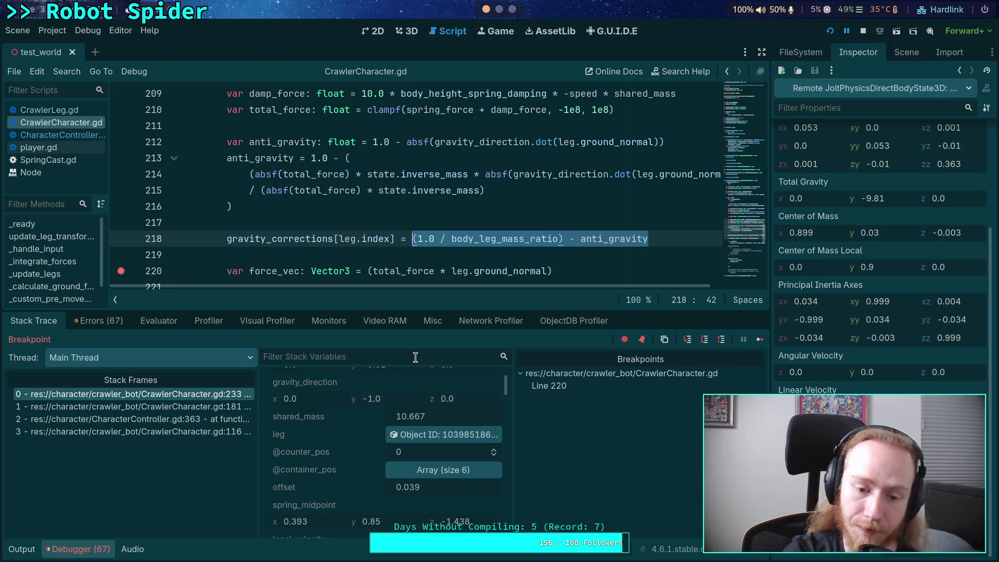
scroll(349, 467, "down", 5)
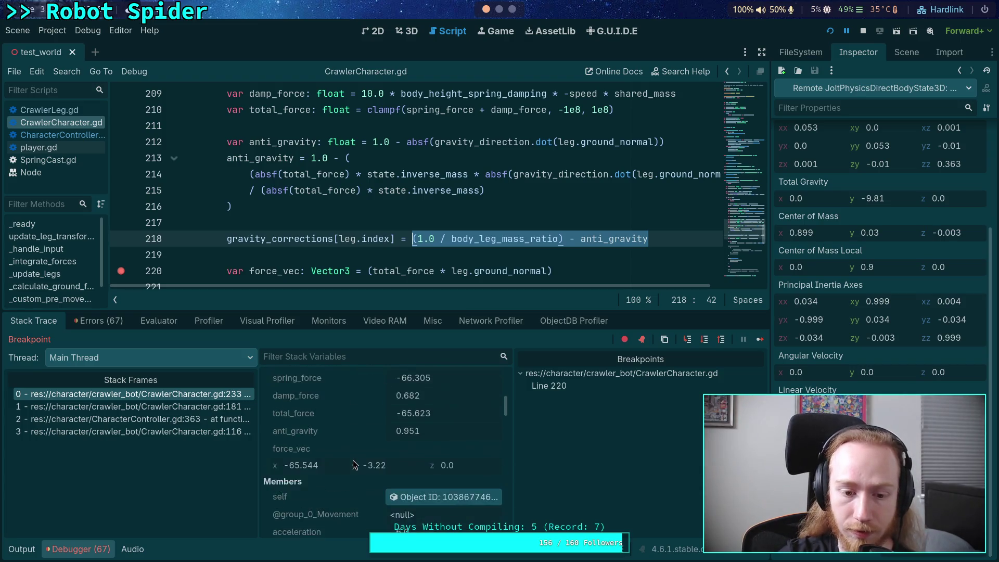
scroll(353, 460, "up", 5)
scroll(353, 460, "up", 3)
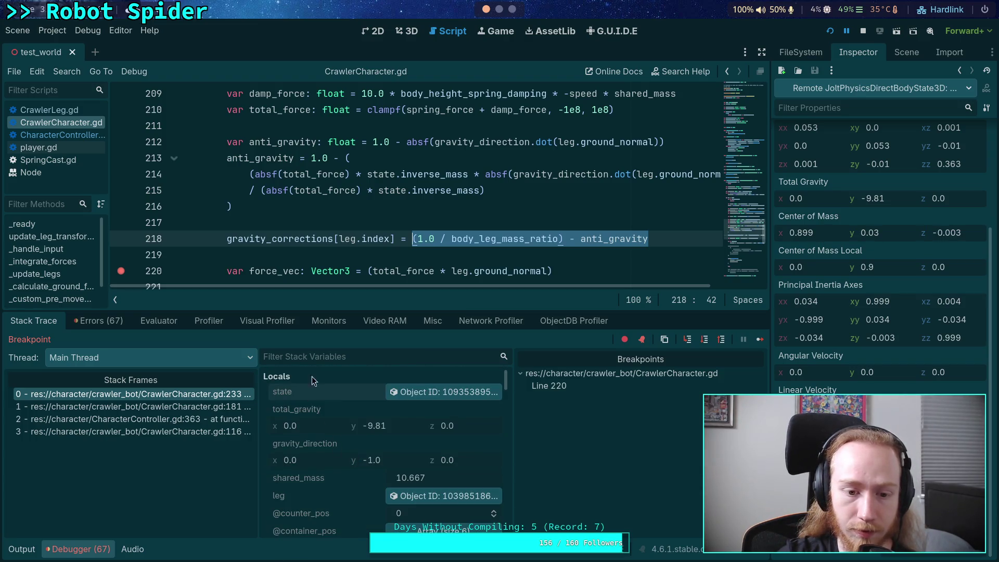
left_click(299, 260)
scroll(364, 434, "down", 15)
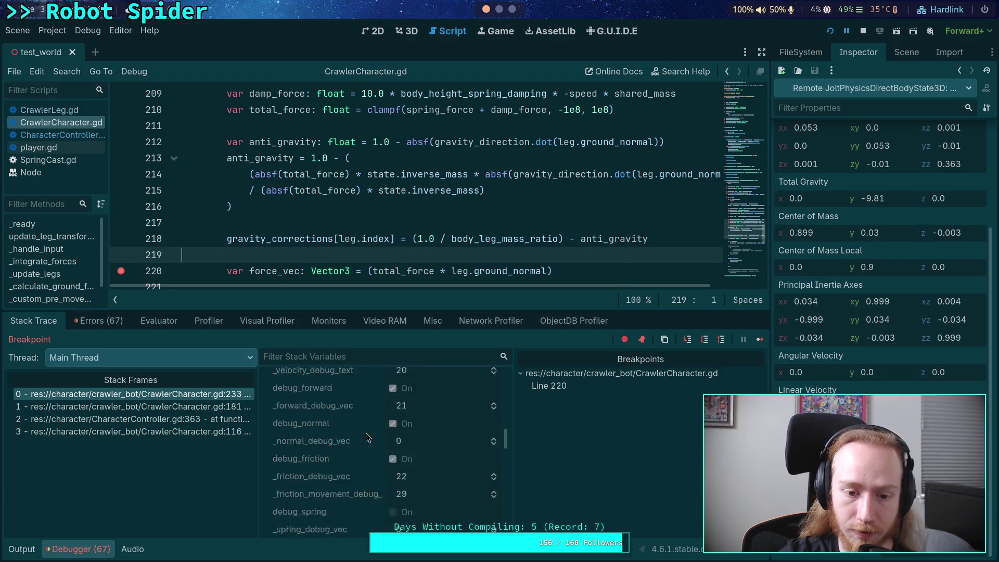
scroll(369, 434, "down", 8)
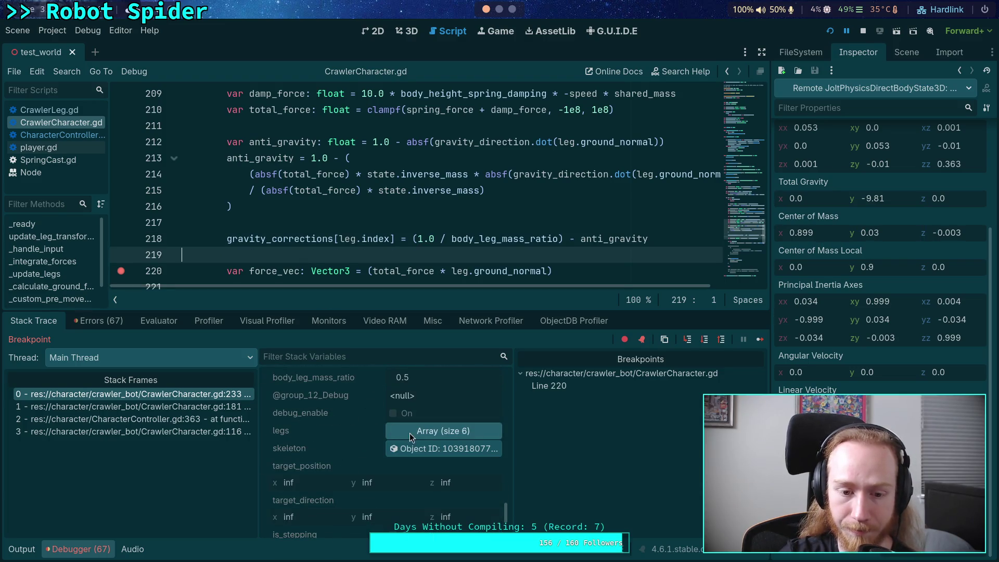
Step: Expand gravity_corrections to show six per-leg values alternating 1.049 and 1.147
left_click(417, 481)
scroll(347, 467, "down", 4)
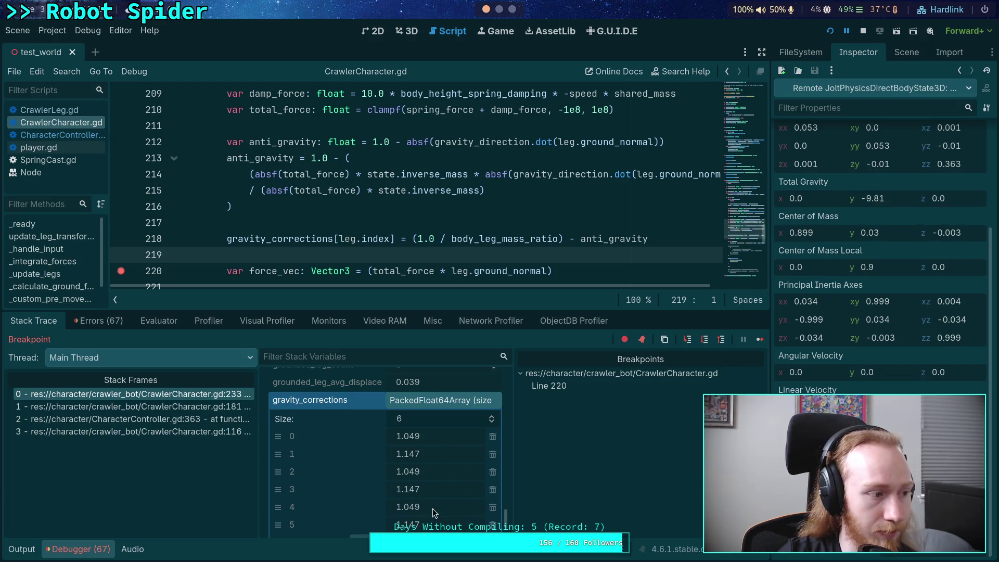
scroll(401, 255, "down", 3)
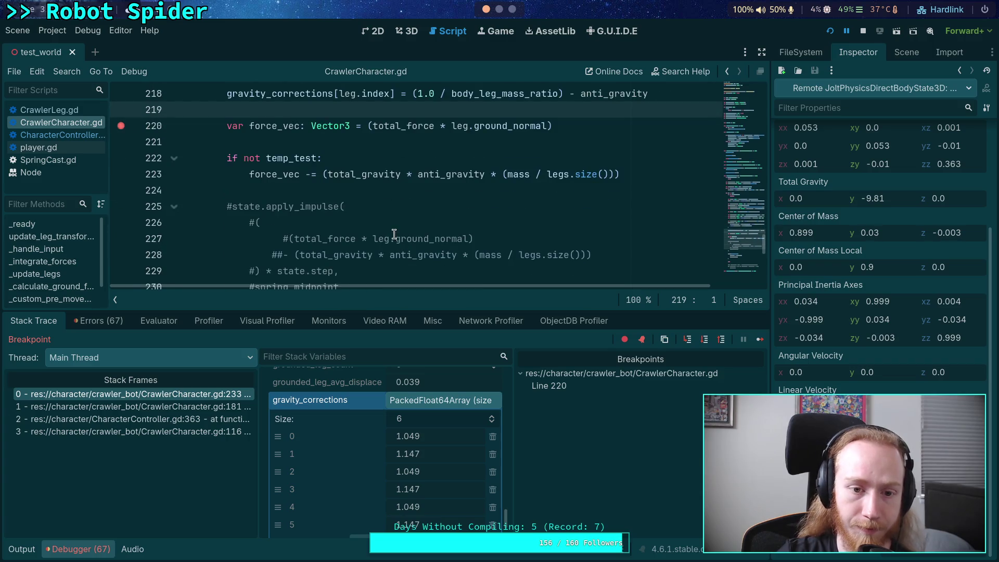
left_click(393, 239)
scroll(390, 235, "down", 1)
scroll(390, 235, "down", 1)
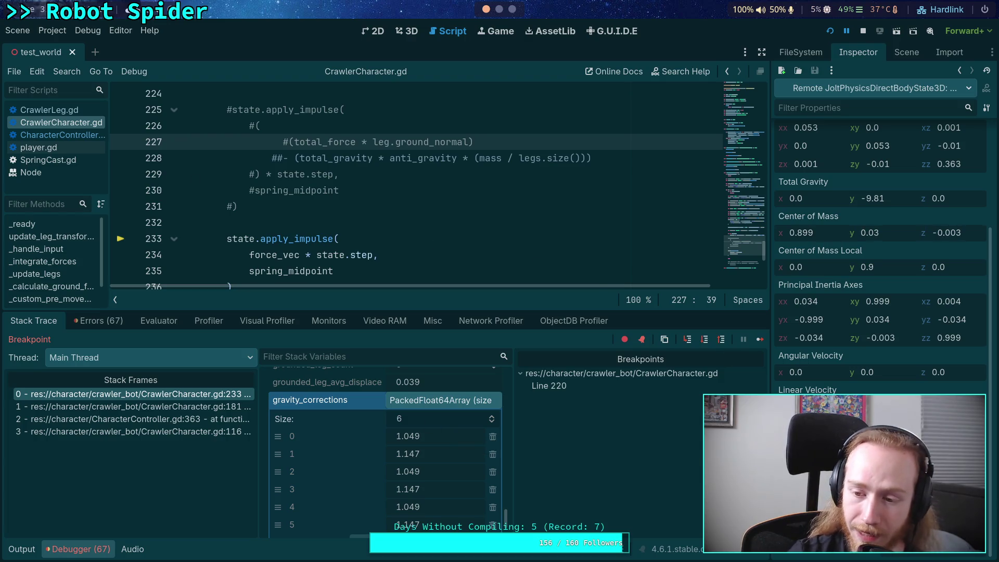
scroll(409, 212, "down", 1)
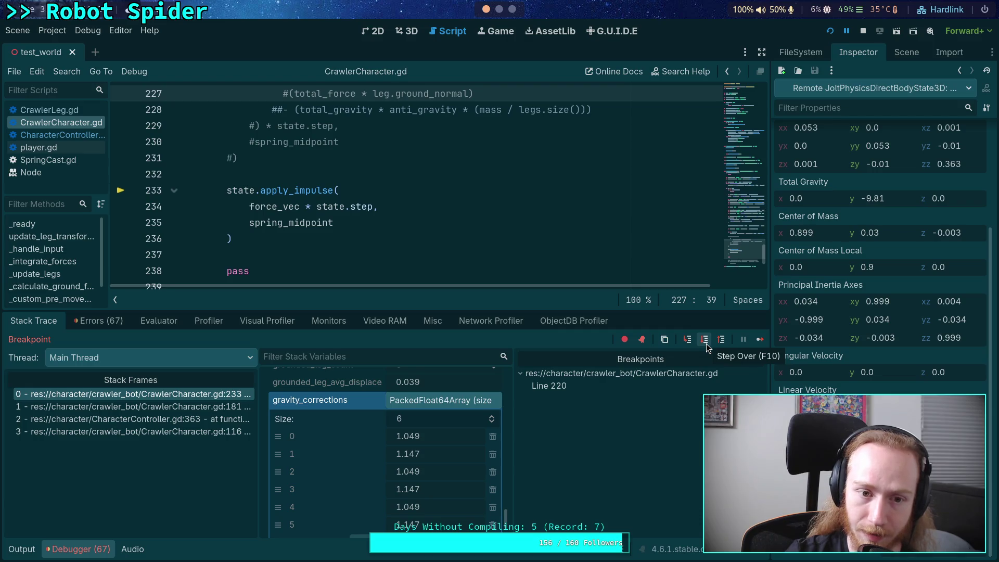
Step: Continue past the breakpoint five times until the last leg's hit
scroll(389, 204, "up", 3)
scroll(390, 203, "down", 2)
left_click(759, 339)
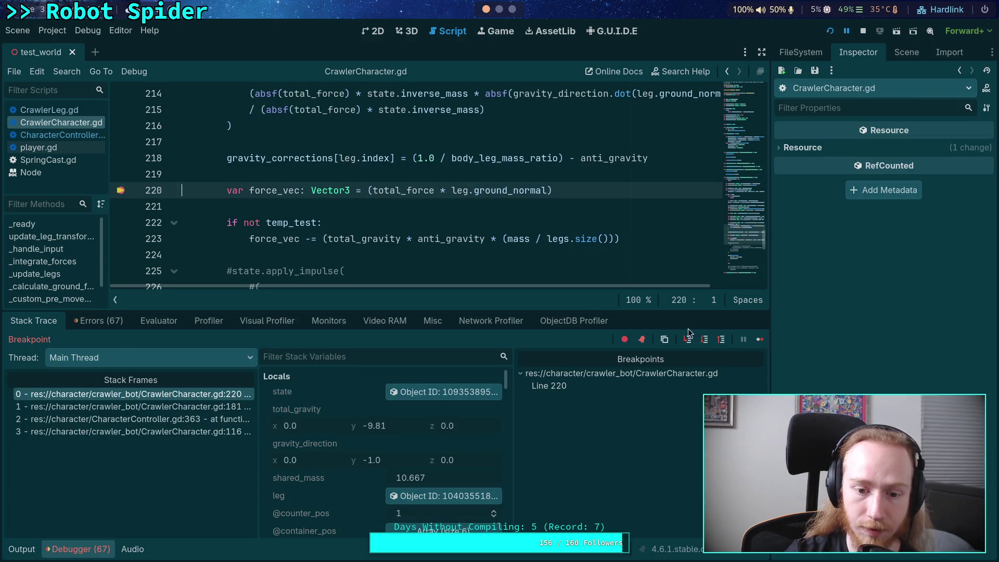
left_click(759, 339)
left_click(762, 339)
left_click(759, 341)
left_click(761, 339)
Step: Step over to line 238, inspect the body state, then step into CharacterController.gd line 365
left_click(706, 343)
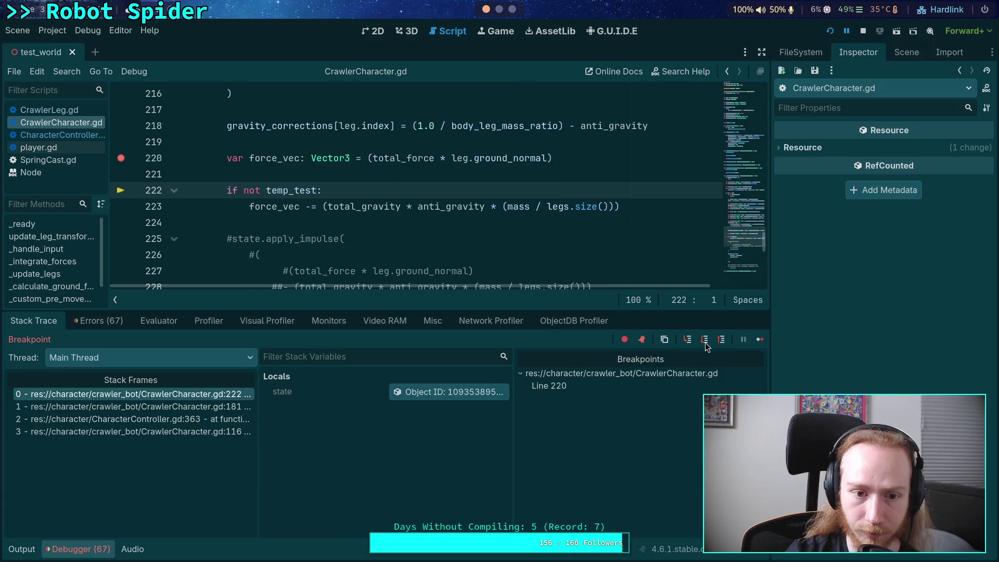
left_click(707, 343)
left_click(707, 344)
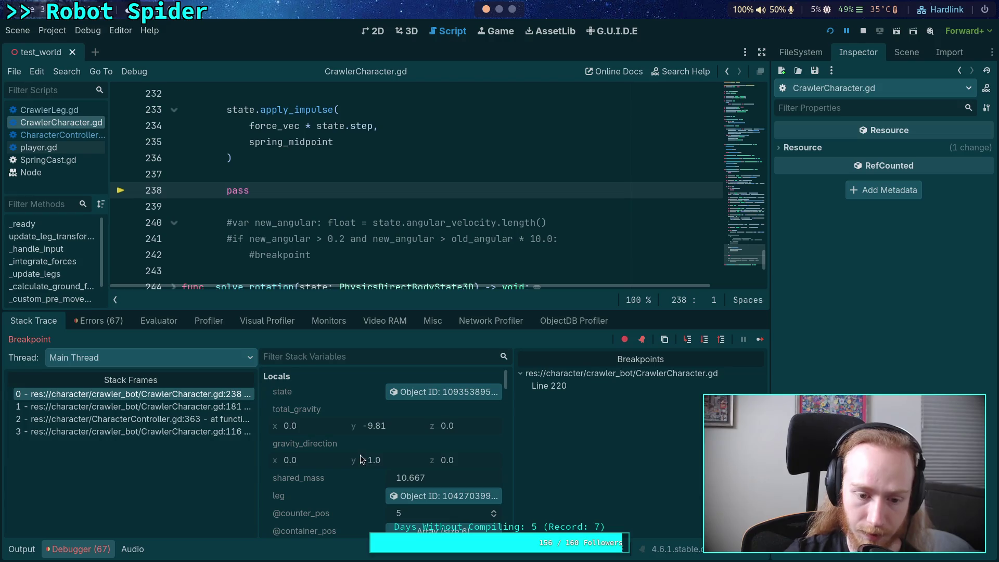
left_click(434, 390)
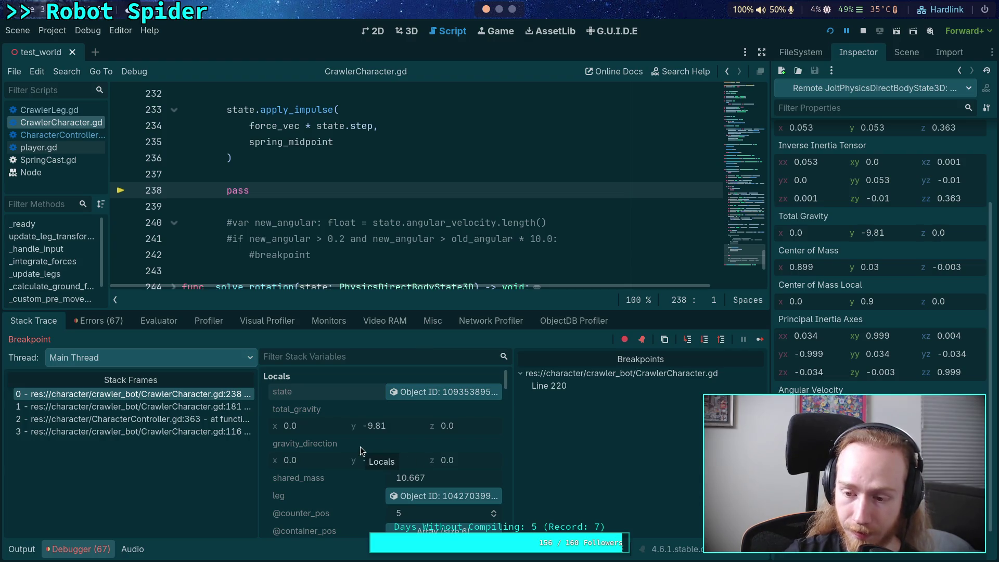
scroll(305, 238, "up", 2)
scroll(305, 238, "down", 1)
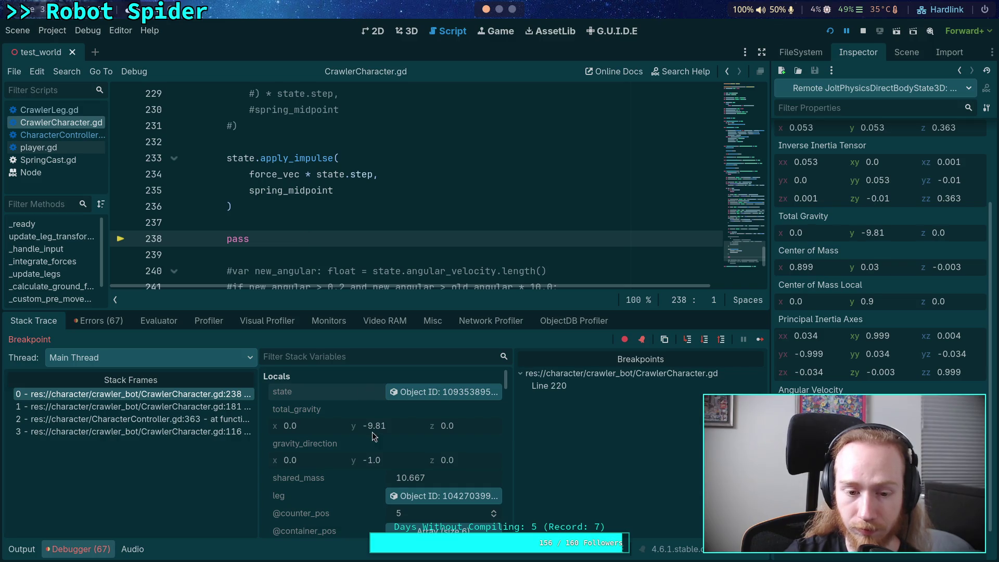
scroll(372, 433, "down", 4)
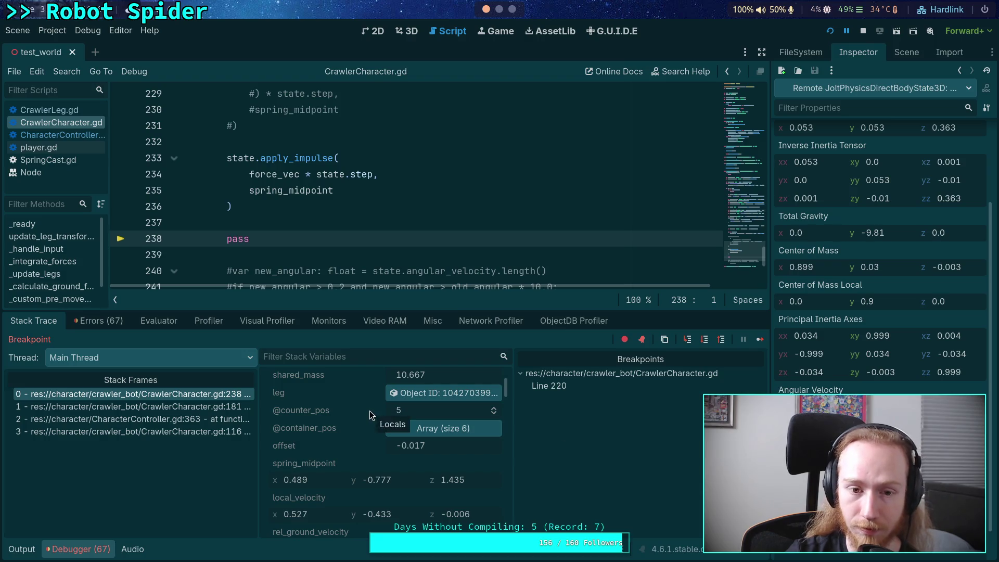
left_click(706, 345)
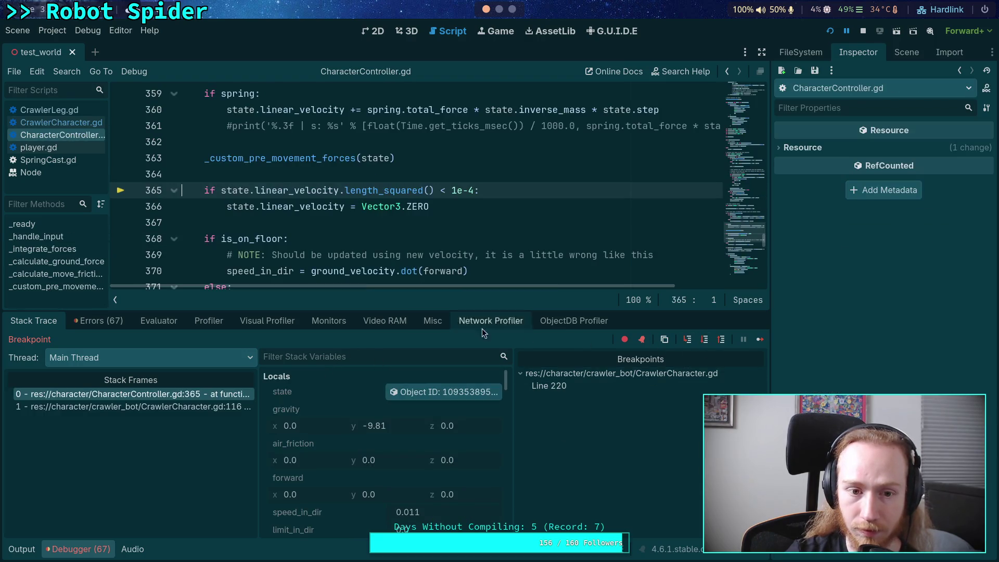
Step: Enlarge the debugger panel by moving the editor/bottom-panel splitter up
scroll(880, 260, "down", 5)
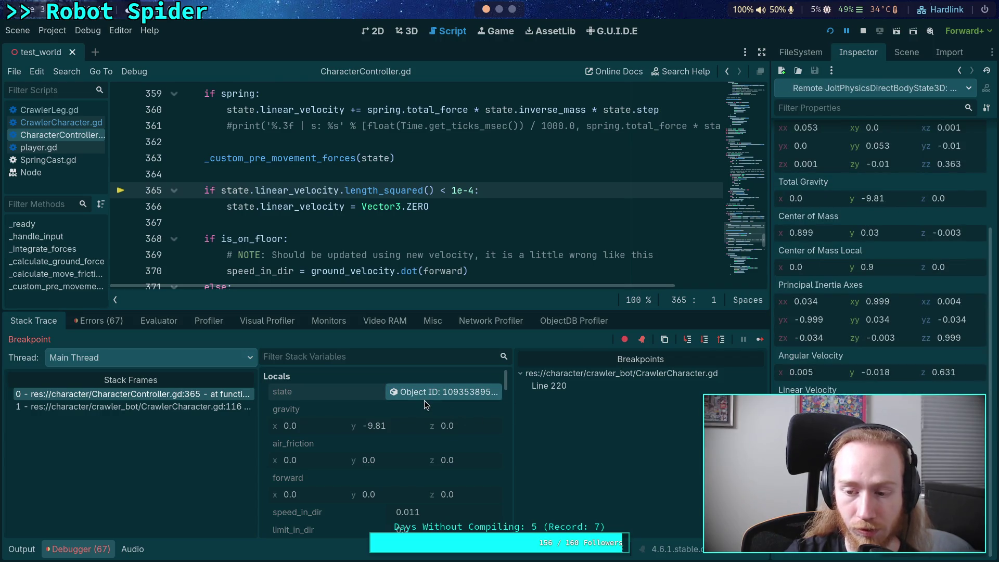
scroll(377, 406, "down", 3)
scroll(377, 405, "up", 3)
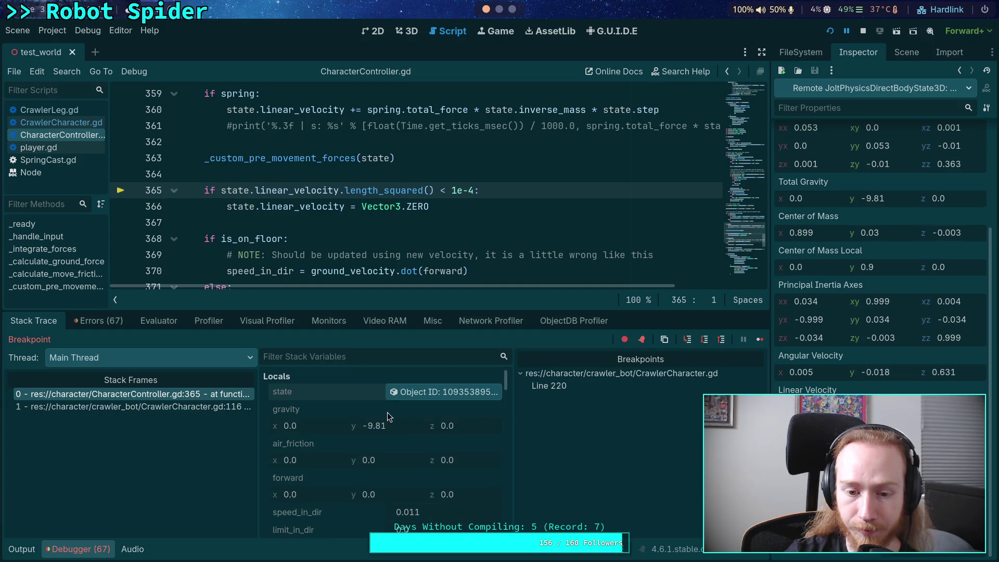
left_click_drag(508, 308, 499, 224)
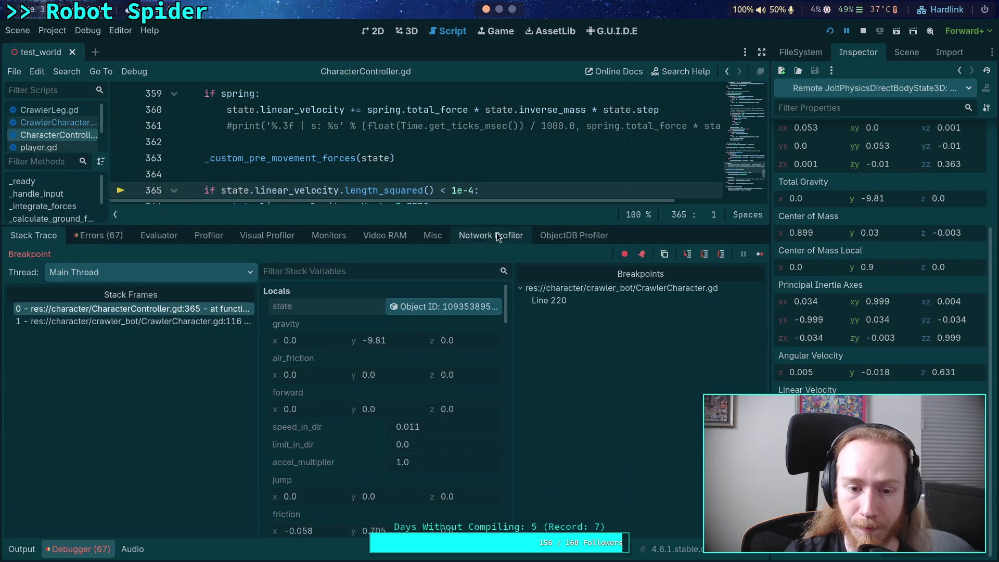
Step: Expand gravity_corrections in Stack Variables, showing six values alternating 1.049 and 1.147
scroll(417, 367, "down", 5)
scroll(417, 363, "up", 5)
scroll(417, 364, "down", 5)
scroll(416, 363, "down", 8)
scroll(416, 363, "down", 5)
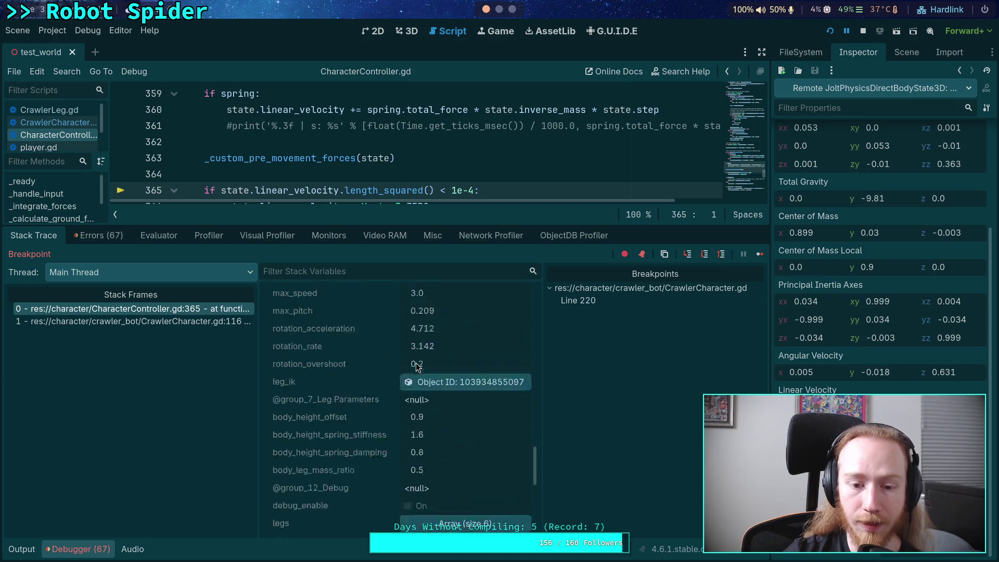
left_click(441, 385)
scroll(458, 407, "down", 1)
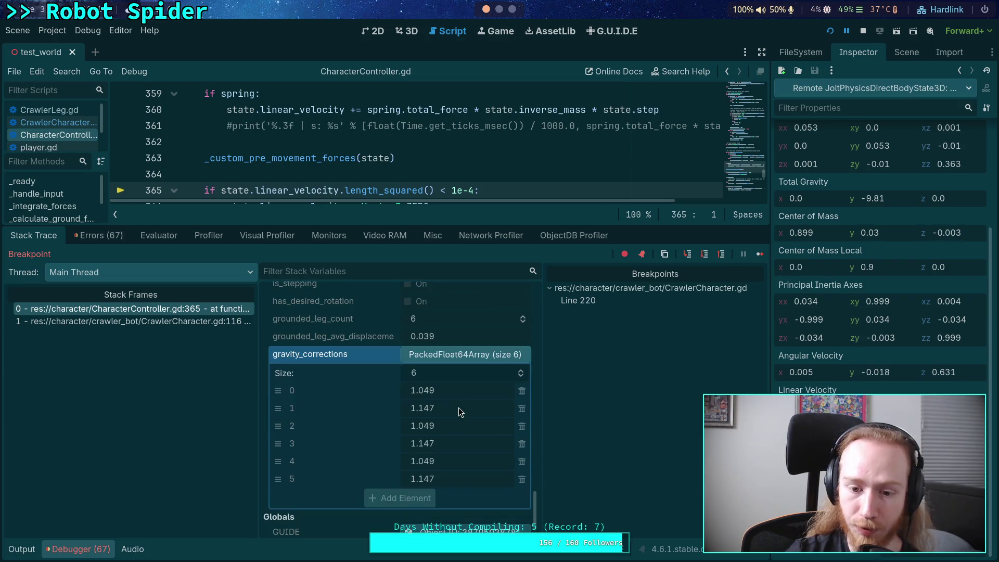
left_click(450, 356)
left_click(452, 456)
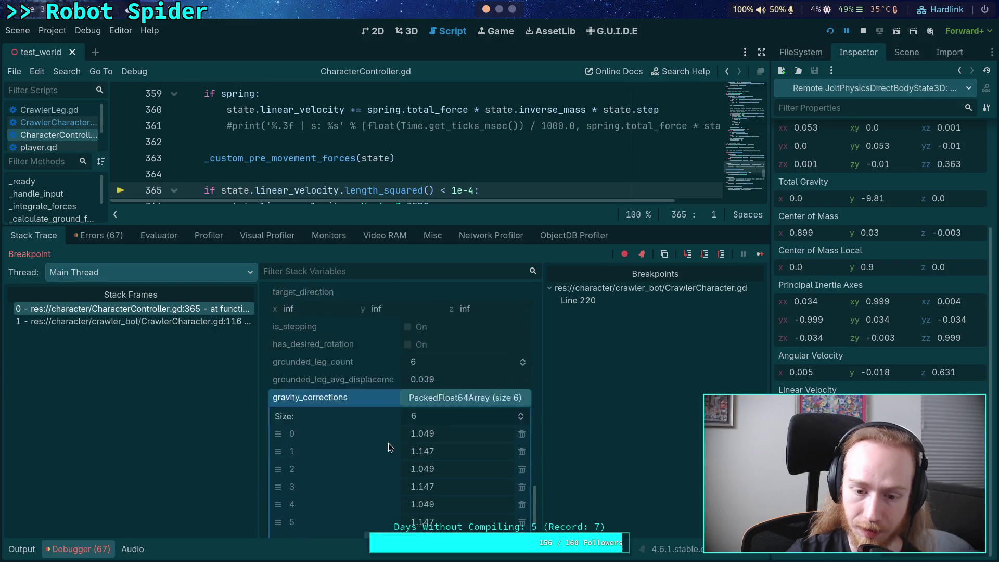
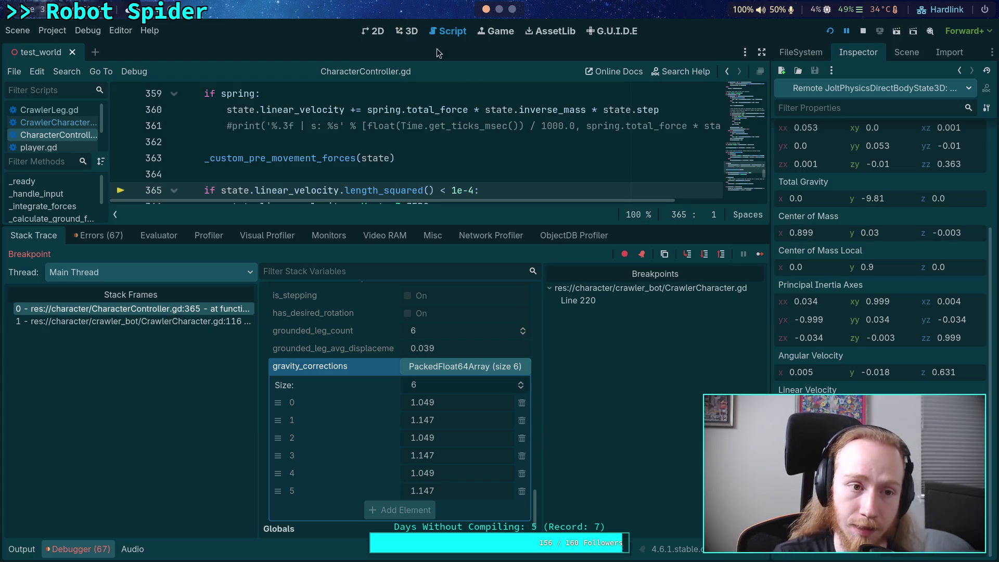
Step: Bring up the 3D viewport of the paused test world, glancing at the Python REPL
left_click(412, 32)
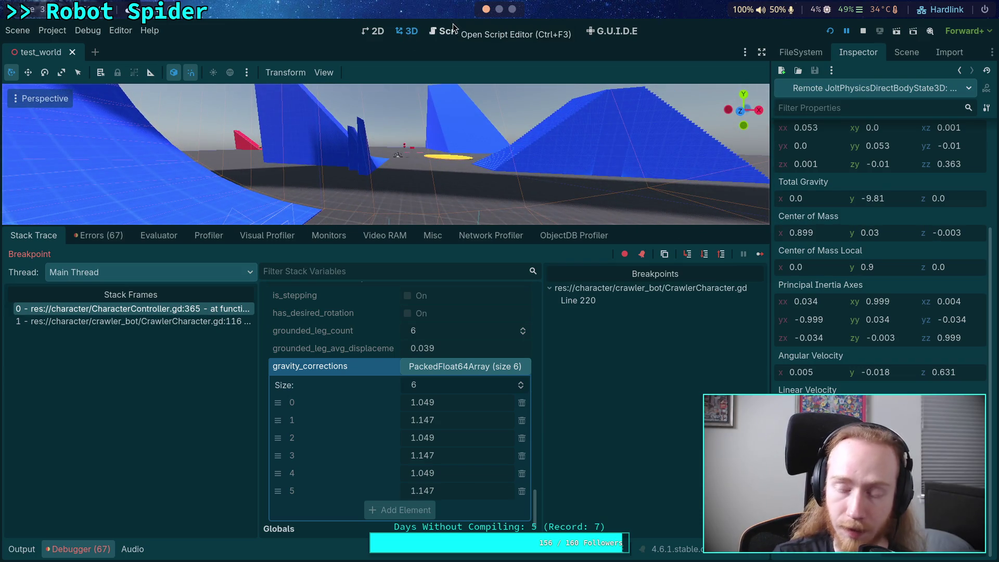
left_click(453, 32)
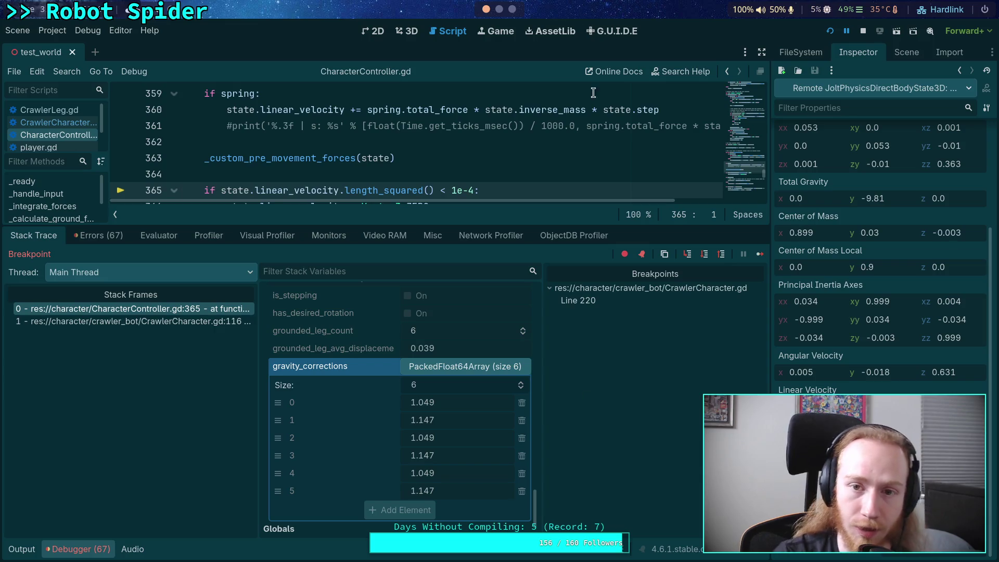
key("super+4")
left_click(486, 8)
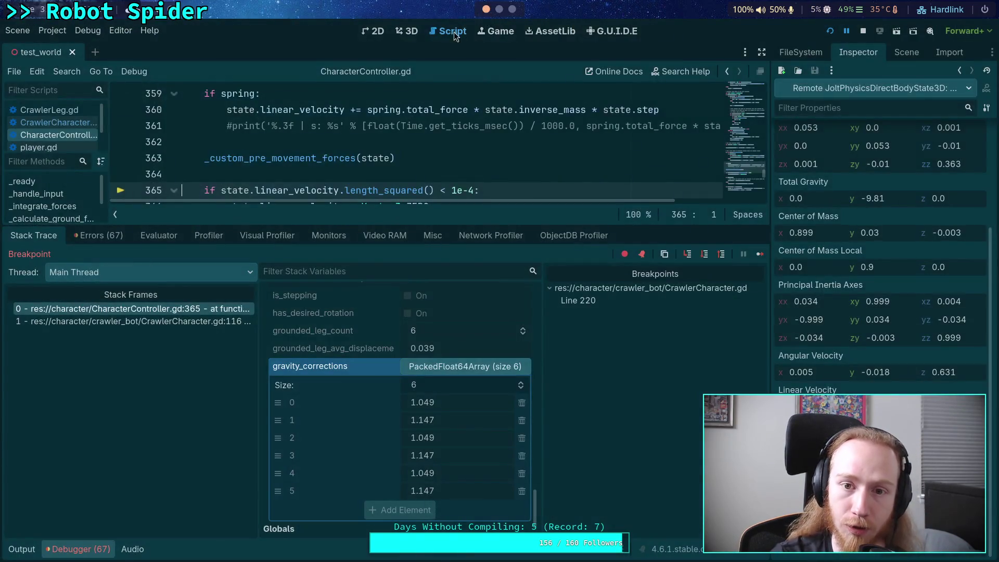
left_click(408, 31)
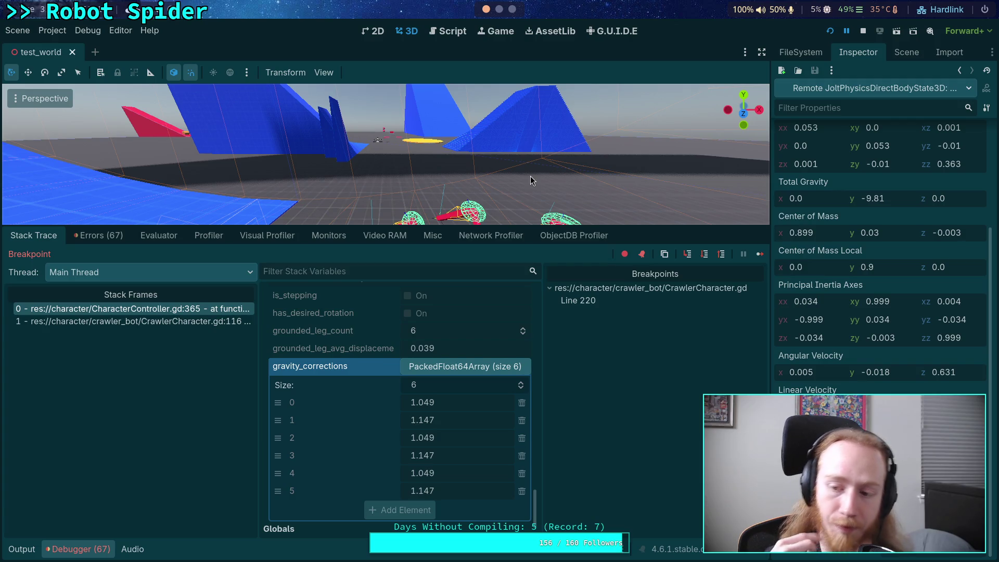
key("super+4")
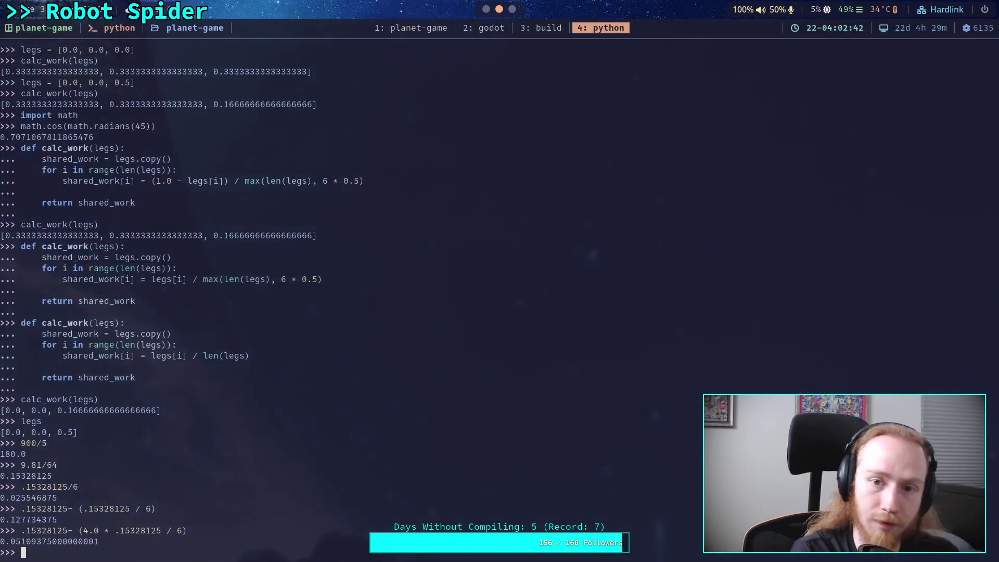
Step: Evaluate math.degrees(0.6) in the Python REPL (about 34.38), then go back to Godot
type("math")
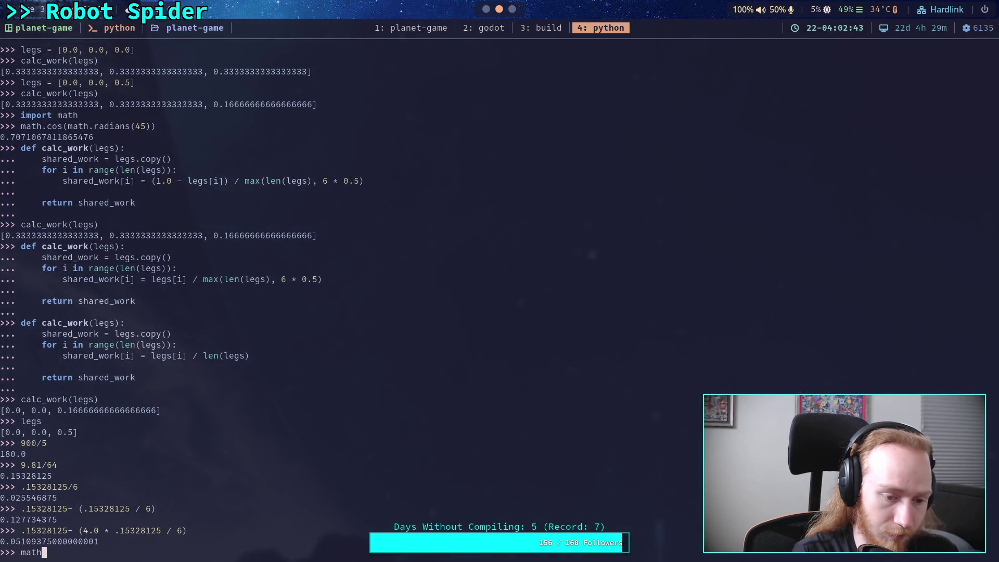
type(".degrees(0.7")
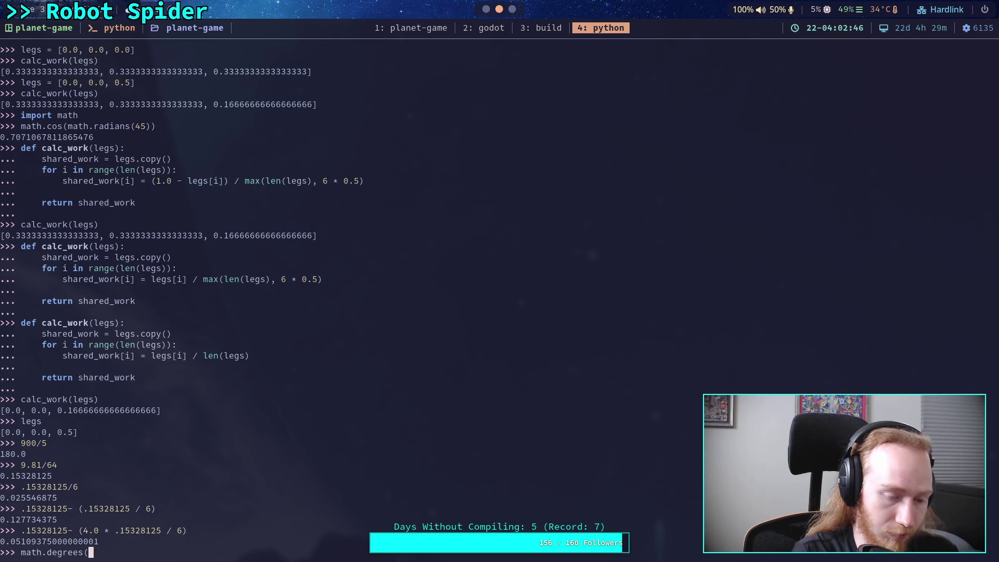
key("BackSpace")
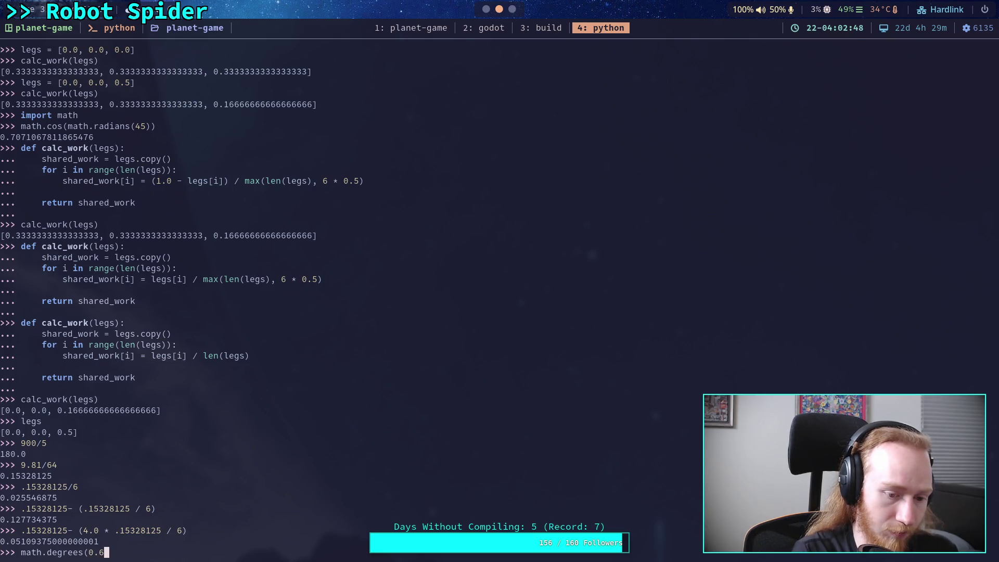
type("6)")
key("Return")
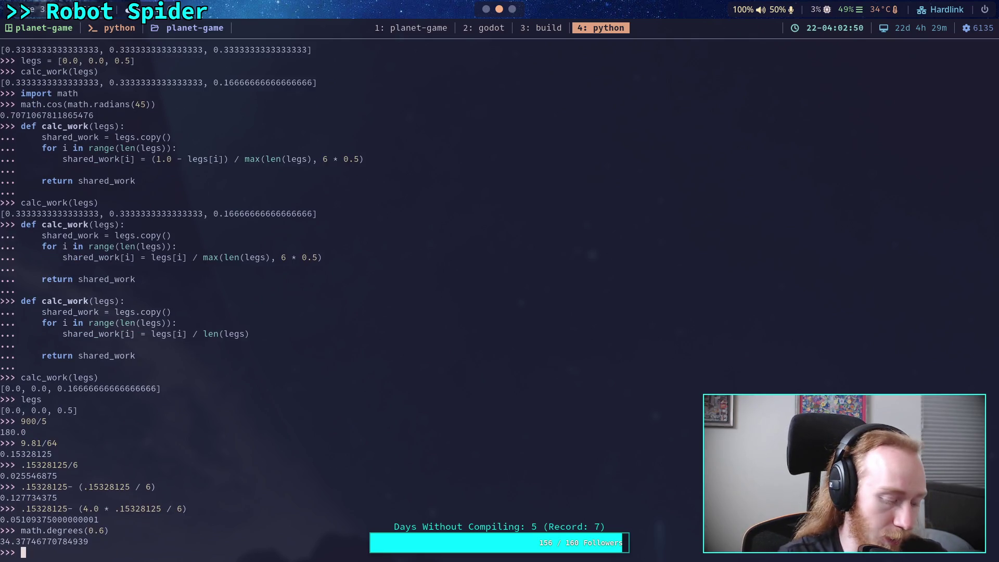
key("super+2")
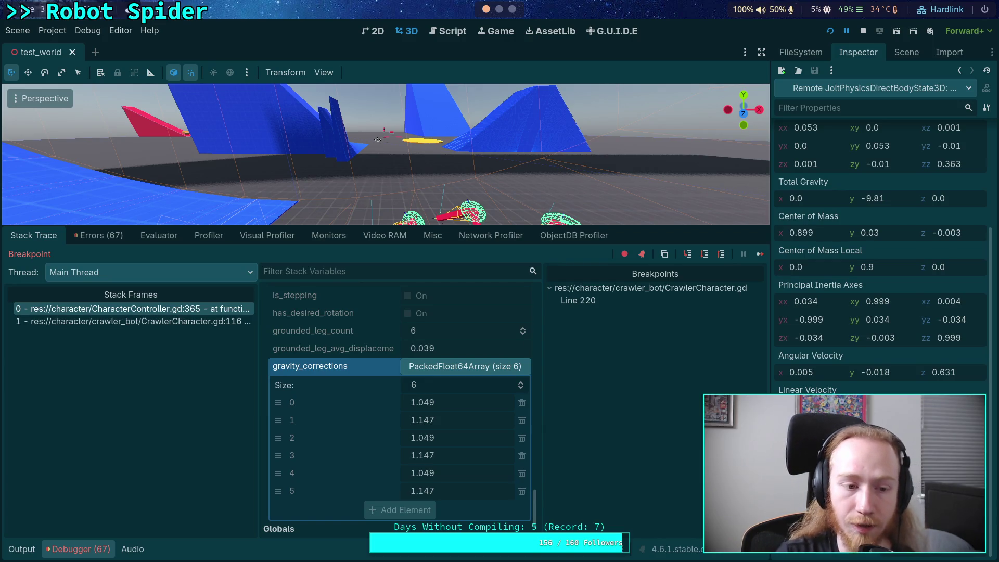
Step: Stop the paused debug session, collapse the debugger and switch to CrawlerCharacter.gd
left_click(452, 32)
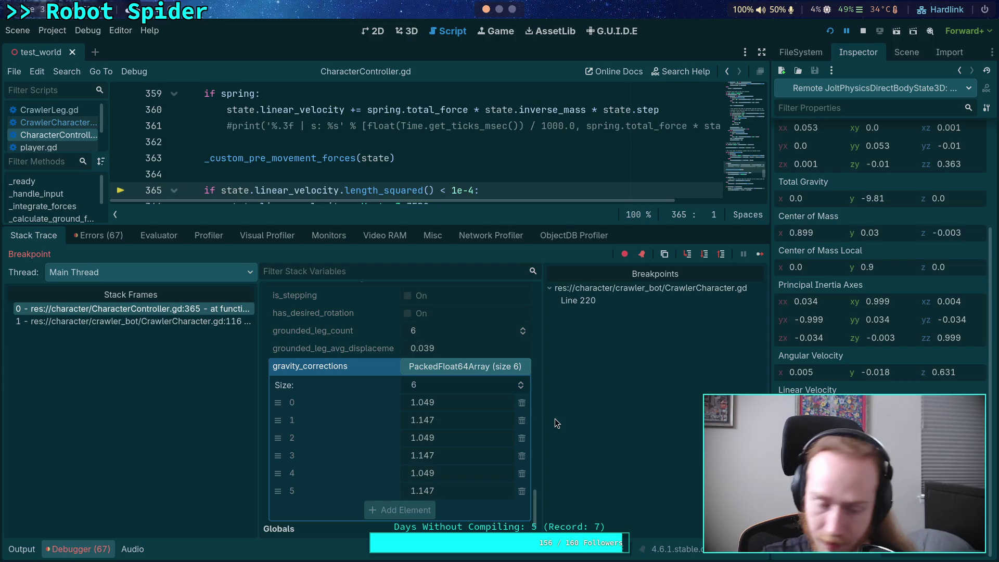
left_click(76, 548)
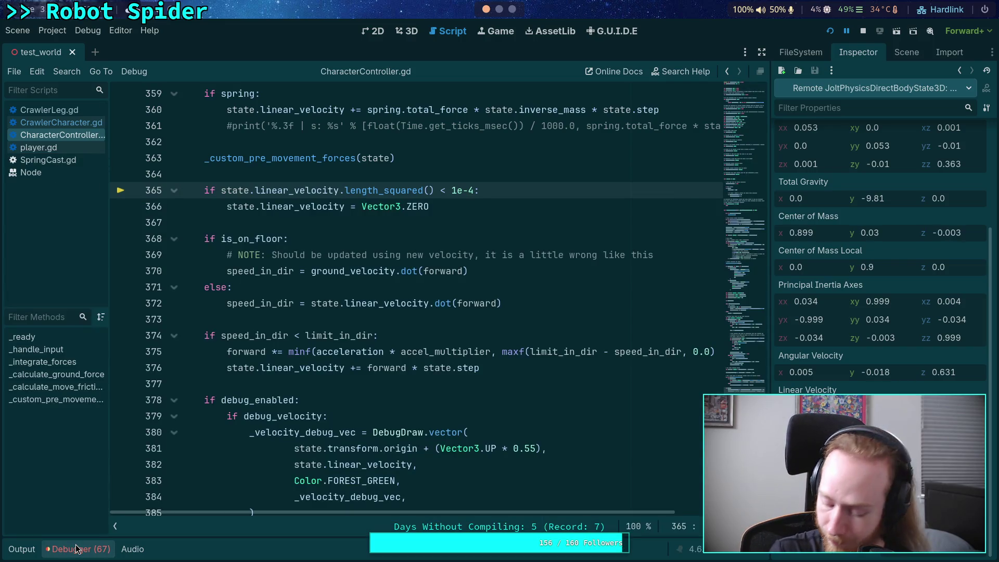
left_click(863, 32)
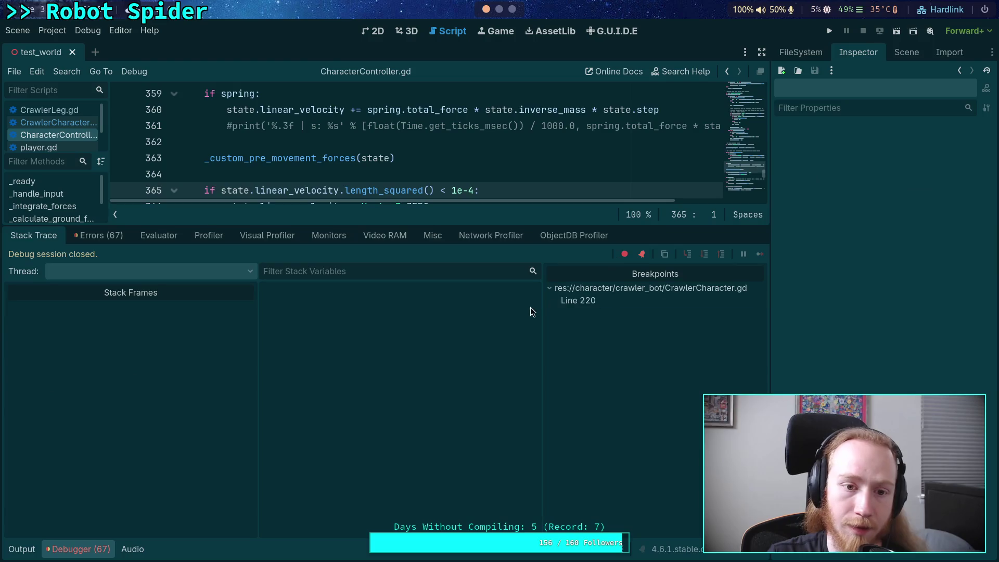
left_click(90, 550)
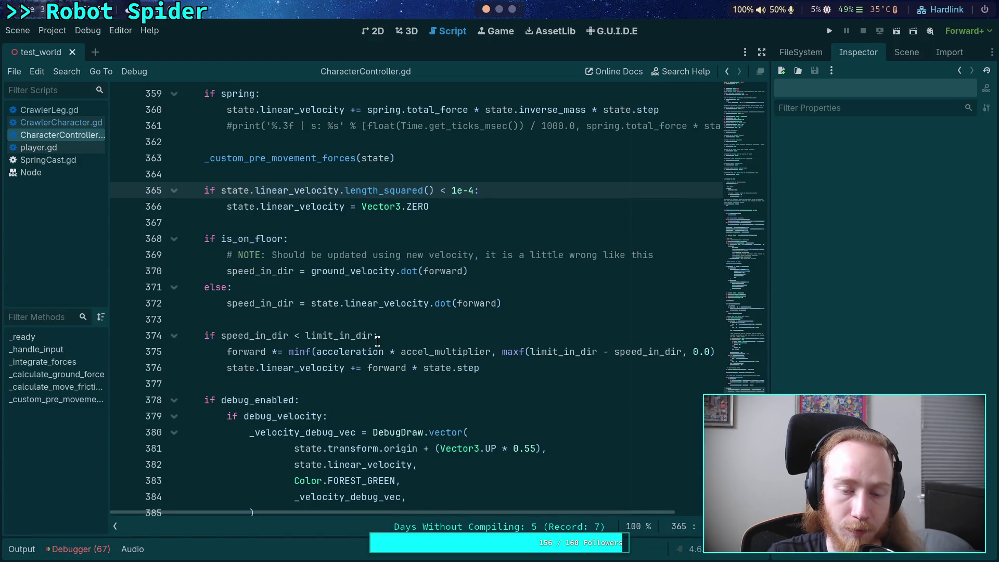
scroll(378, 341, "up", 5)
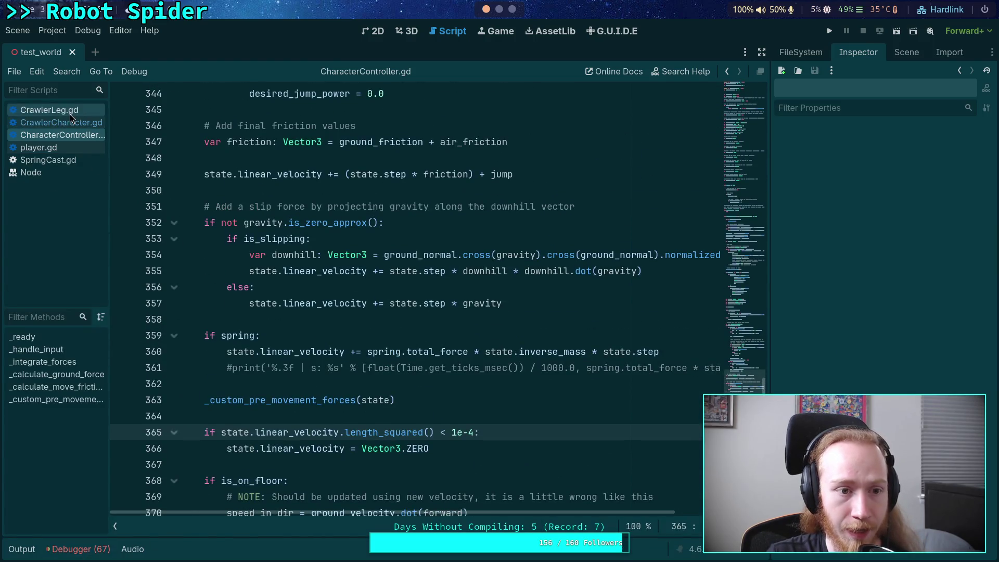
key("alt+Left")
key("alt+Left")
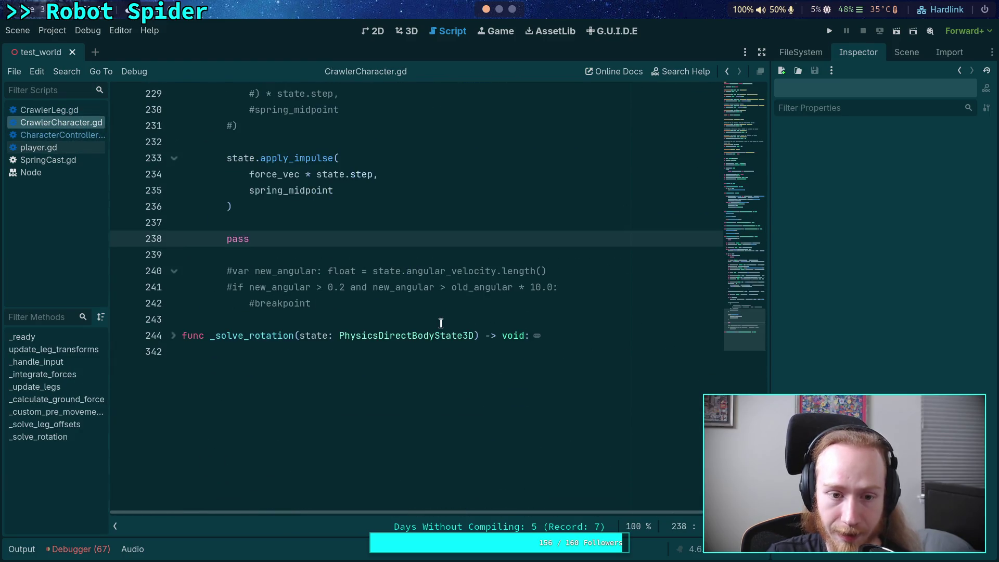
Step: Insert a blank line just above the for-leg spring loop in CrawlerCharacter.gd
scroll(441, 323, "up", 13)
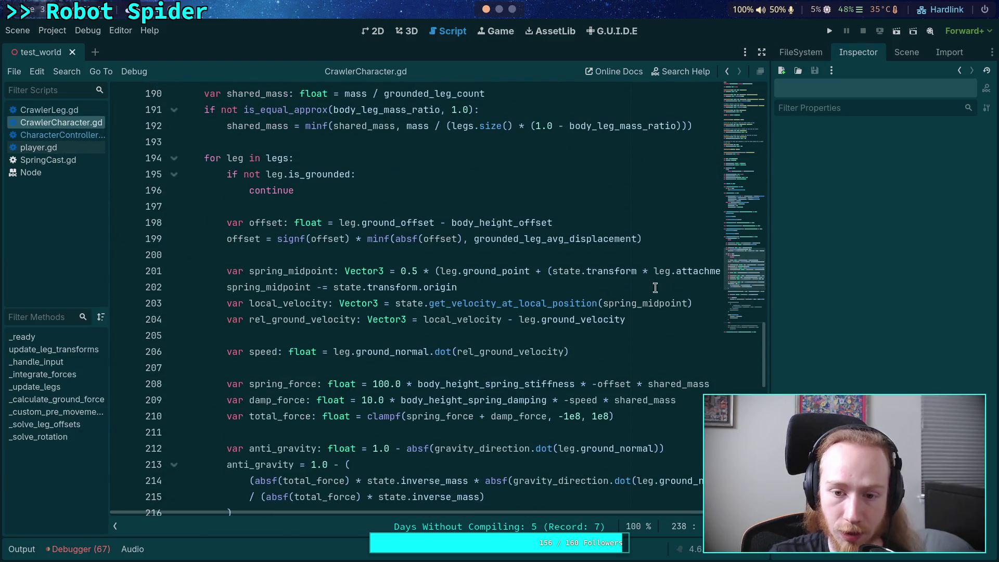
left_click_drag(771, 281, 870, 281)
scroll(668, 298, "down", 1)
scroll(667, 297, "down", 2)
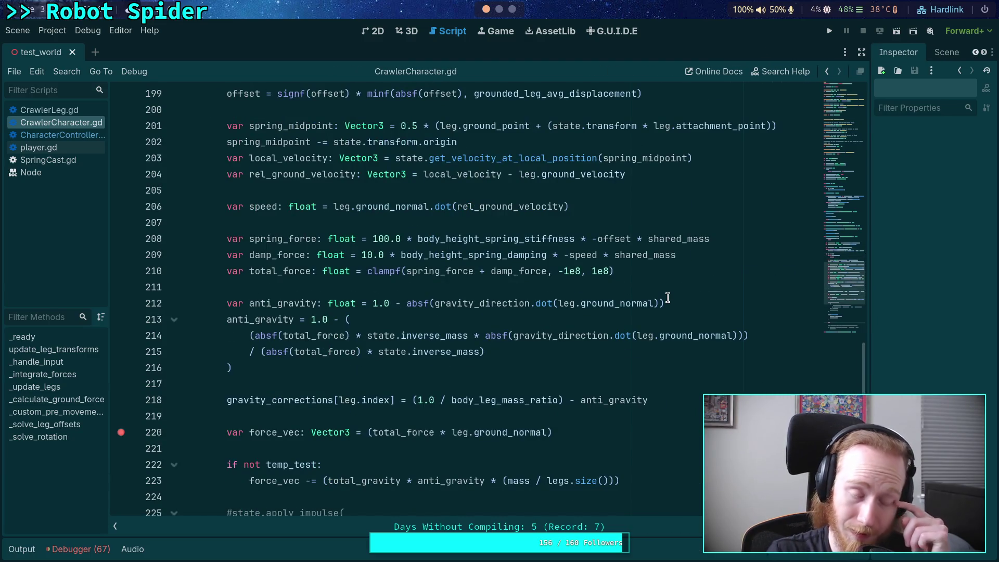
scroll(618, 331, "up", 3)
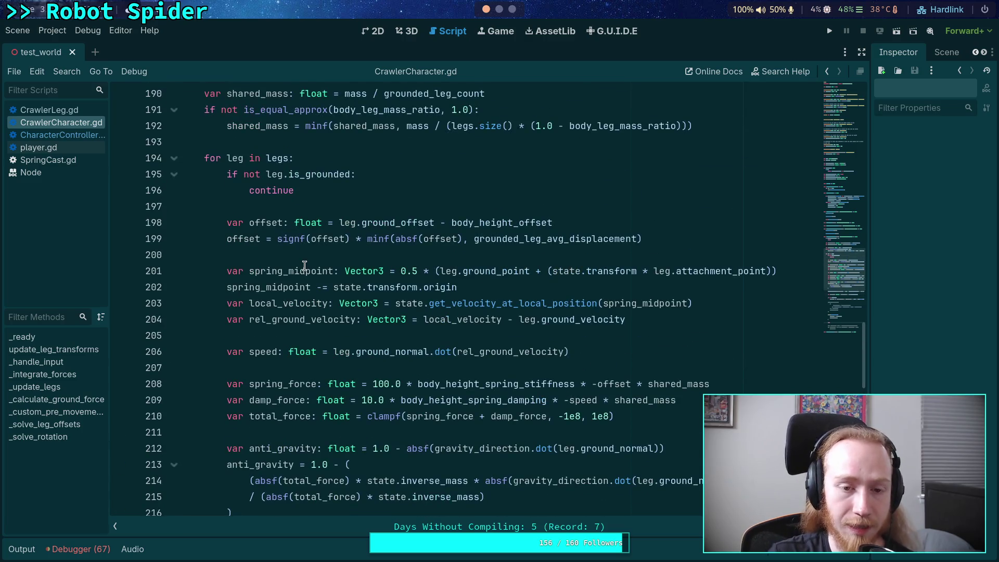
left_click_drag(295, 191, 212, 169)
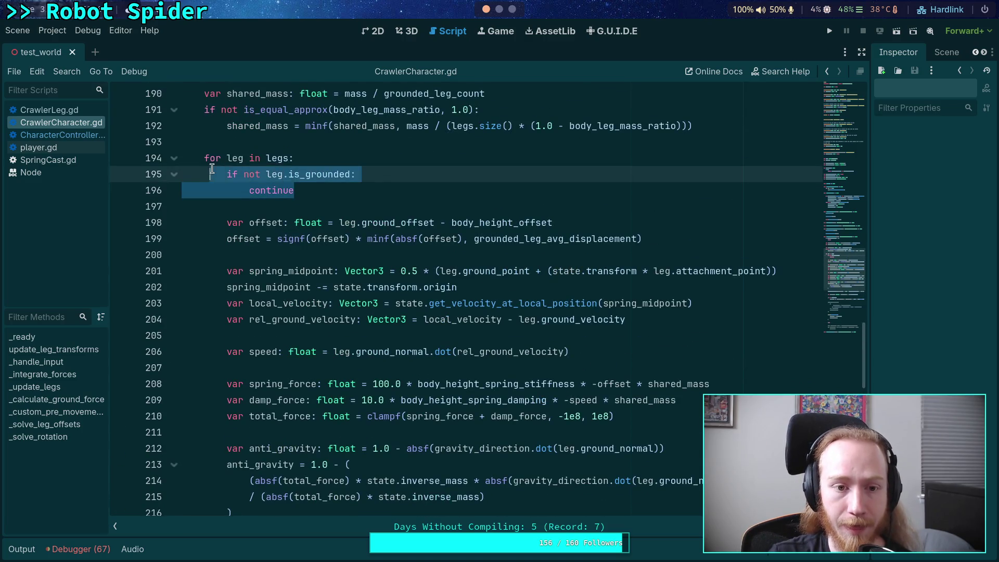
left_click(347, 200)
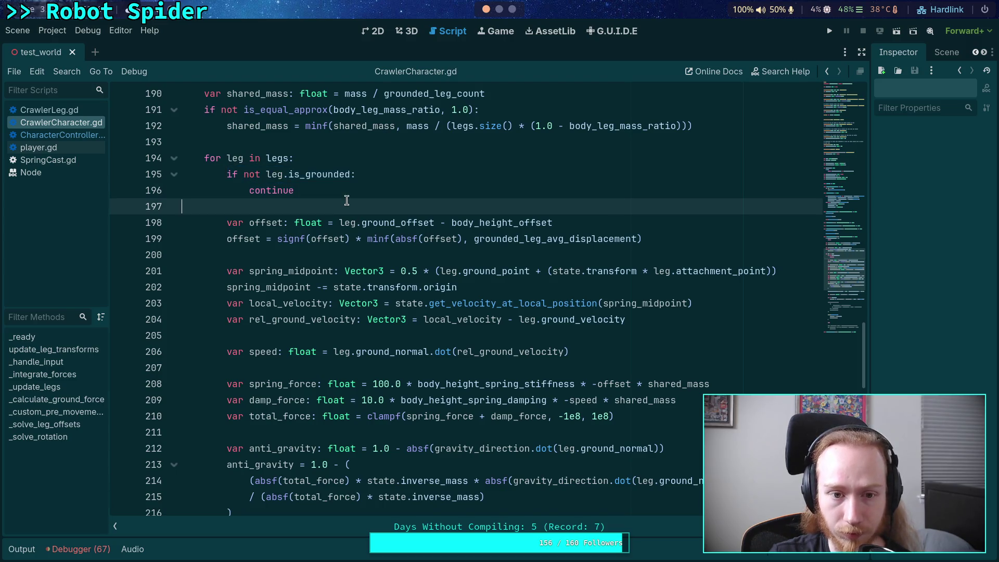
left_click(260, 146)
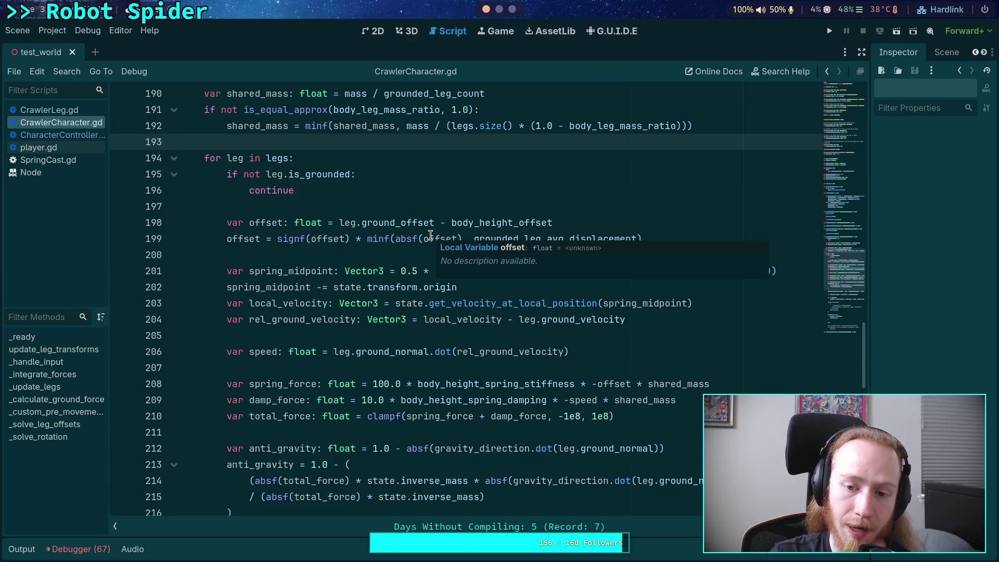
scroll(432, 239, "down", 4)
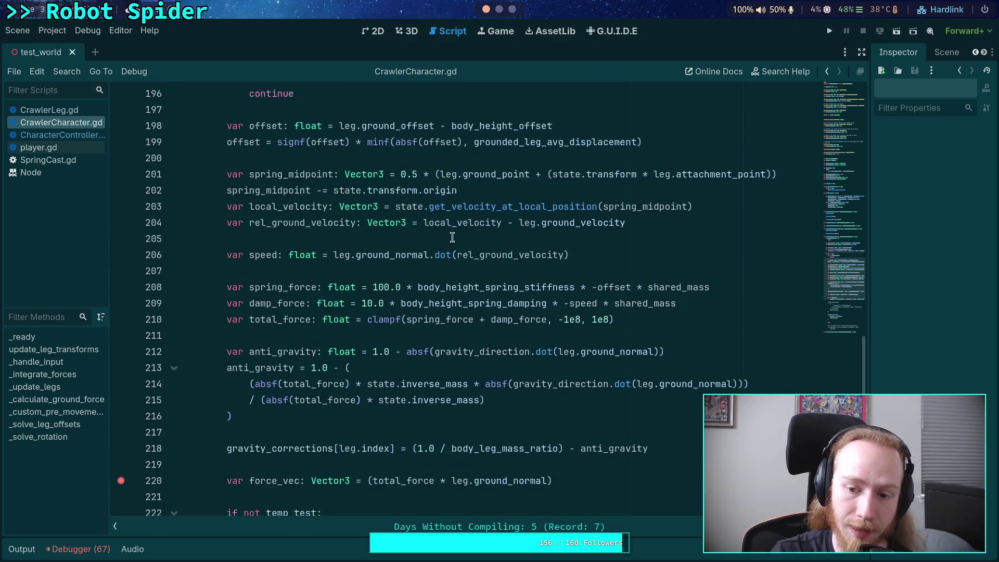
scroll(500, 399, "up", 4)
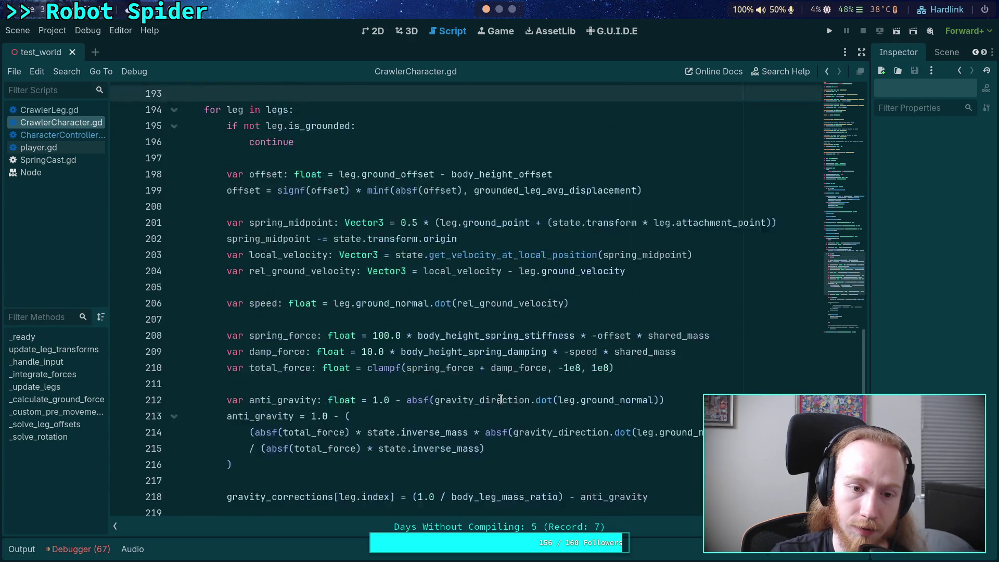
scroll(430, 373, "up", 1)
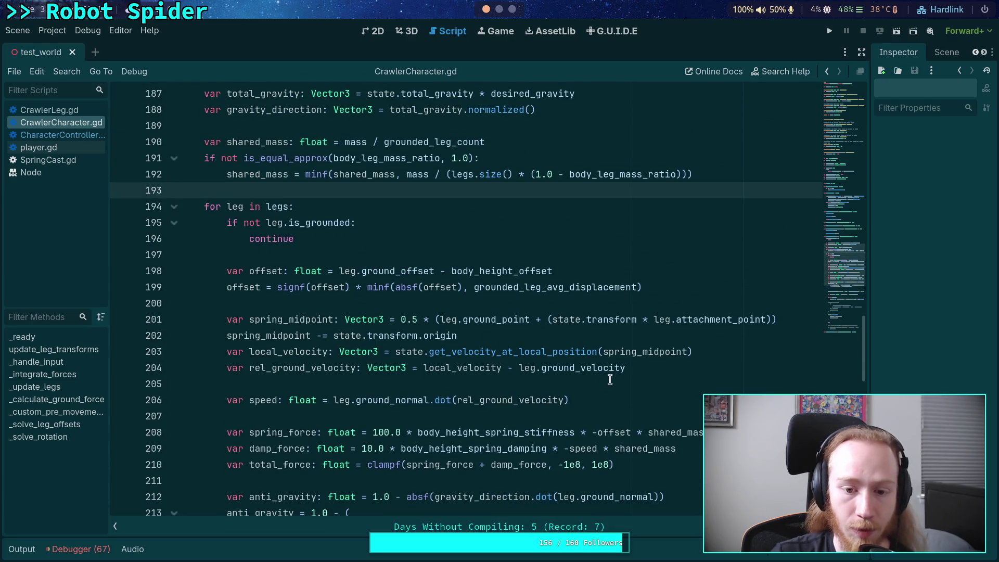
left_click_drag(698, 350, 227, 351)
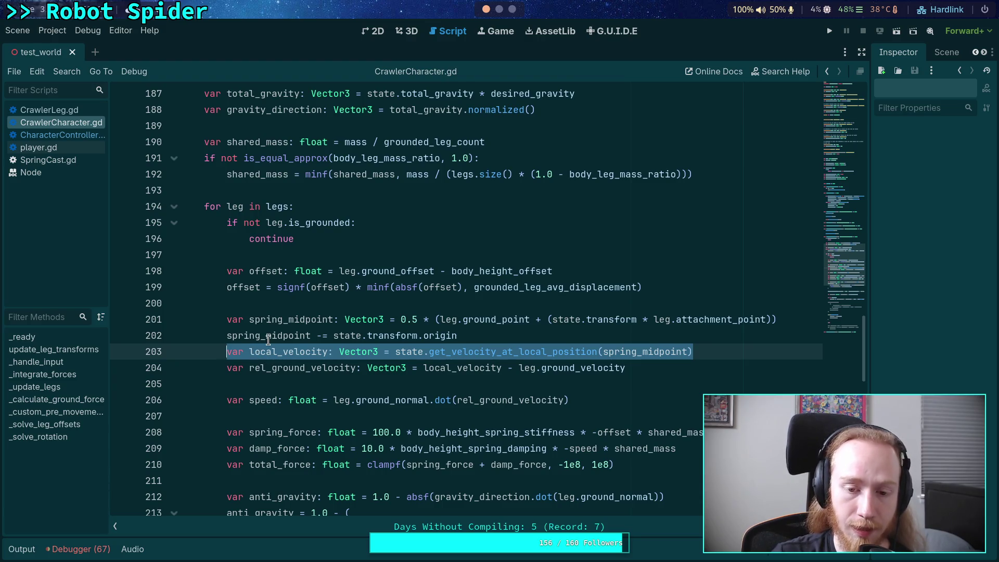
mouse_move(269, 341)
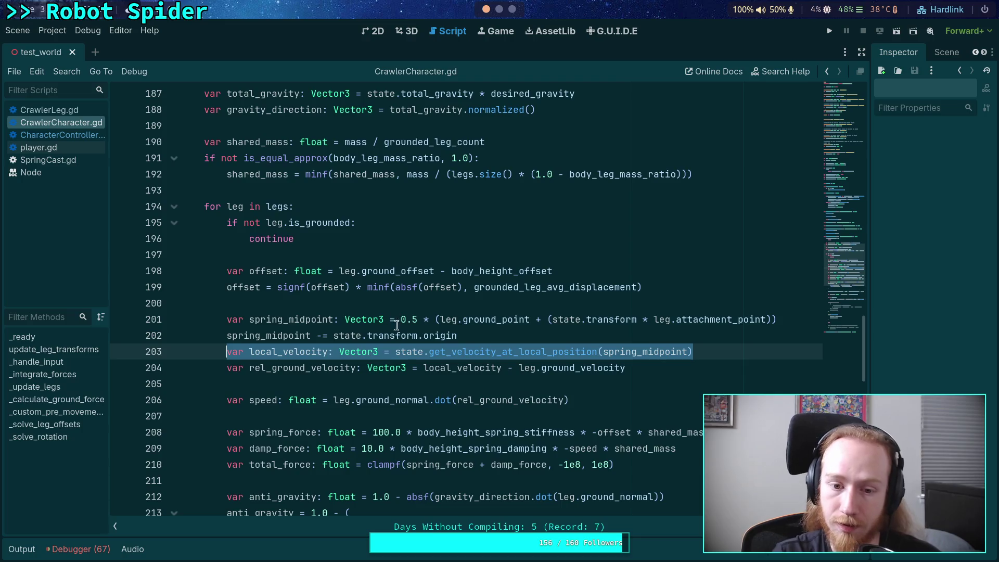
left_click(409, 188)
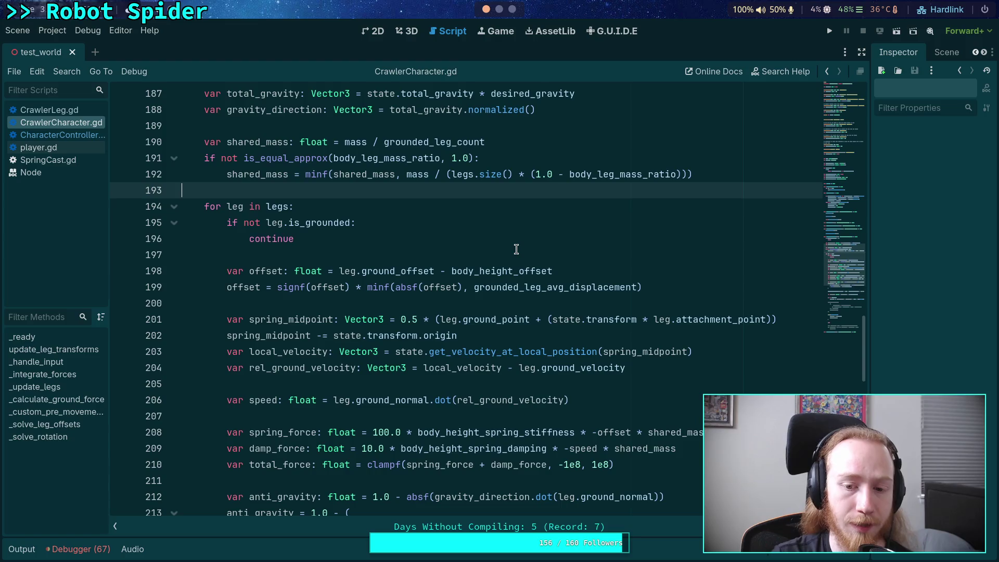
key("Return")
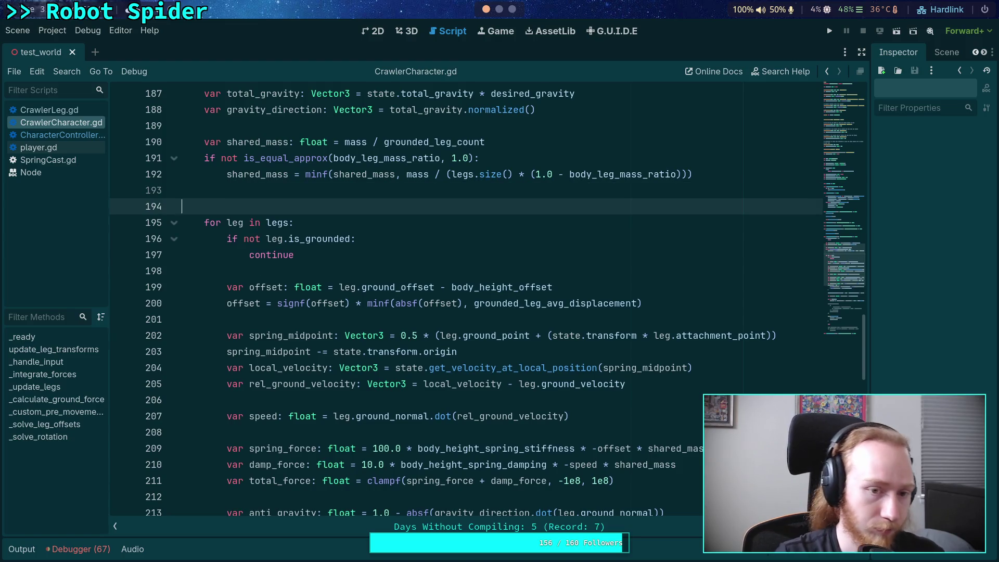
Step: Declare var iteration: int = 0 and var max_iterations: int = 3 above the leg loop
type("for")
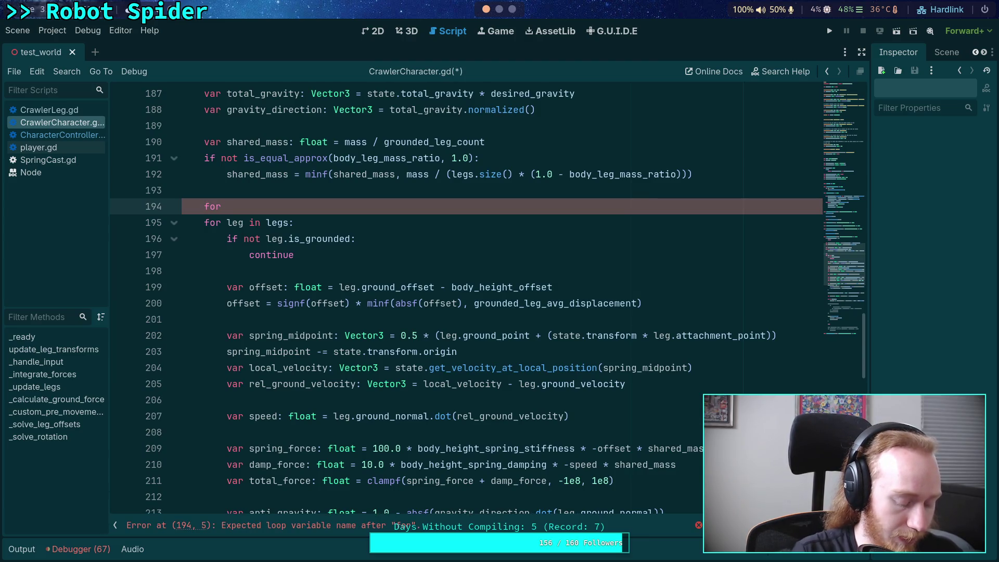
type(" sub_")
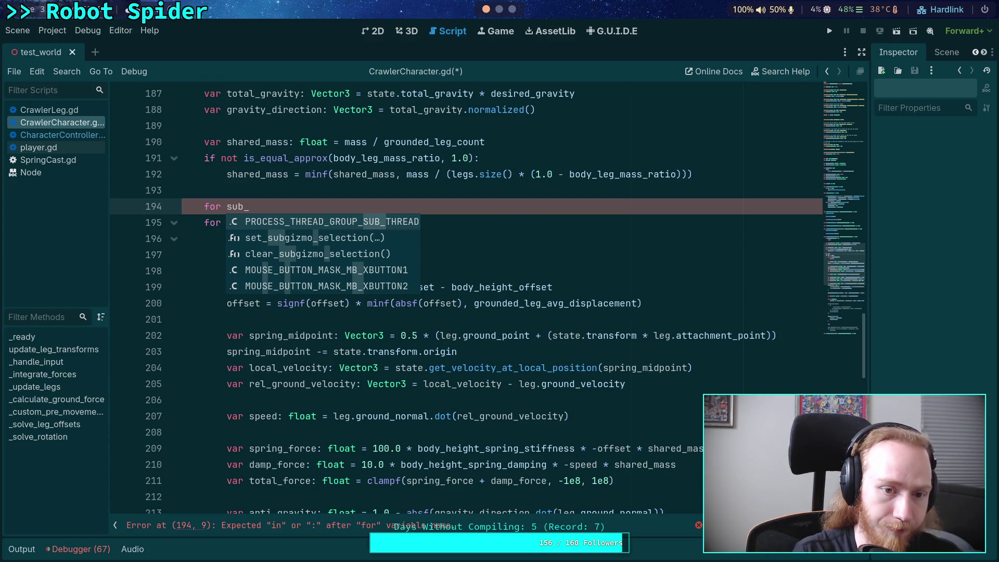
key("BackSpace")
key("BackSpace")
key("BackSpace")
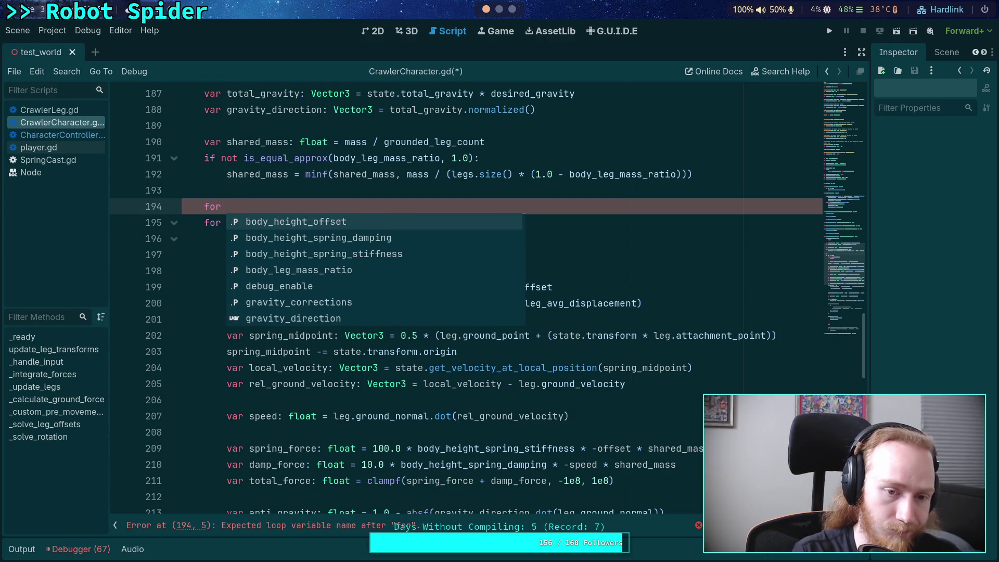
key("BackSpace")
key("BackSpace")
key("BackSpace")
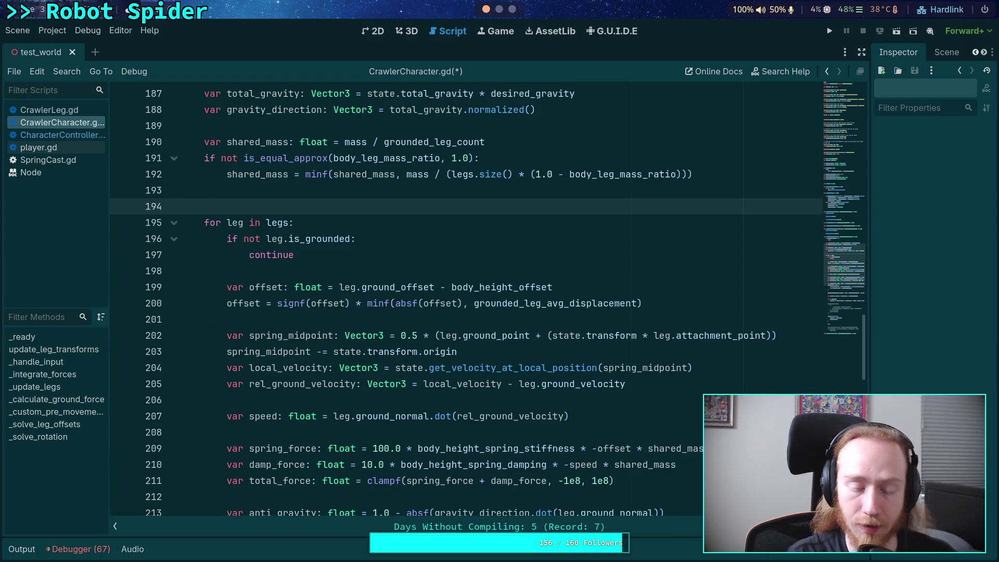
type("variteration: int ")
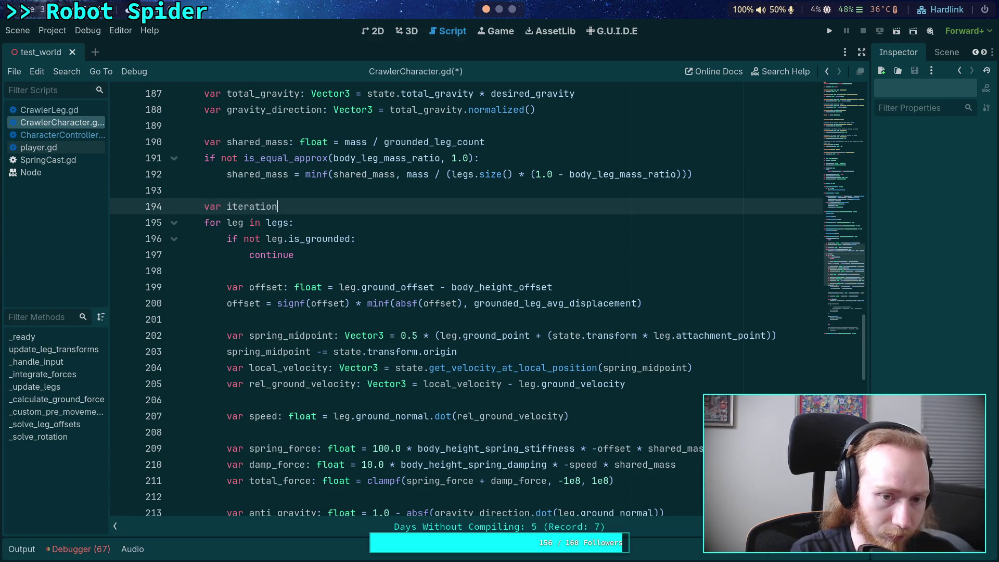
type("= 09")
key("Return")
type("var ")
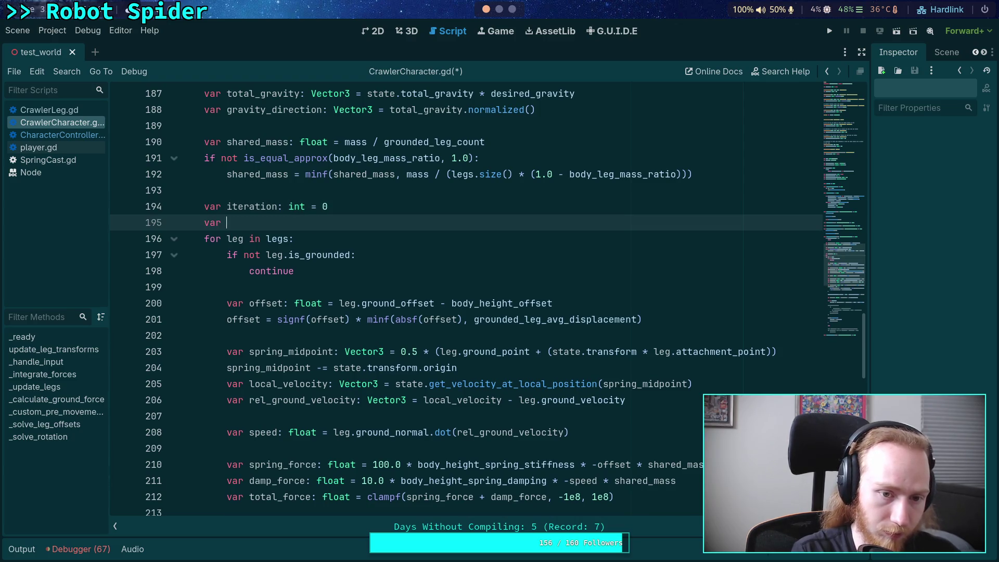
type("max_iteration")
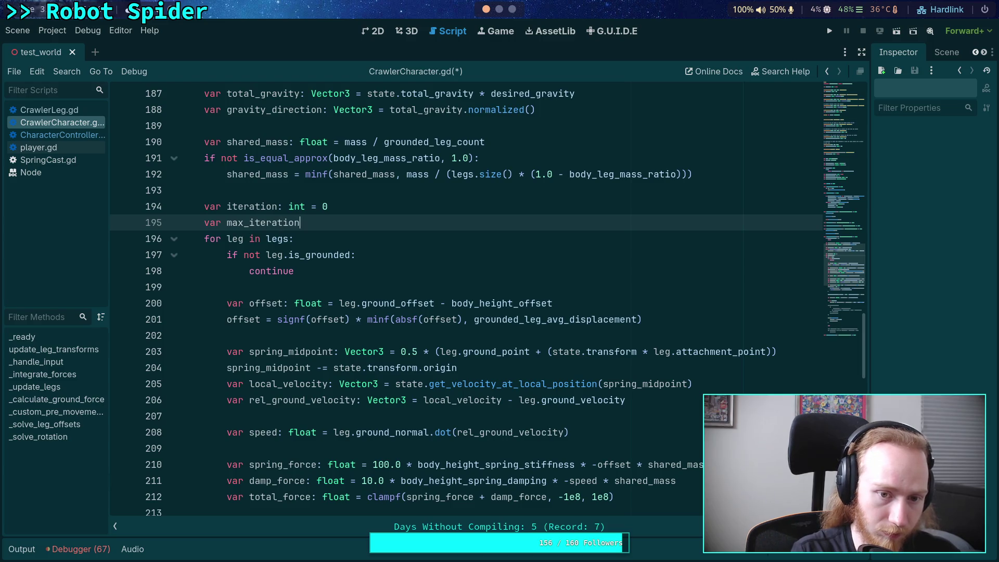
type("s: int = ")
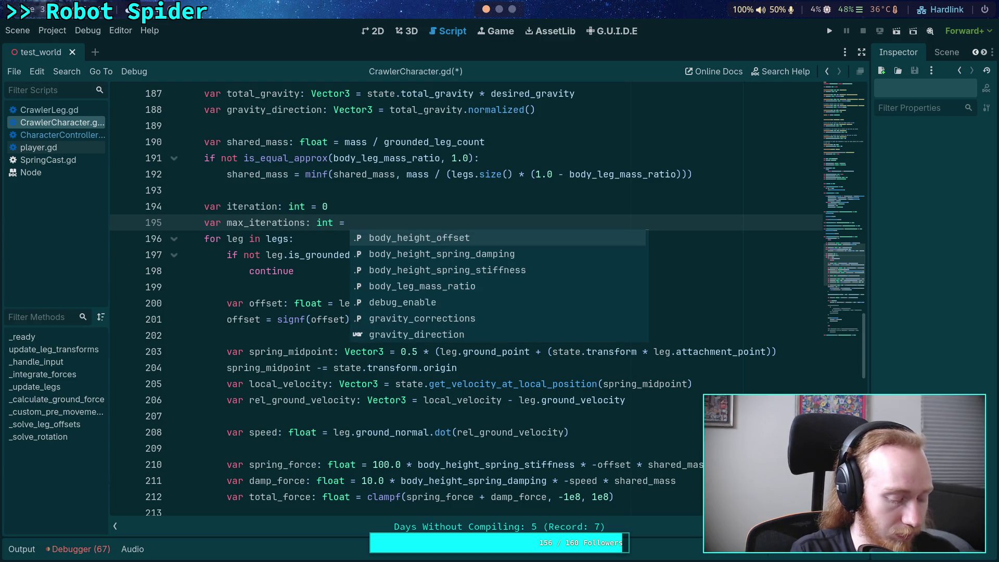
type("3")
key("Return")
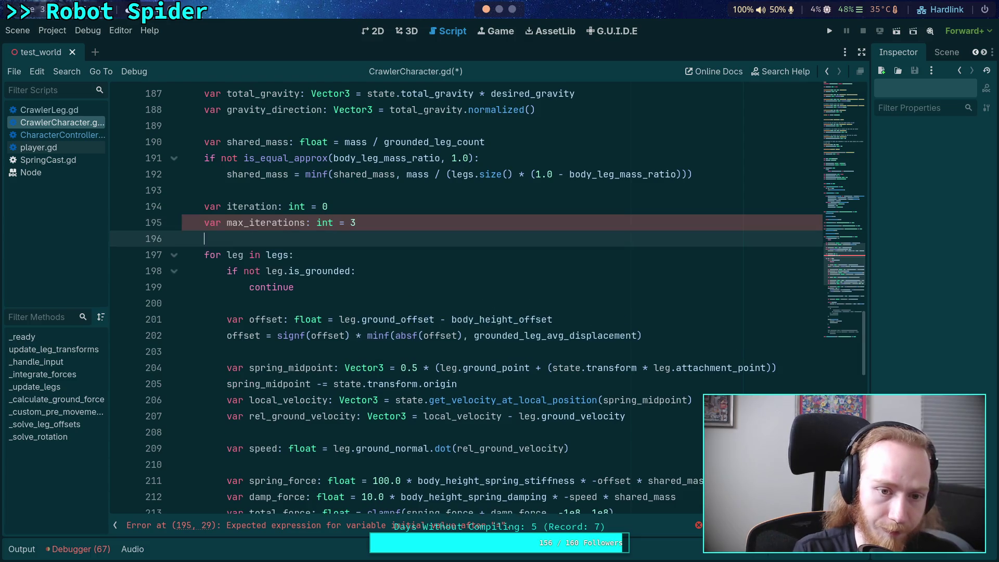
Step: Add the while iteration < max_iterations loop, indent the leg loop under it, delete commented breakpoint lines
type("while iteration < max")
key("Return")
key("Return")
type("iteration += 1")
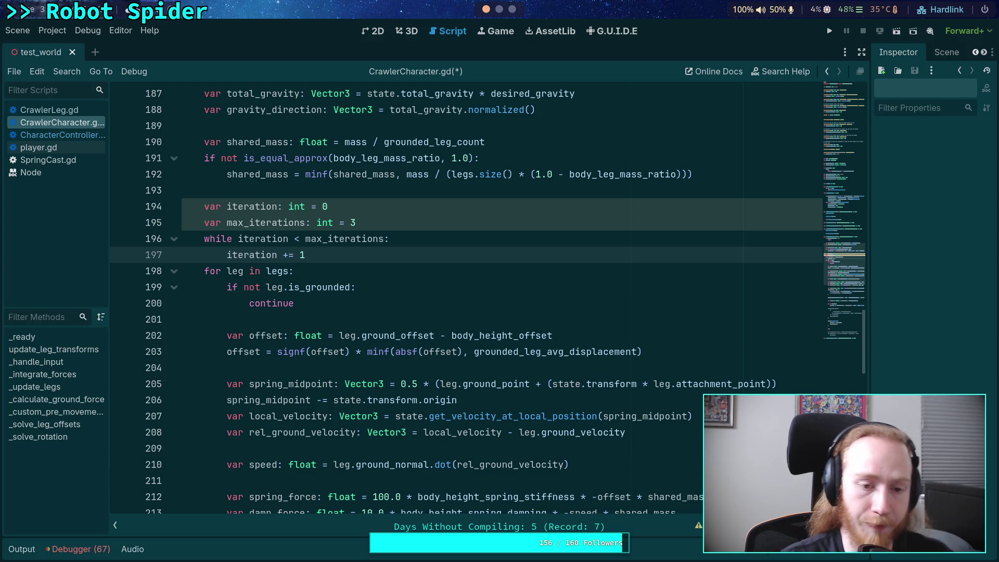
scroll(224, 177, "down", 4)
scroll(224, 177, "up", 2)
mouse_move(216, 174)
left_mouse_down()
mouse_move(338, 319)
mouse_move(249, 384)
mouse_move(268, 397)
mouse_move(307, 356)
mouse_move(311, 416)
left_mouse_up()
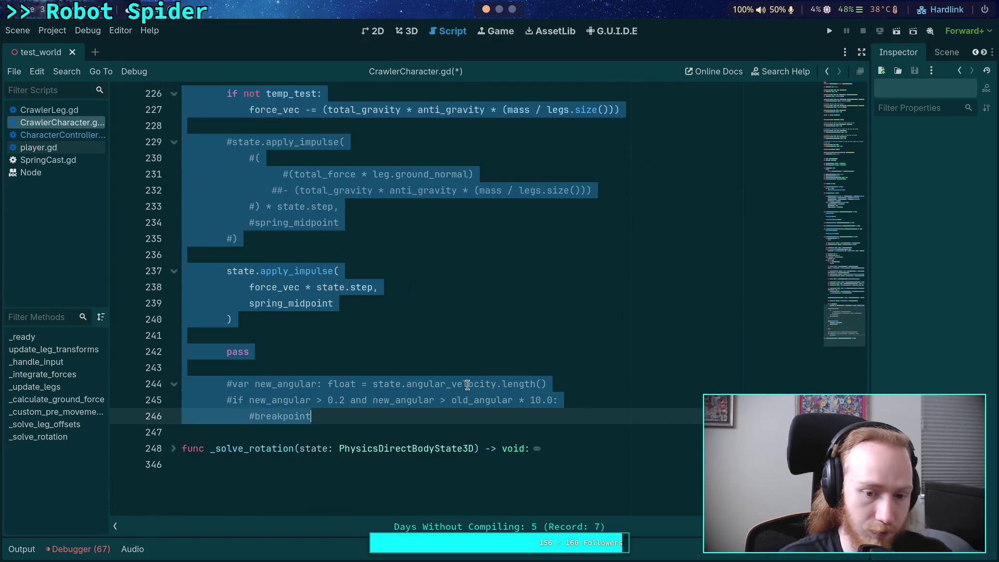
key("Tab")
left_click(386, 417)
left_click_drag(386, 417, 358, 366)
key("Delete")
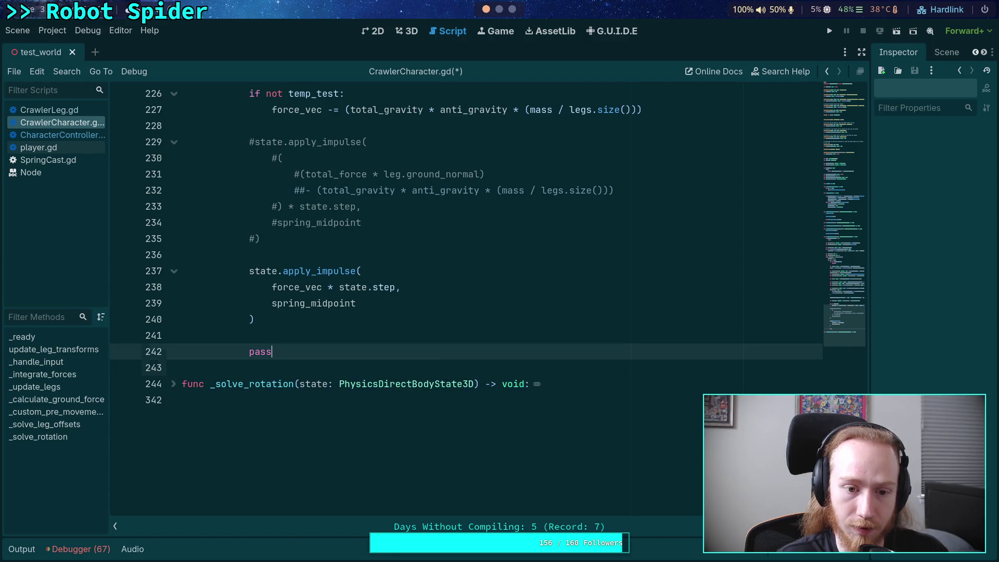
Step: Add blank lines inside the while loop after the iteration counter line
scroll(414, 367, "up", 1)
scroll(414, 366, "up", 10)
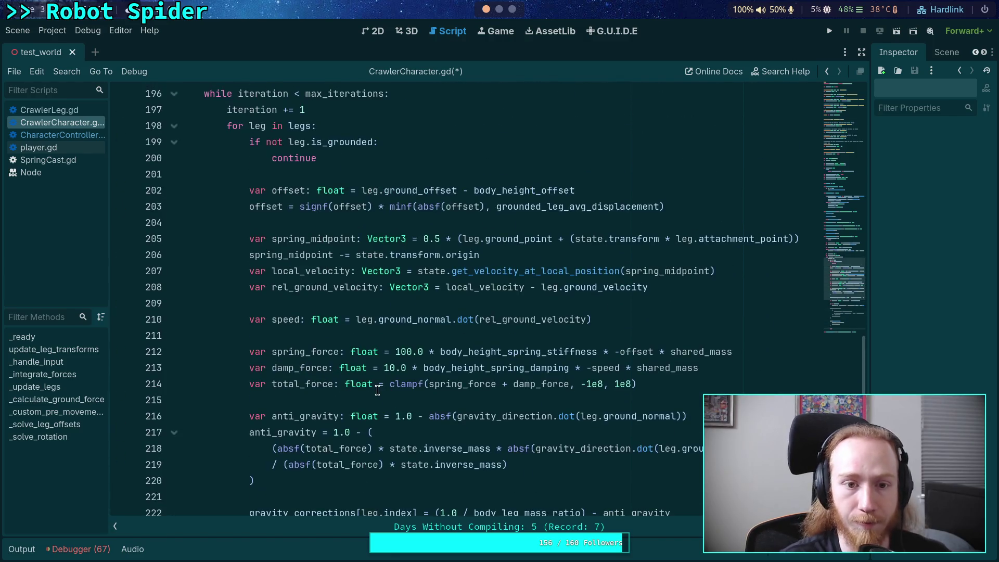
left_click(357, 160)
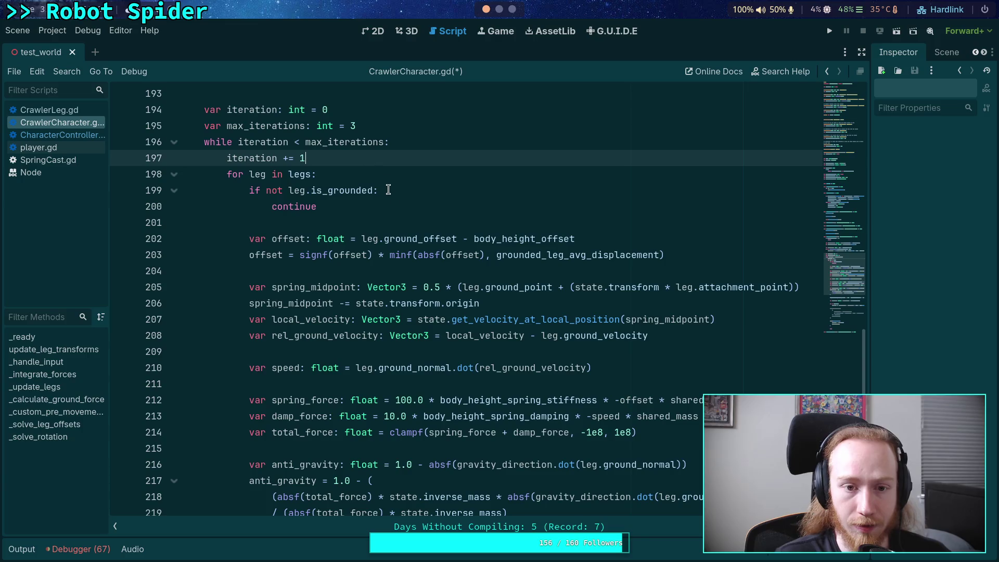
key("Return")
key("Return")
key("Up")
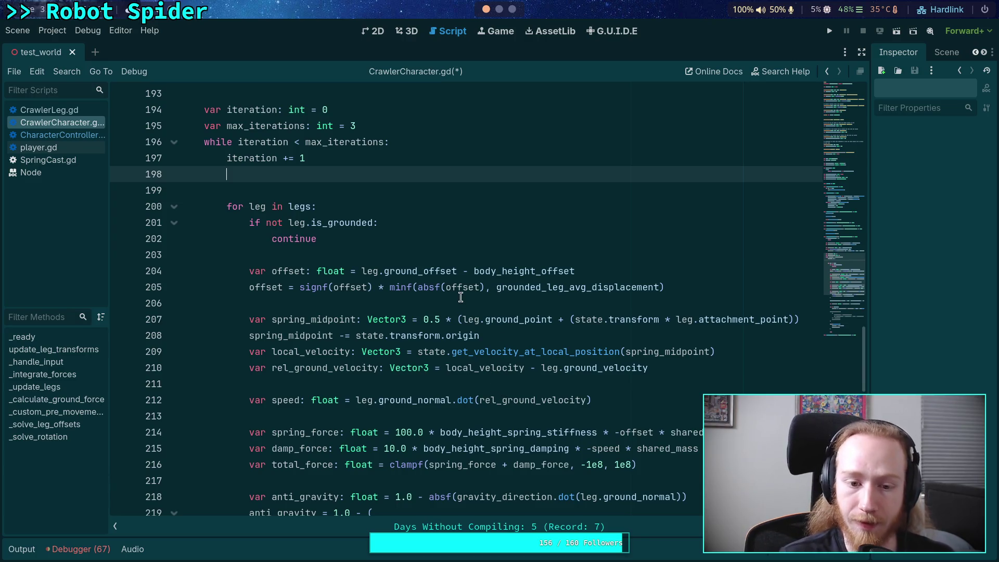
scroll(437, 284, "up", 1)
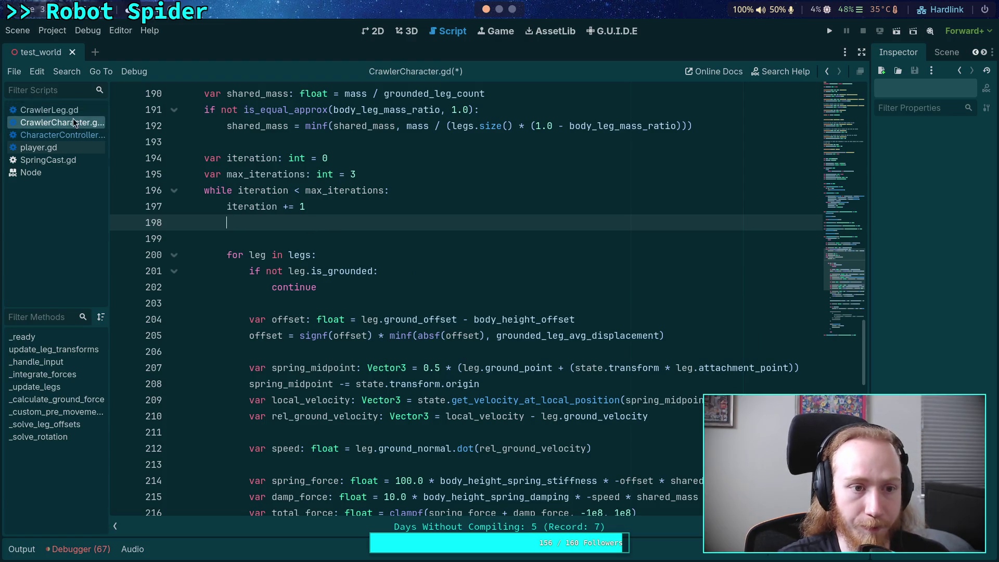
scroll(302, 261, "up", 4)
scroll(301, 261, "up", 1)
scroll(304, 268, "down", 2)
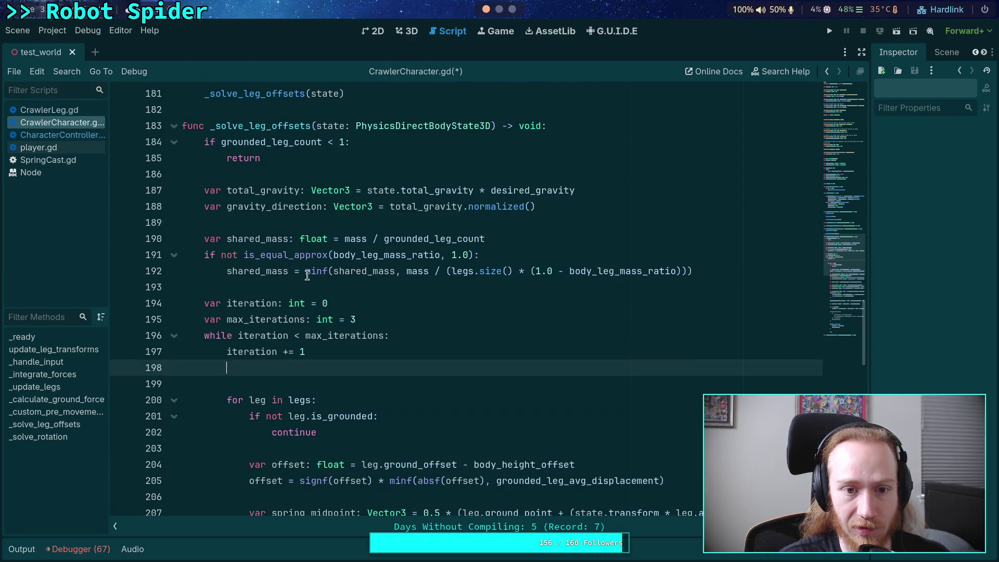
mouse_move(847, 140)
left_mouse_down()
mouse_move(842, 119)
mouse_move(835, 184)
left_mouse_up()
Step: Declare var leg_velocities: PackedVector3Array below gravity_corrections
left_click(470, 335)
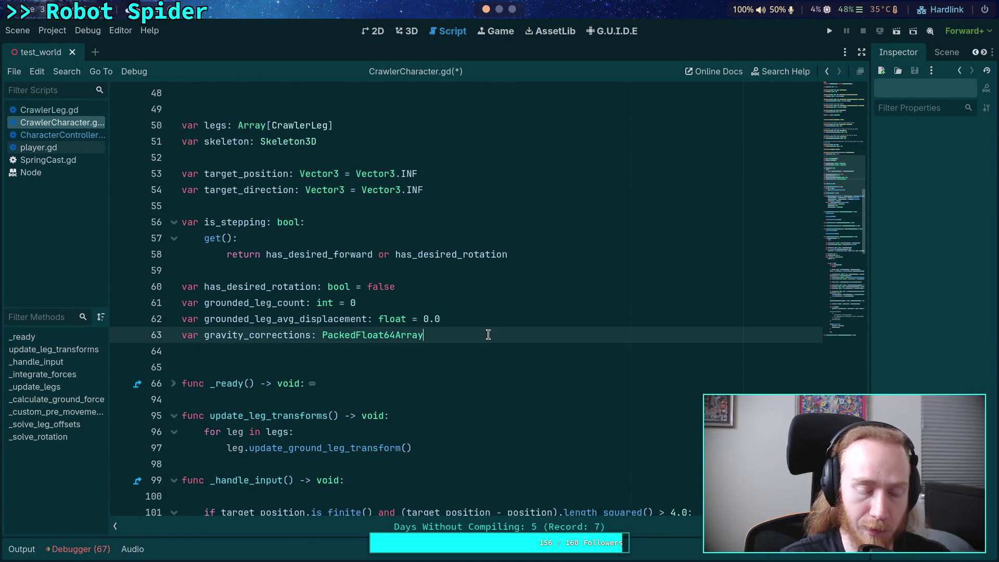
key("Return")
type("var leg")
type("vela")
type("ty")
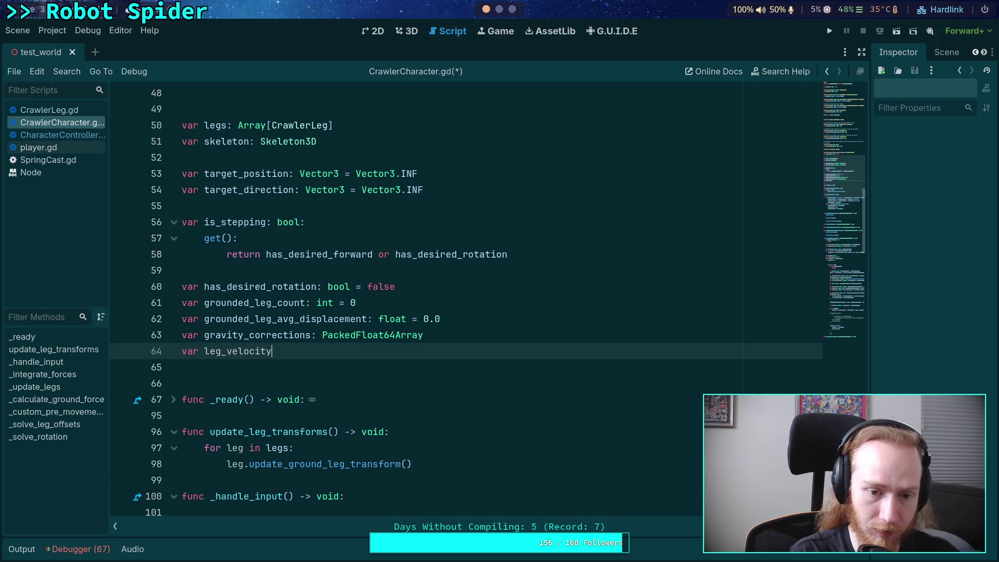
key("BackSpace")
type("ies:")
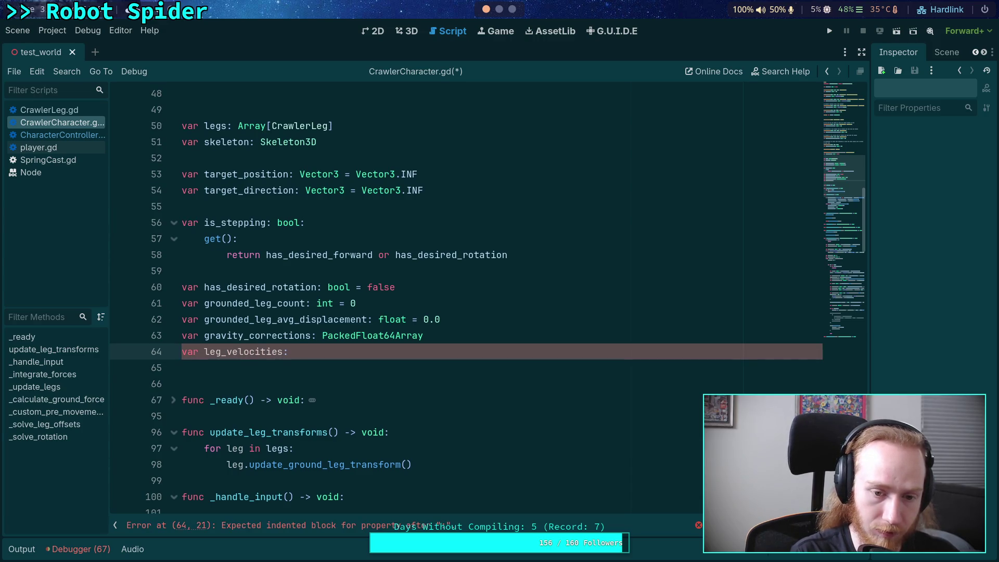
type(" Packed")
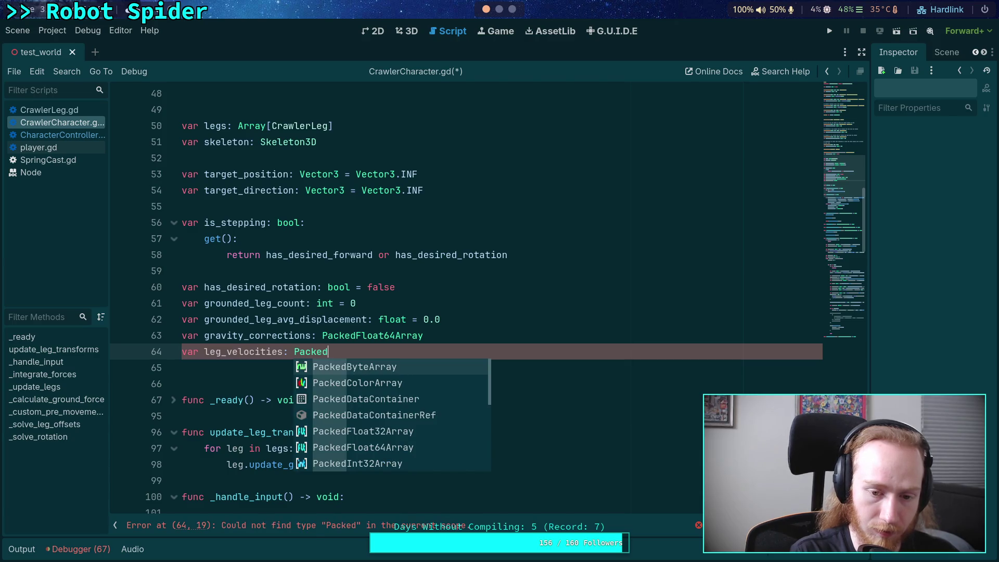
type("Vec")
key("Return")
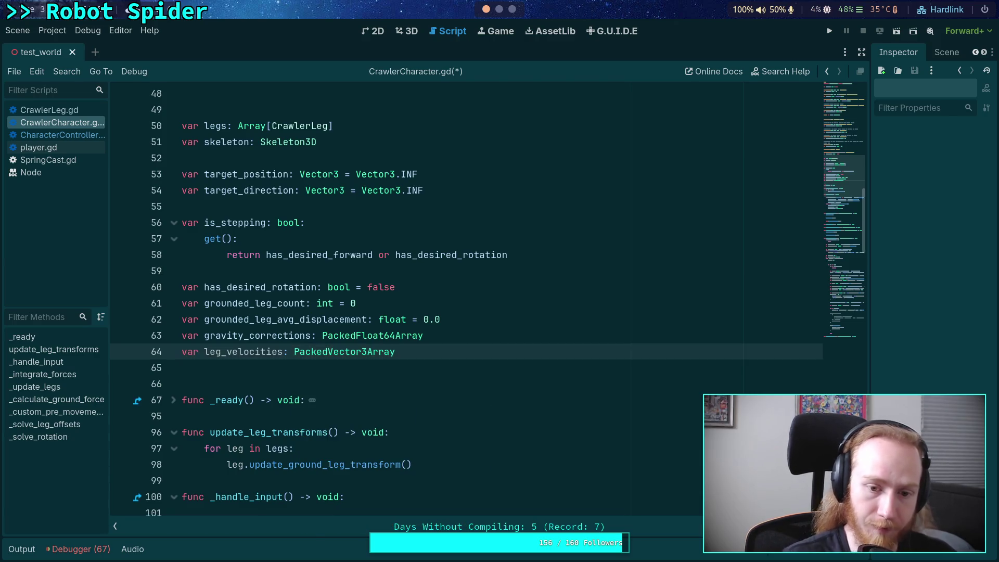
scroll(531, 326, "down", 15)
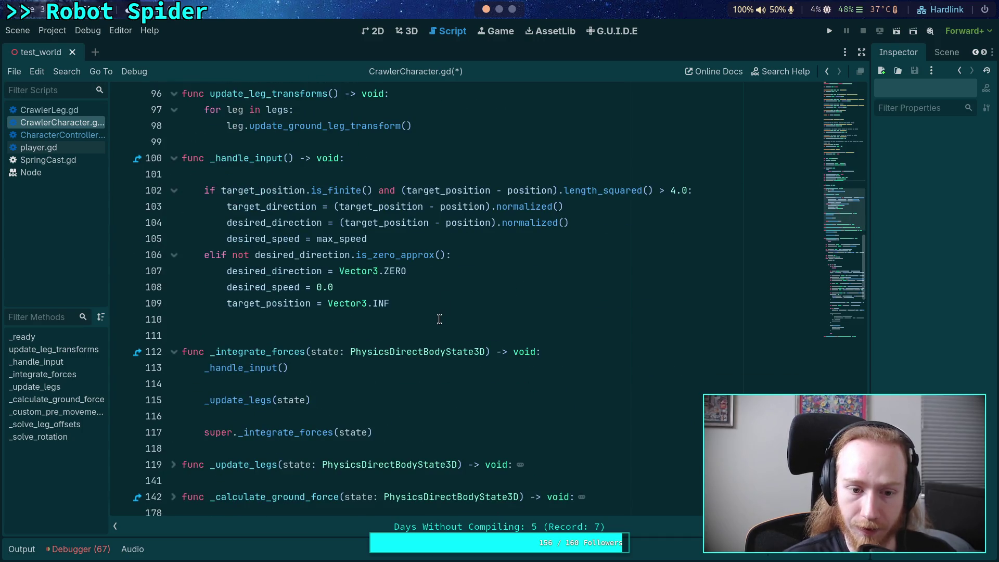
scroll(439, 319, "up", 2)
Step: Add leg_velocities.resize(index) after gravity_corrections.resize(index) in _ready
left_click(174, 158)
scroll(390, 305, "down", 2)
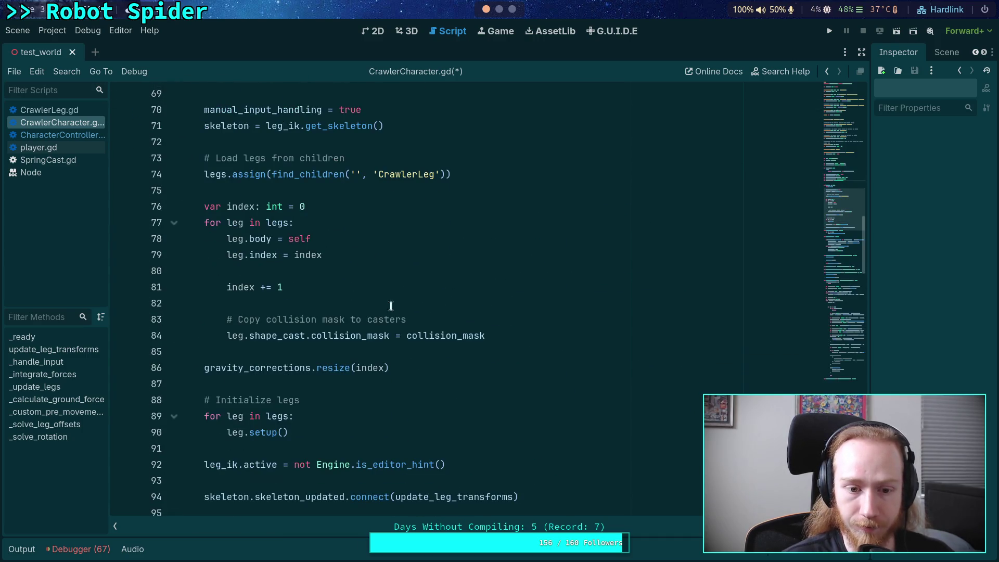
left_click(498, 367)
key("Return")
type("leg_v")
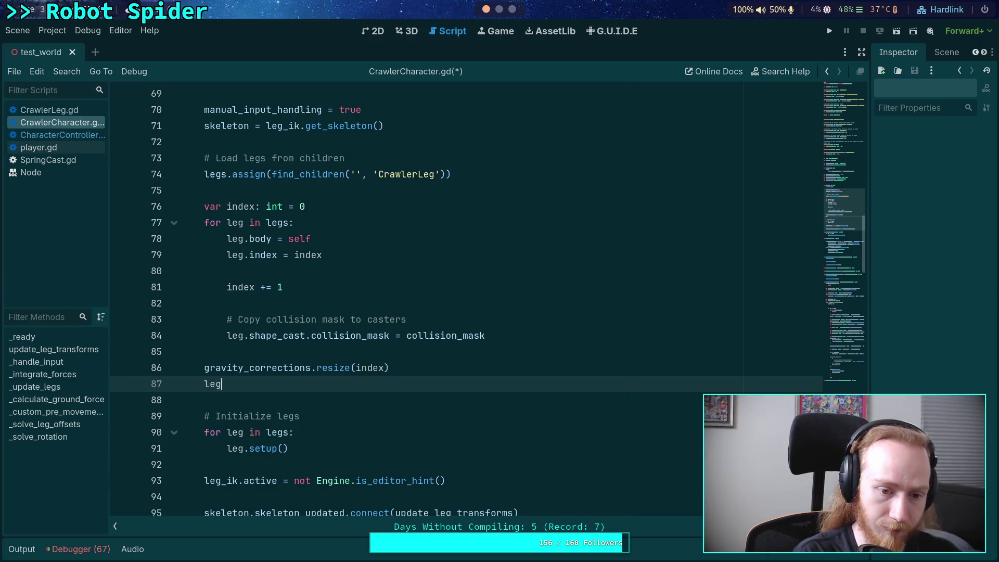
key("Return")
type("re")
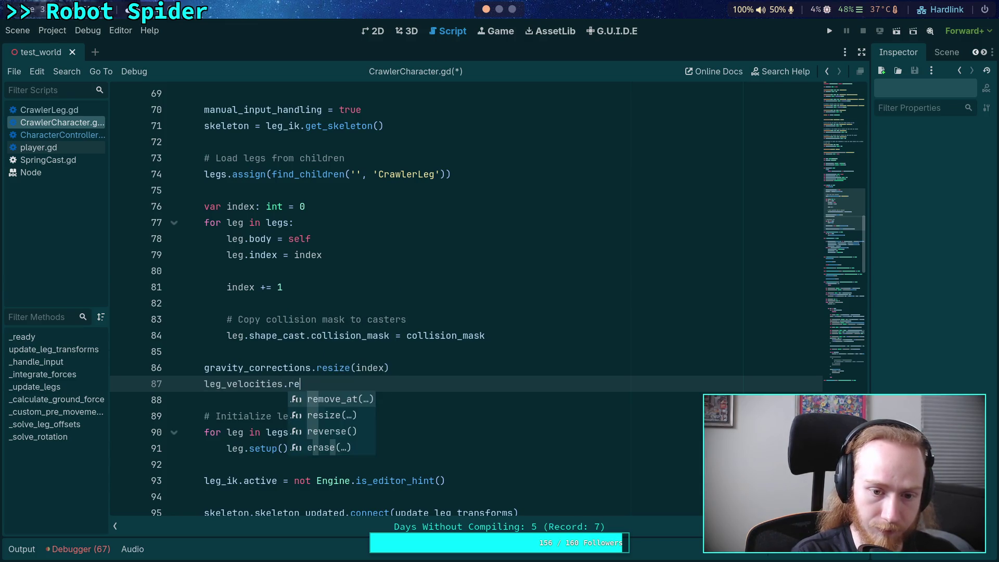
key("Down")
key("Return")
type("index)")
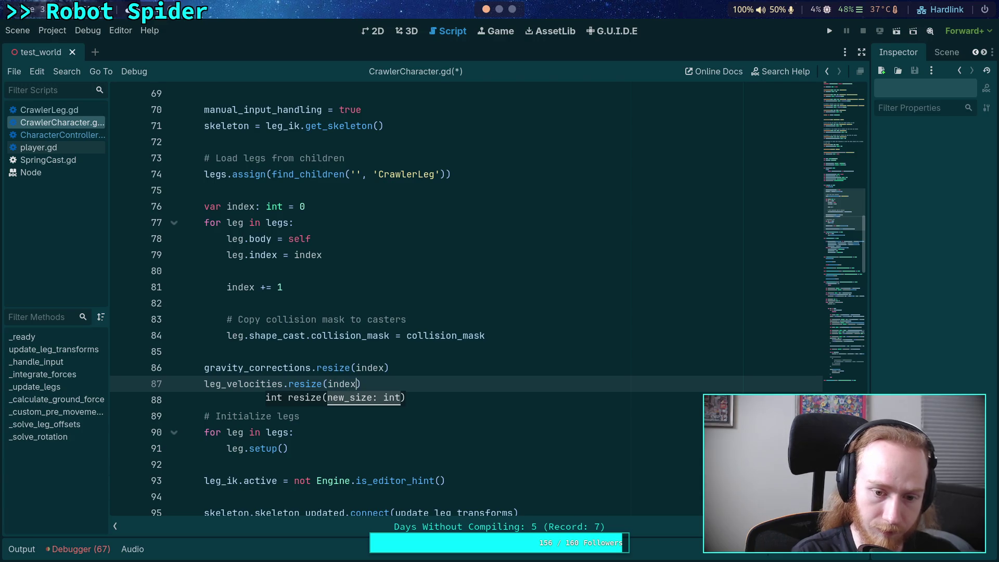
scroll(629, 301, "down", 20)
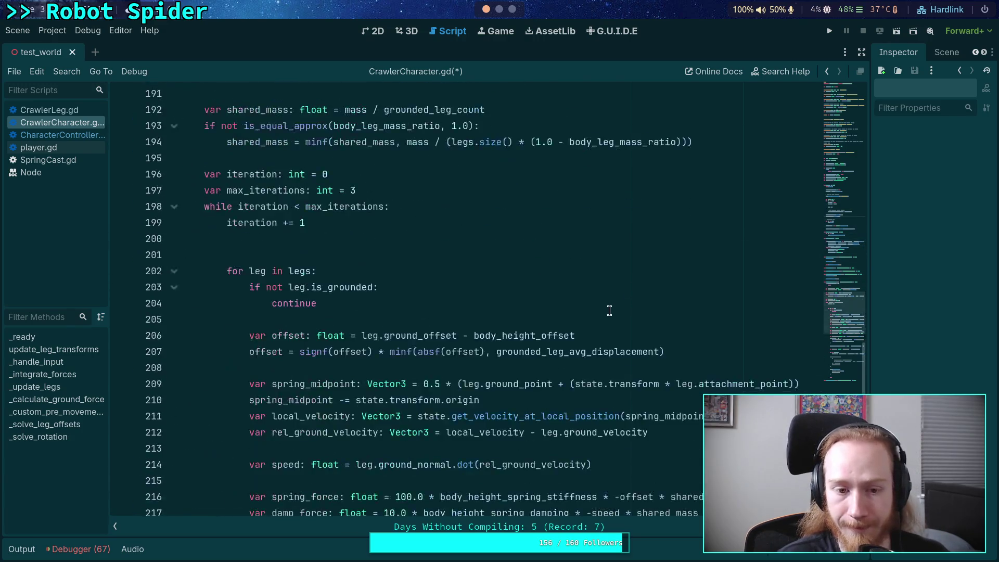
Step: Add a for leg in legs loop inside the while loop that continues past ungrounded legs
left_click(339, 244)
key("Return")
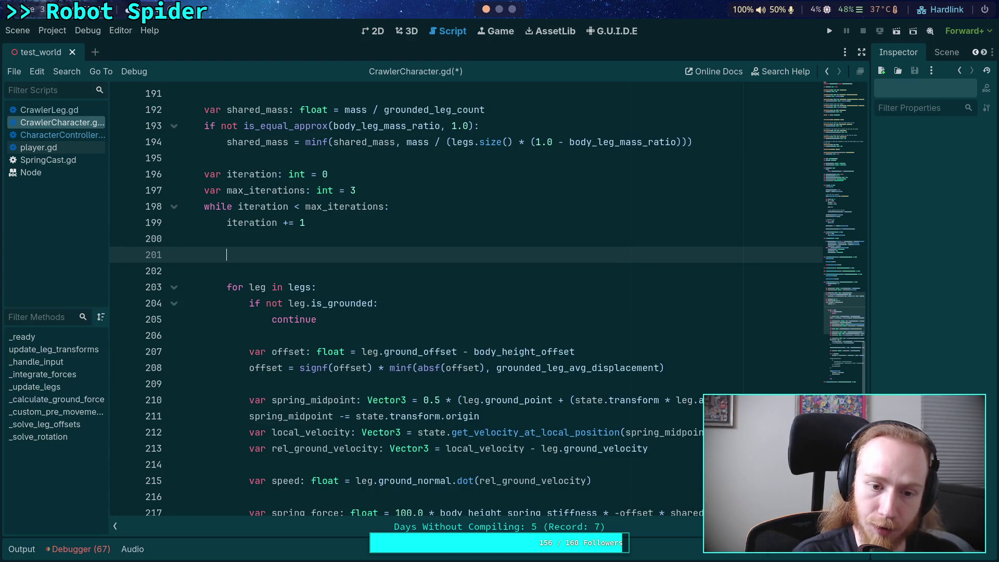
type("for leg")
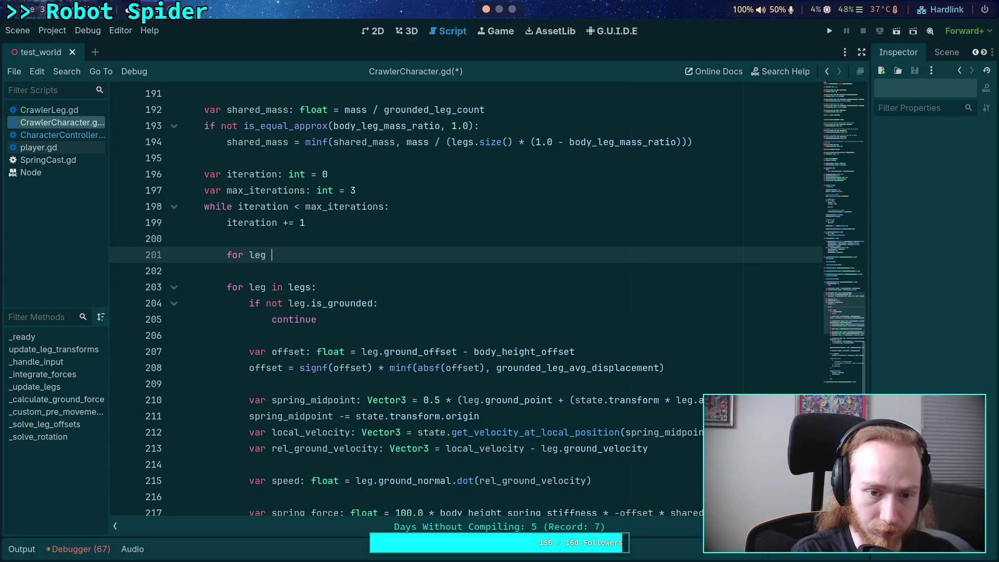
type(" in legs:")
key("Return")
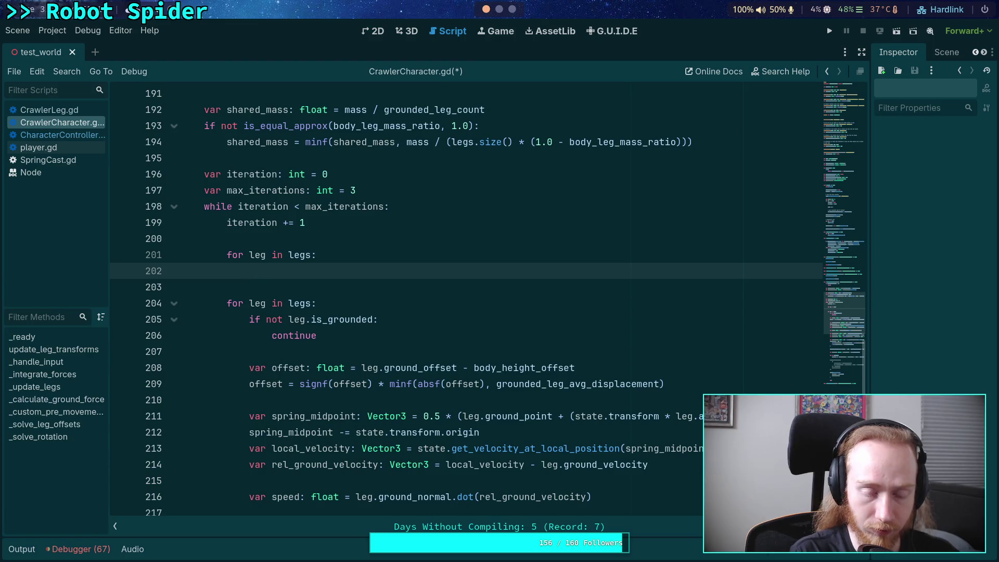
type("if ")
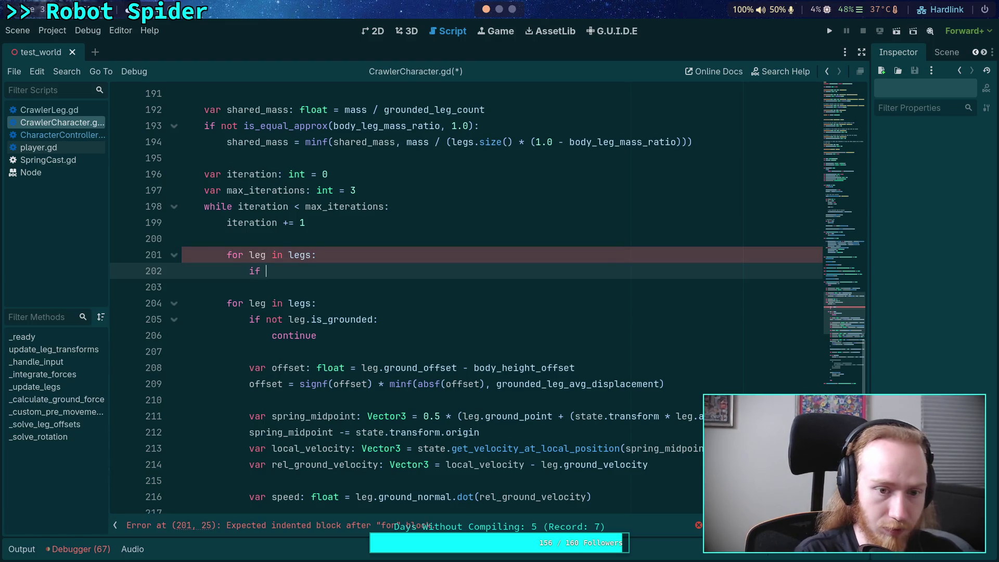
type("not leg.")
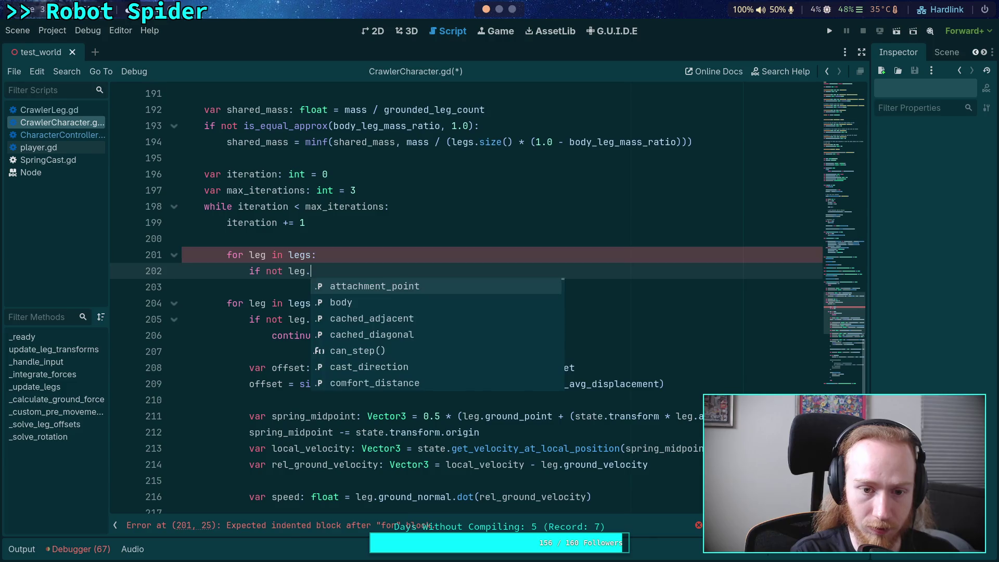
type("is_grounded:")
key("Return")
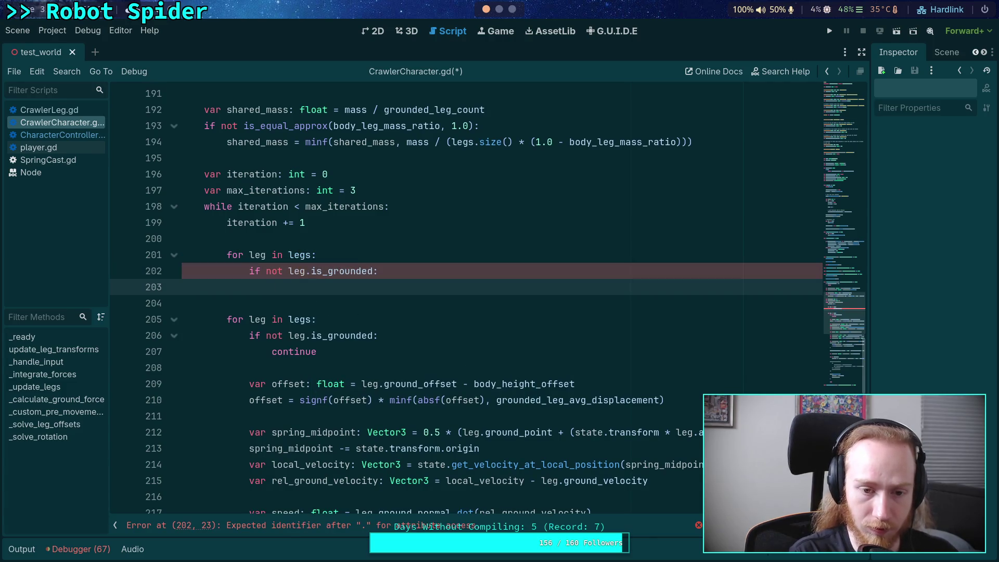
type("continue")
key("Return")
key("Return")
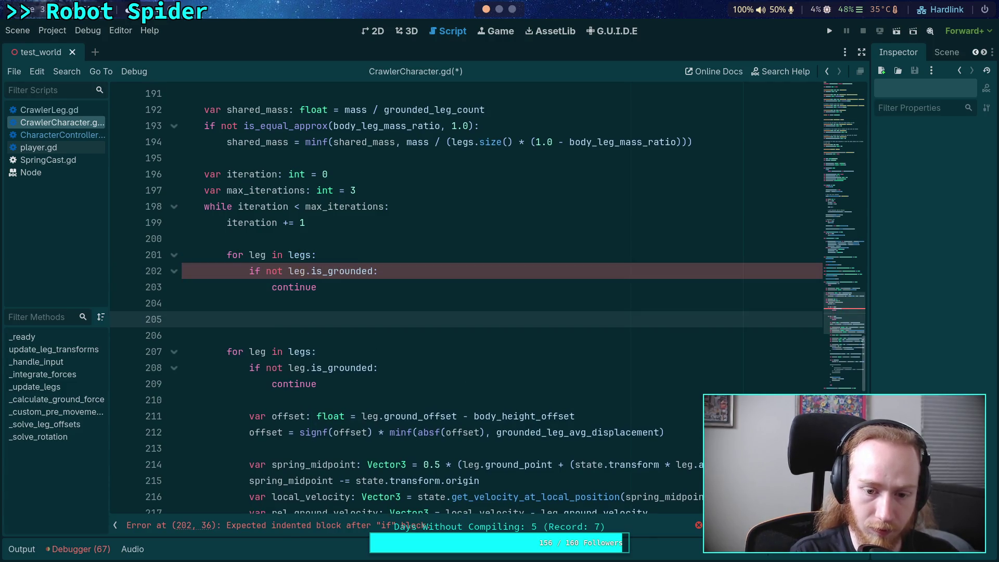
scroll(484, 270, "down", 2)
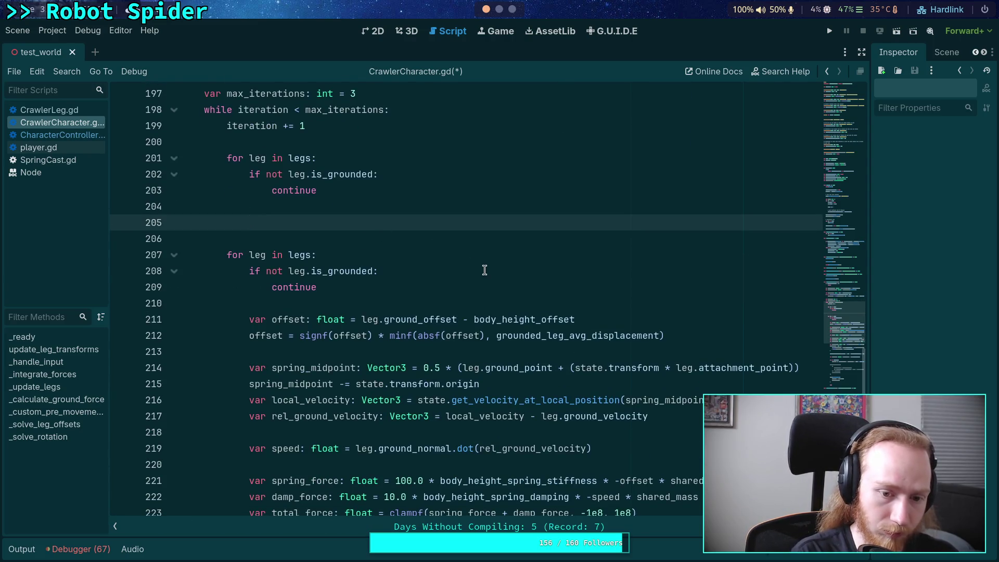
Step: Begin the leg_velocities[leg.index] = assignment in that loop and review the iteration variables
type("leg_v")
key("Return")
type("leg.ind")
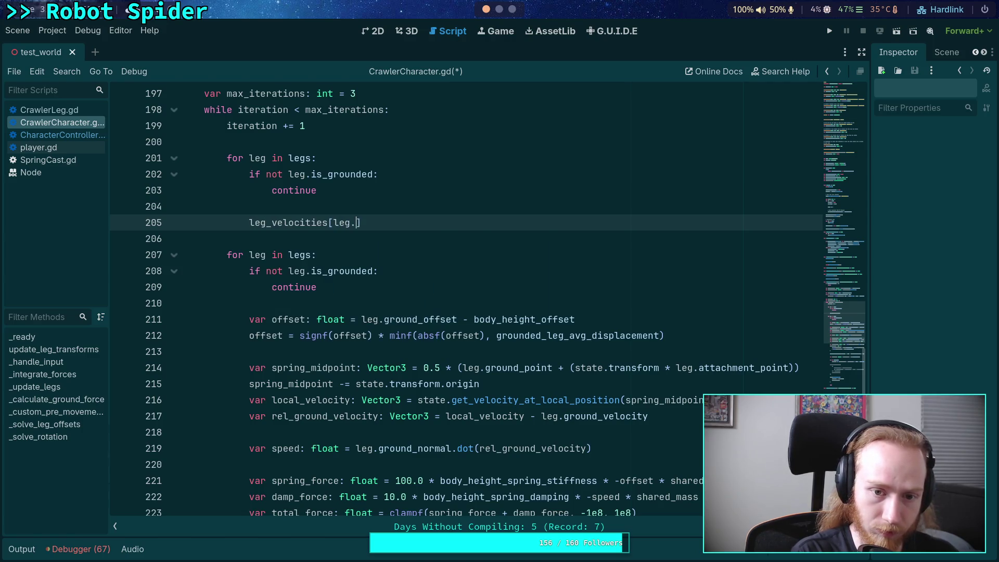
key("Return")
key("Right")
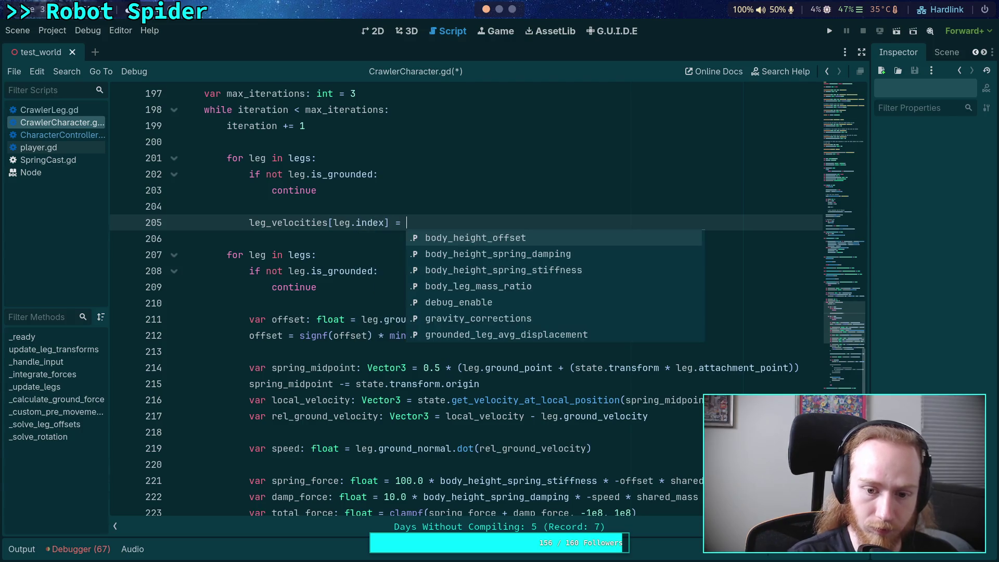
key("Escape")
double_click(289, 368)
scroll(365, 312, "down", 5)
scroll(459, 336, "down", 5)
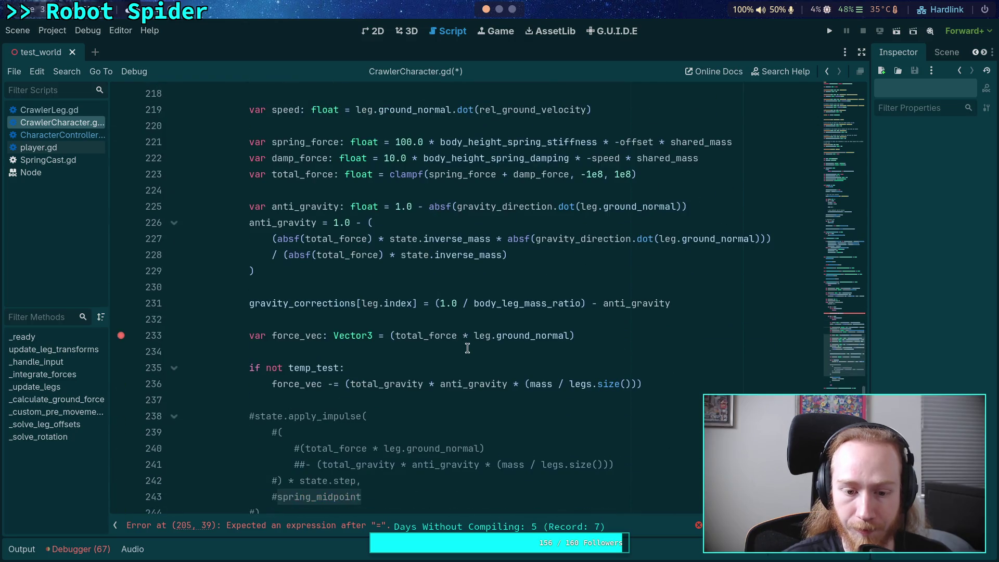
scroll(468, 350, "up", 10)
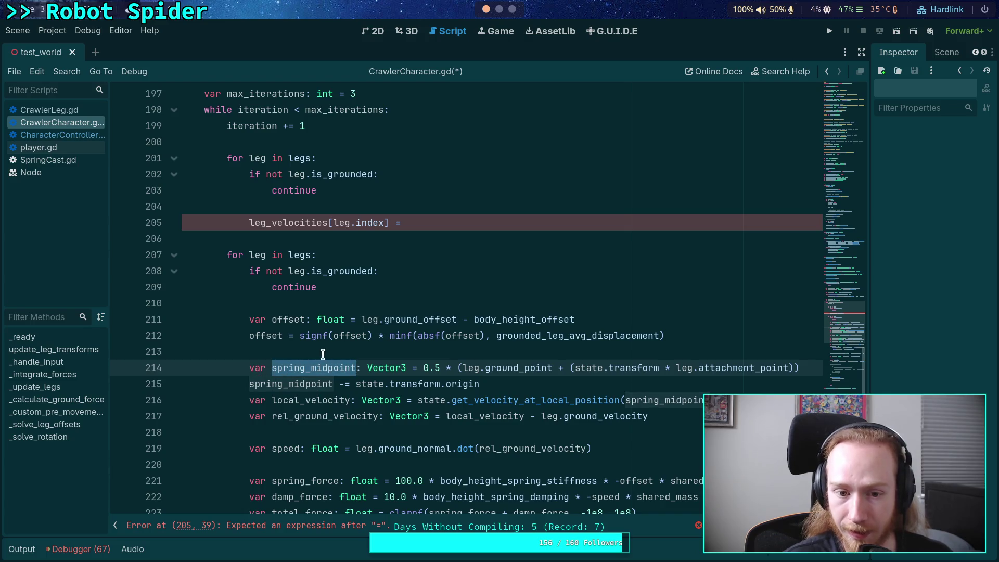
scroll(288, 315, "up", 1)
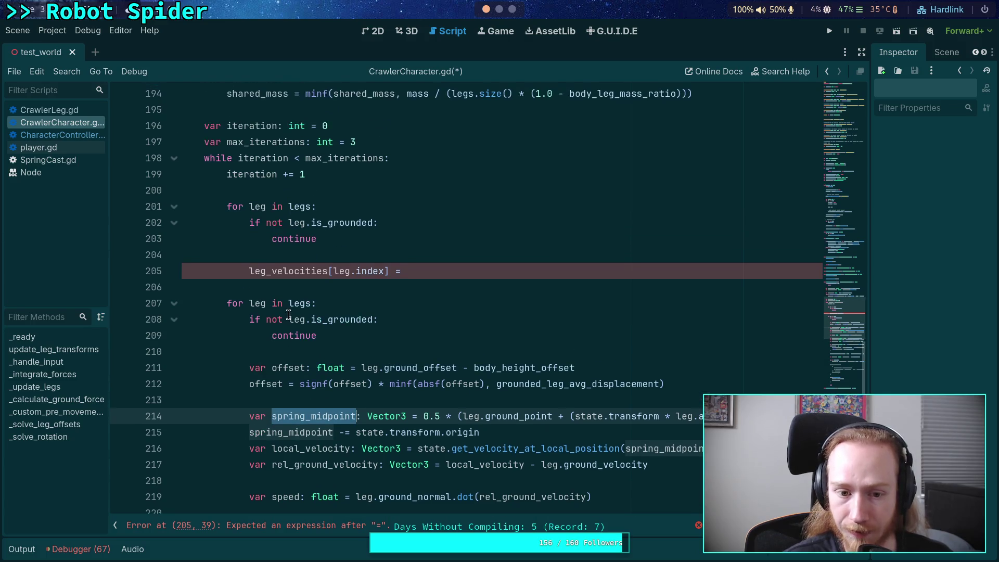
left_click(416, 141)
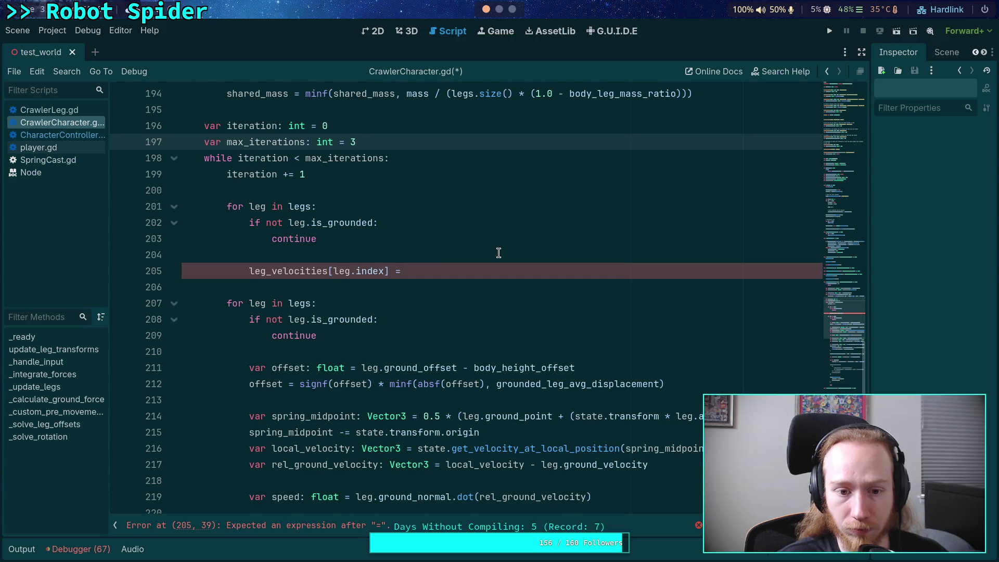
scroll(500, 252, "up", 1)
scroll(547, 270, "down", 2)
scroll(570, 274, "up", 4)
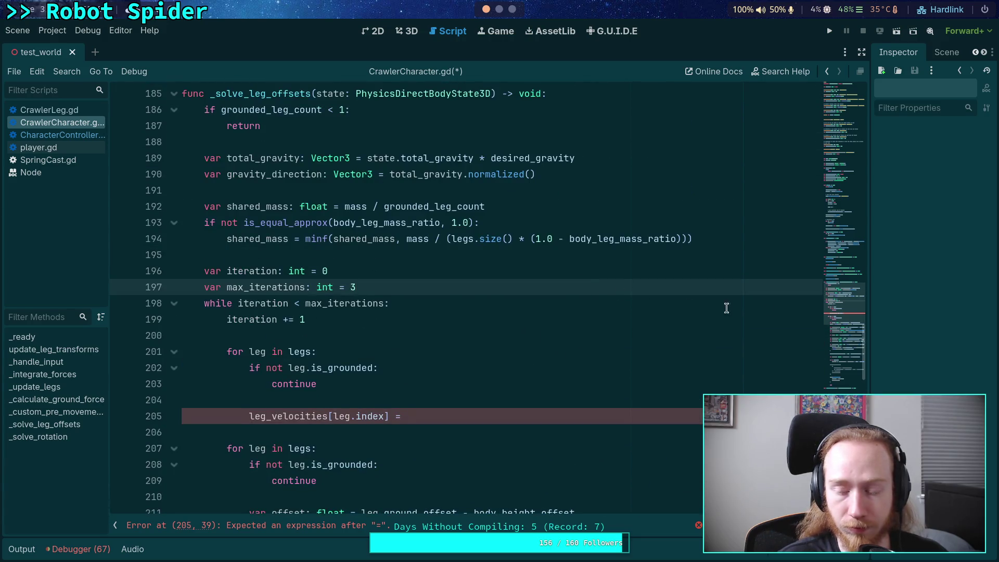
Step: Rename leg_velocities to leg_update_data and change its resize to index * 2
mouse_move(841, 308)
left_mouse_down()
mouse_move(842, 134)
mouse_move(840, 178)
left_mouse_up()
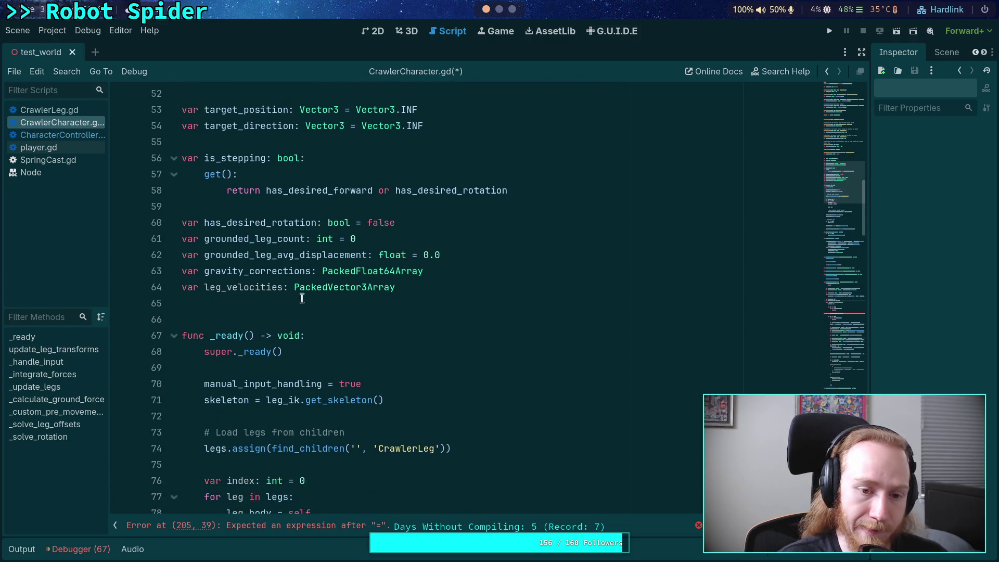
left_click_drag(280, 288, 226, 291)
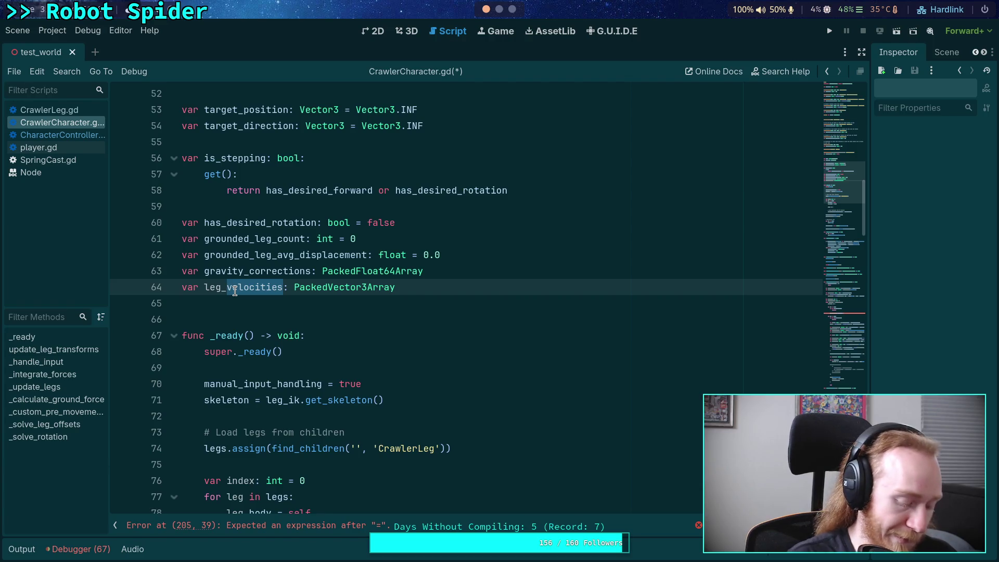
type("update")
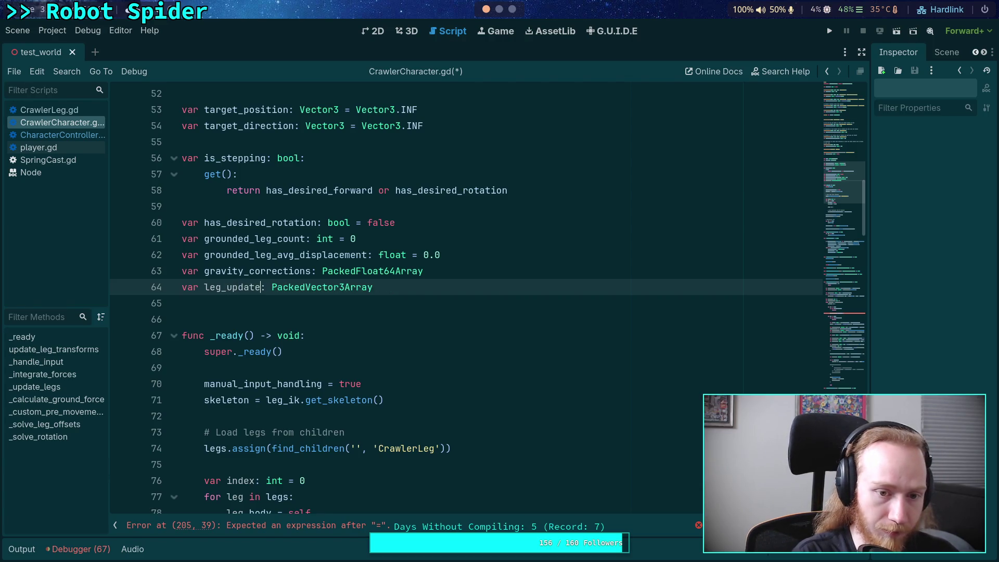
type("_data")
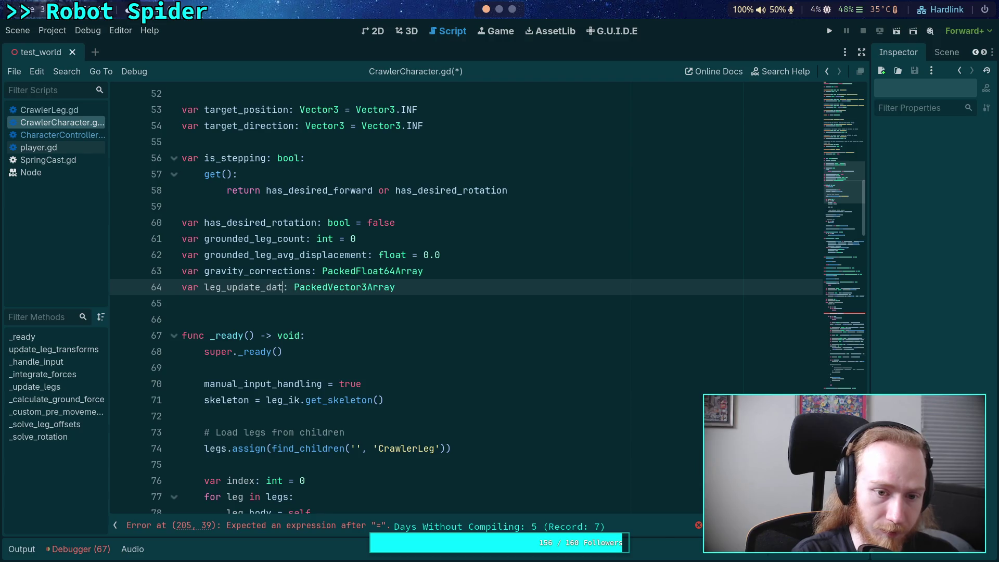
scroll(480, 312, "down", 8)
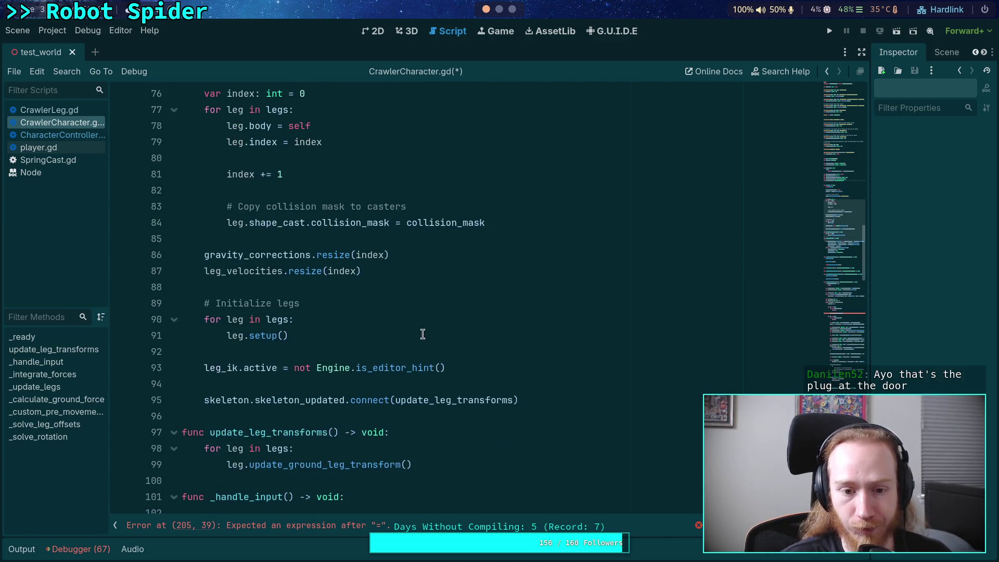
left_click(357, 271)
type("* 2")
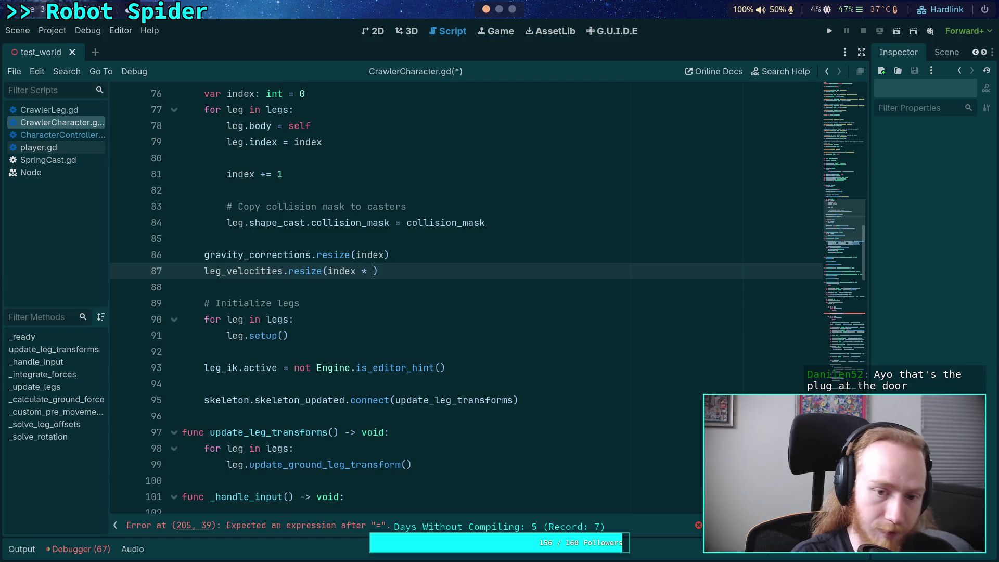
Step: Add an if iteration == 1: block starting leg_update_data[leg.index] = assignment
left_click_drag(843, 286, 843, 300)
left_click(461, 302)
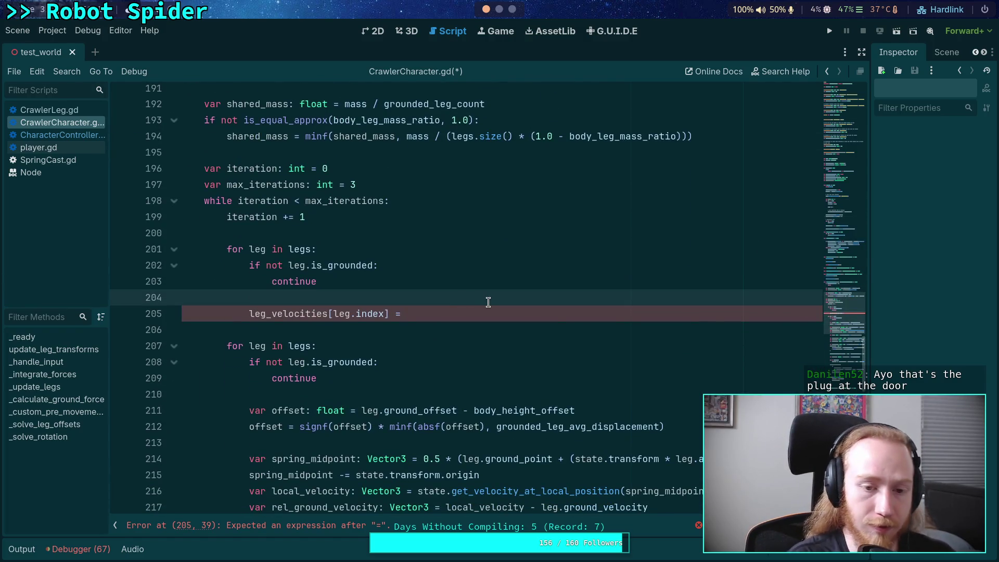
key("Return")
type("ite")
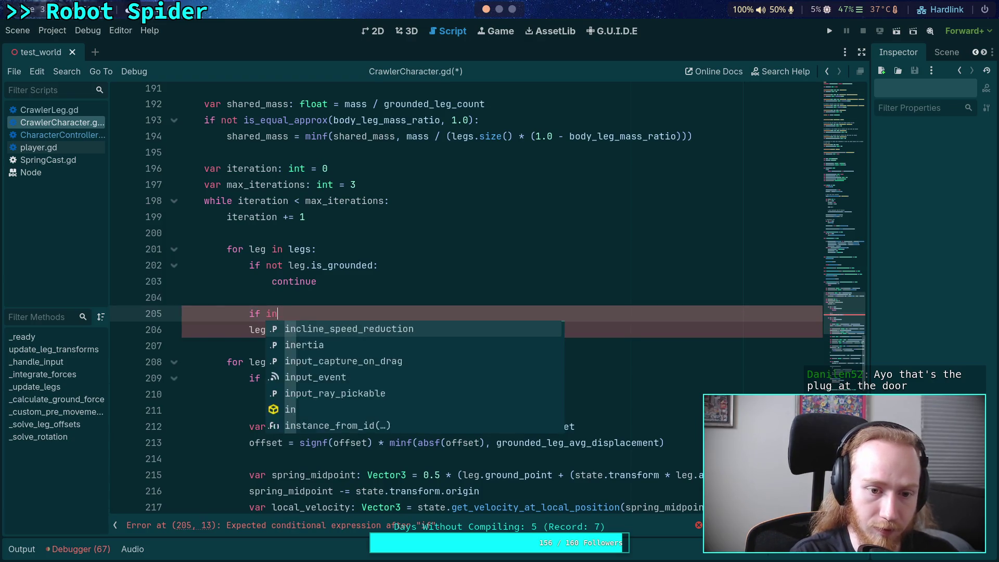
type("ration =")
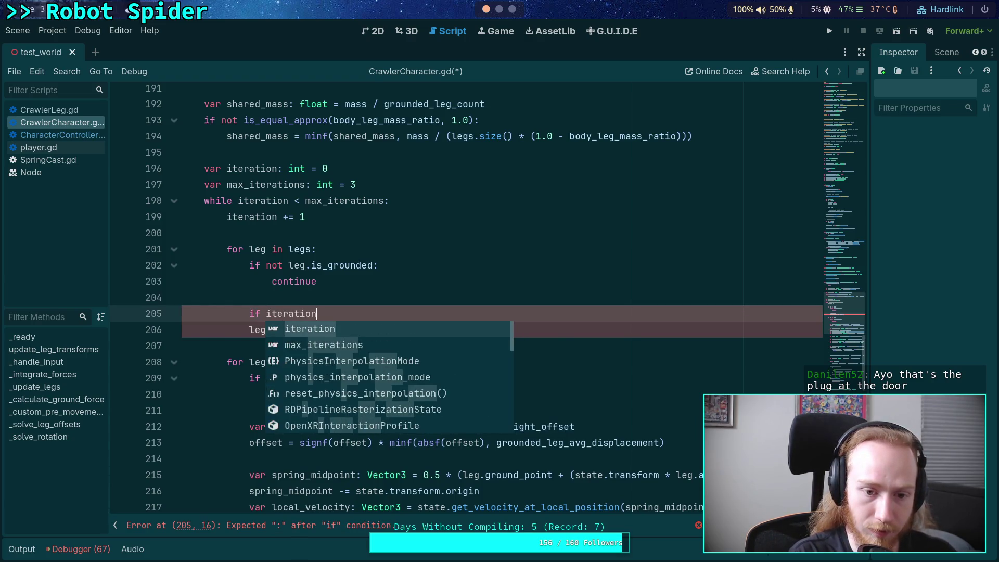
type("= 1:")
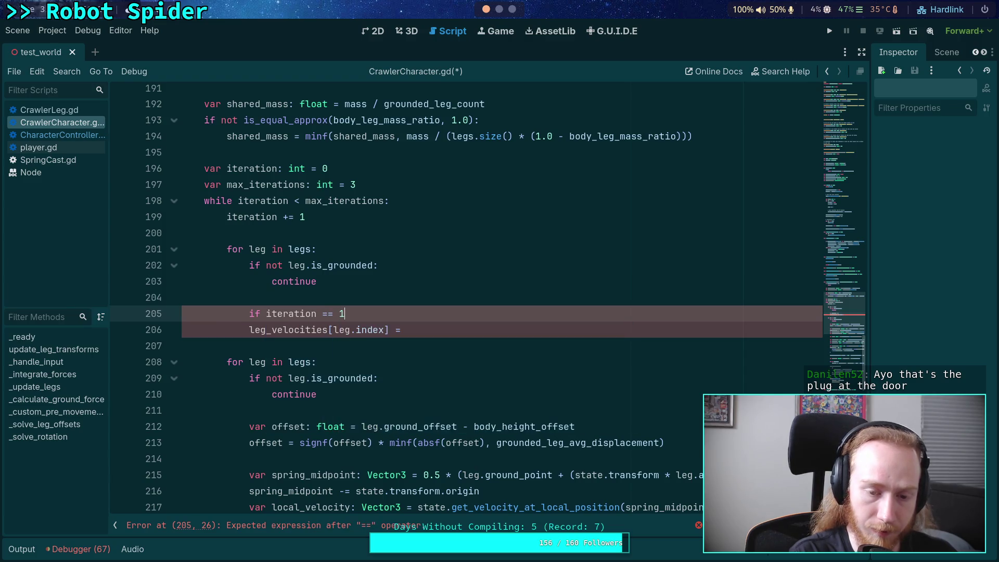
key("Return")
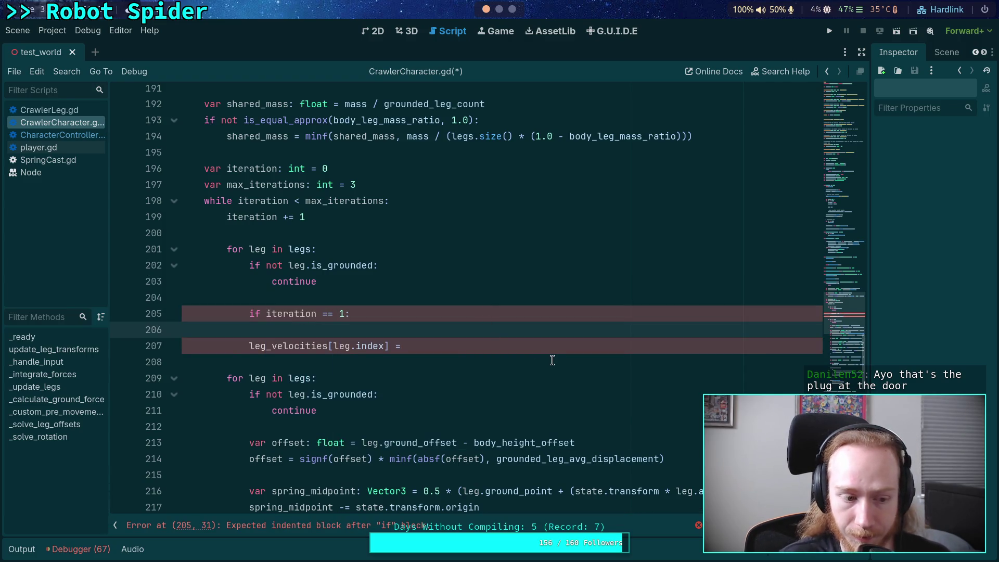
scroll(551, 356, "down", 1)
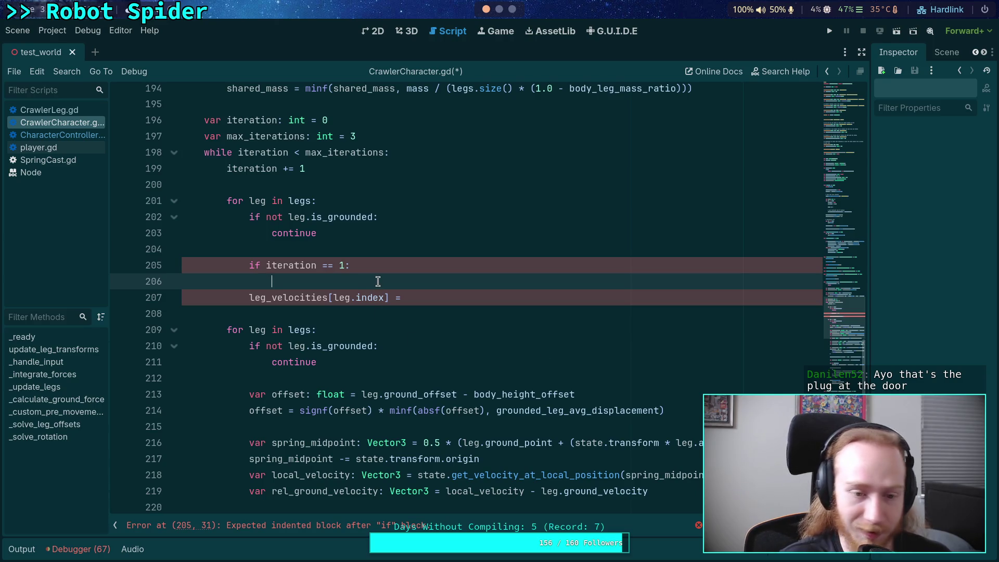
type("leg_data")
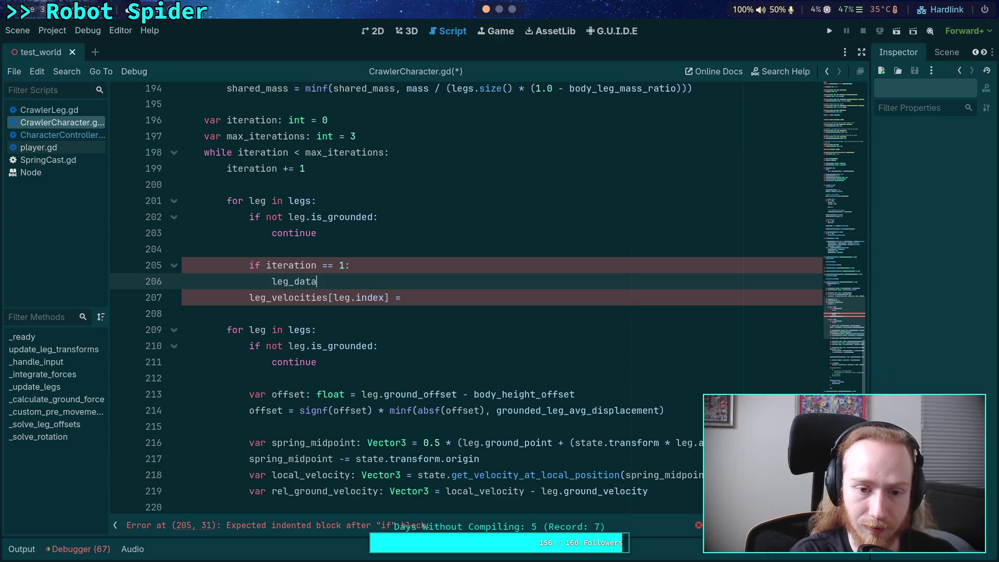
key("BackSpace")
key("BackSpace")
key("BackSpace")
key("BackSpace")
type("up")
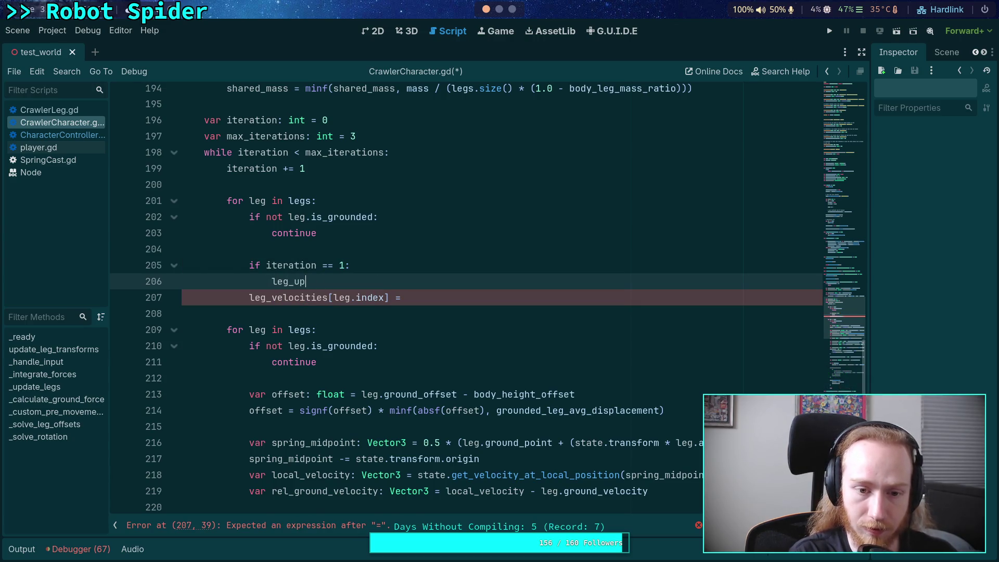
key("Return")
type("[leg.inde")
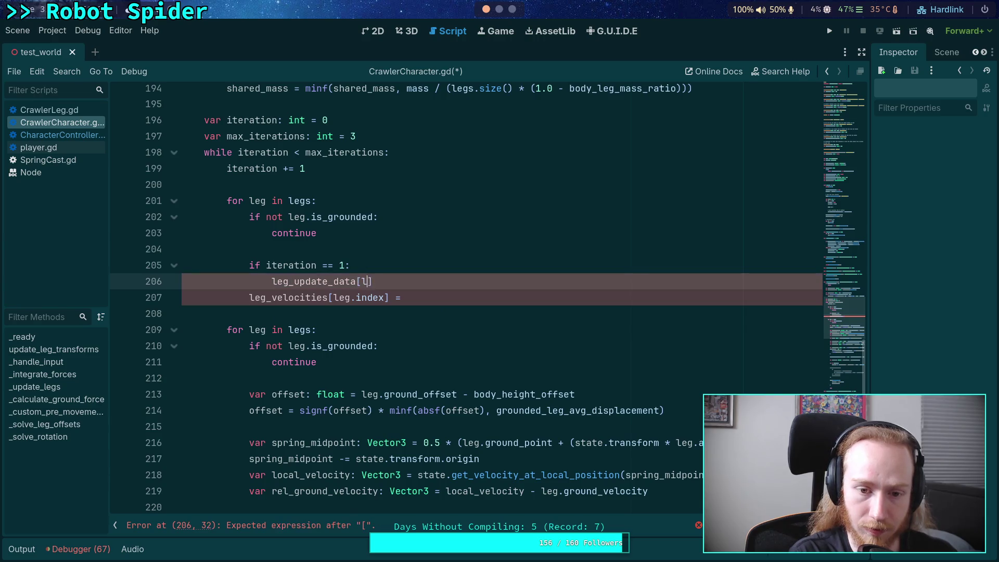
type("x]")
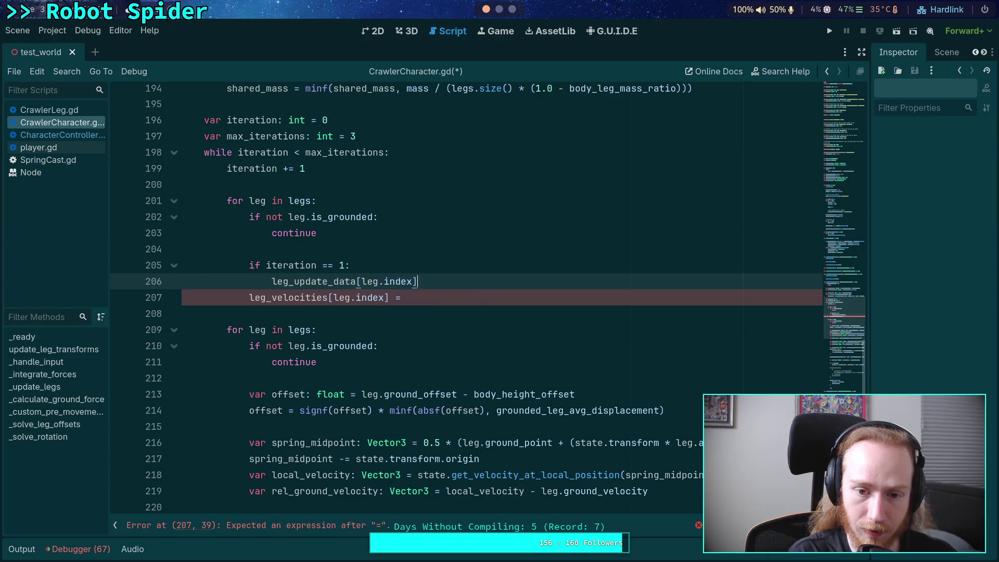
key("BackSpace")
key("BackSpace")
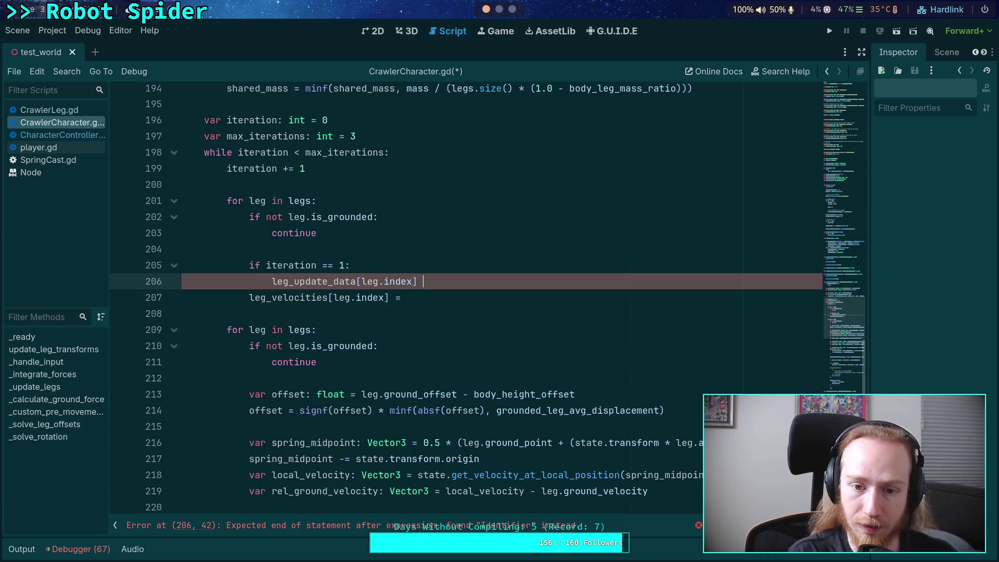
key("BackSpace")
key("BackSpace")
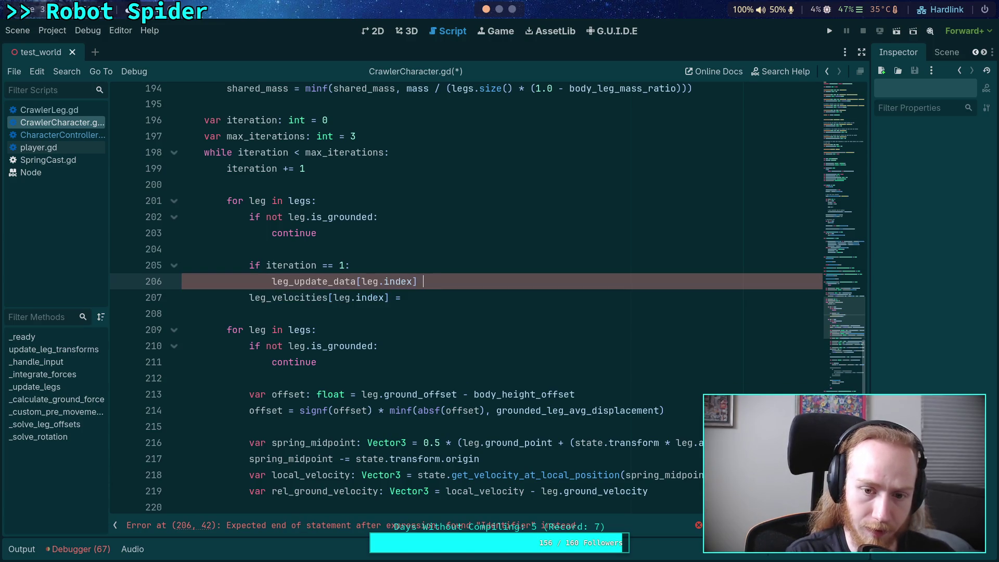
type("=")
Step: Move the spring midpoint expression from var spring_midpoint into the leg_update_data assignment
left_click(424, 443)
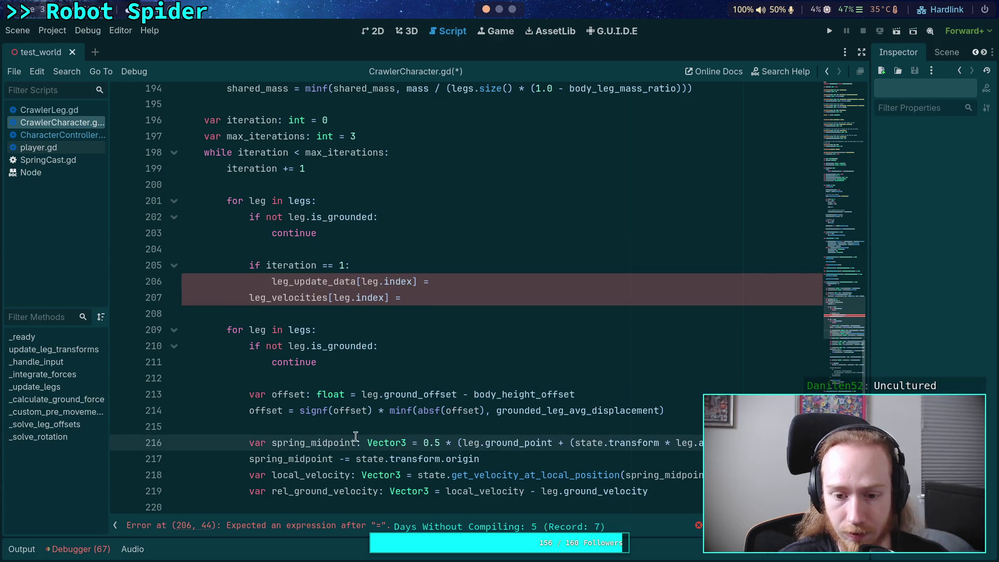
left_click(520, 443)
left_click(615, 443)
left_click(322, 443)
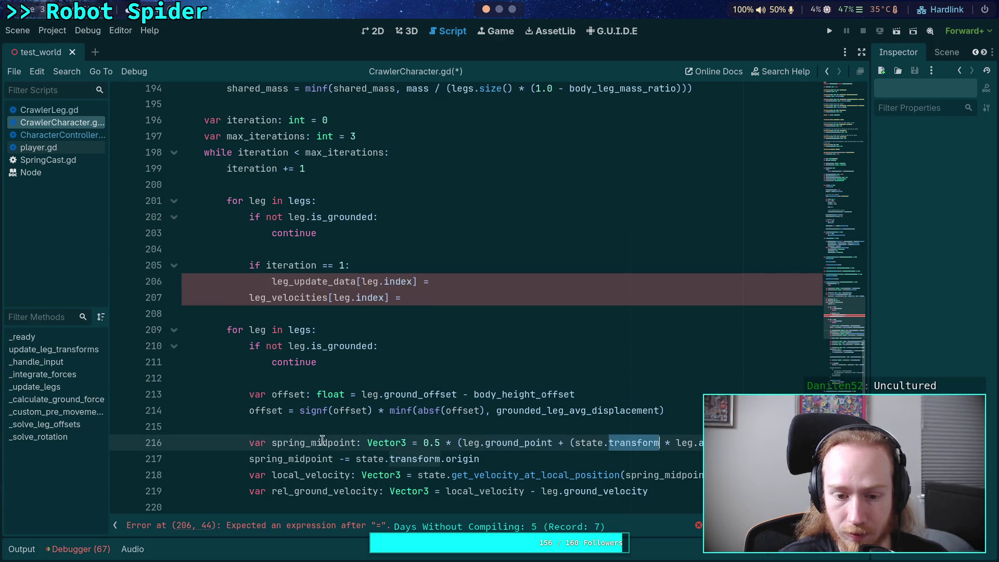
left_click_drag(423, 443, 718, 443)
key("ctrl+x")
left_click(471, 282)
key("ctrl+v")
key("Return")
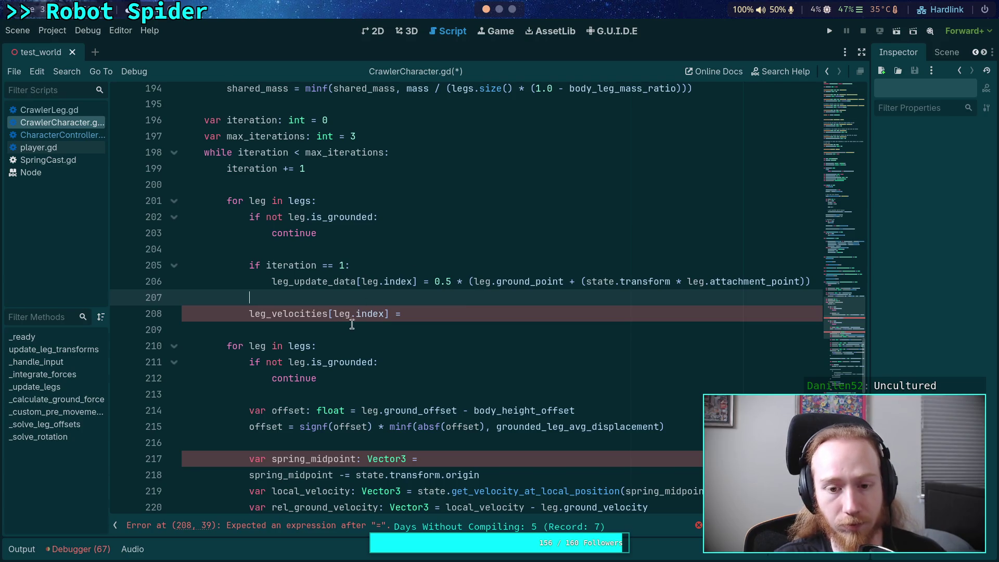
Step: Assign leg_update_data to spring_midpoint on line 217 and remove the state.transform.origin offset
scroll(378, 319, "down", 1)
left_click(428, 265)
left_click(481, 410)
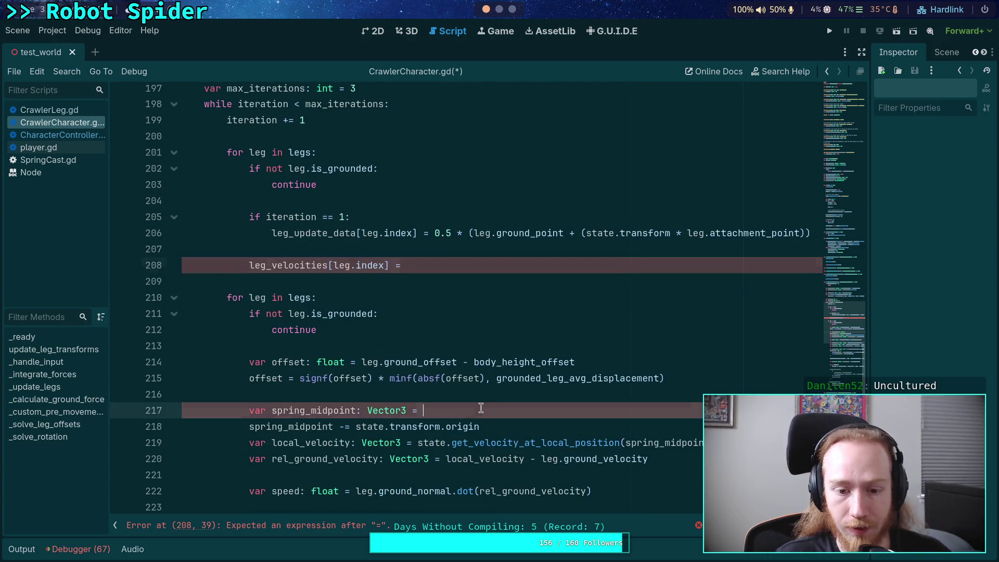
type("leg_update_data")
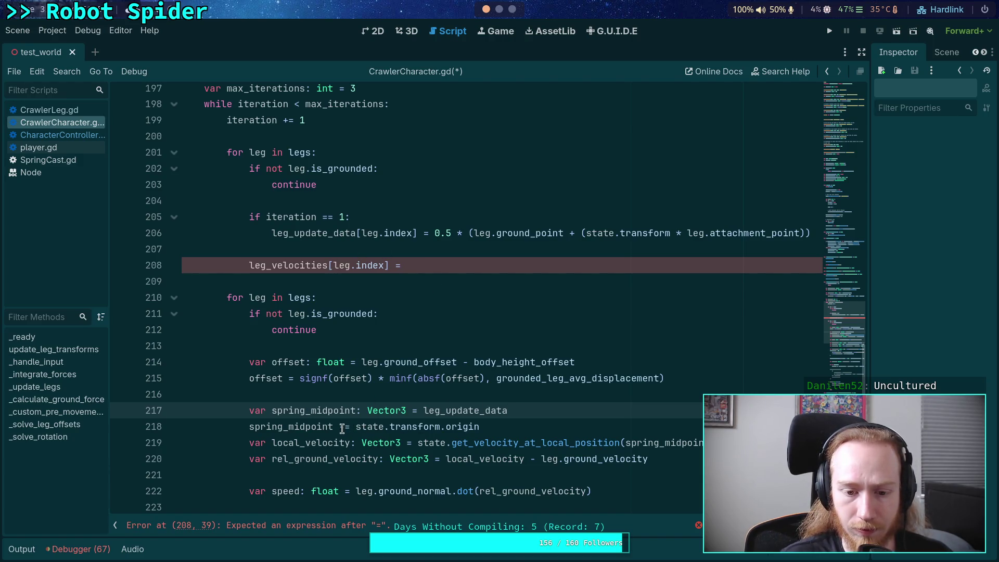
left_click_drag(356, 427, 480, 427)
key("BackSpace")
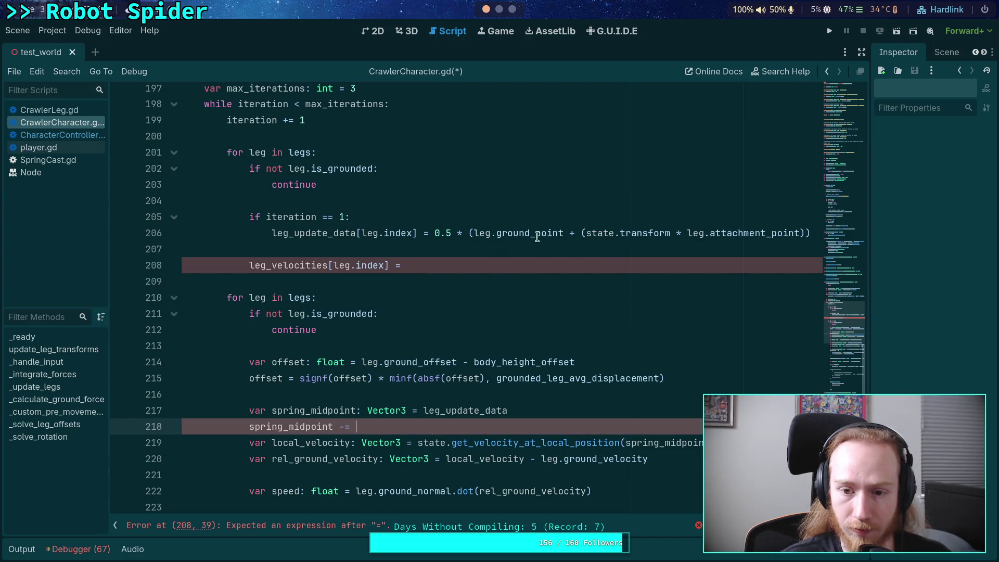
Step: Parenthesize line 206's midpoint expression and subtract state.transform.origin from it
left_click(433, 233)
type("(")
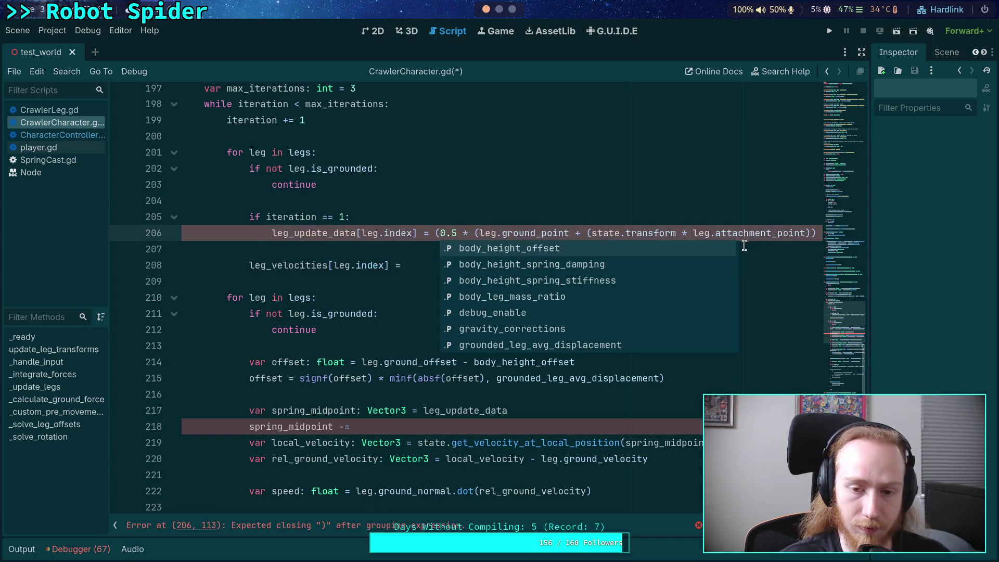
key("Right")
key("Right")
key("Right")
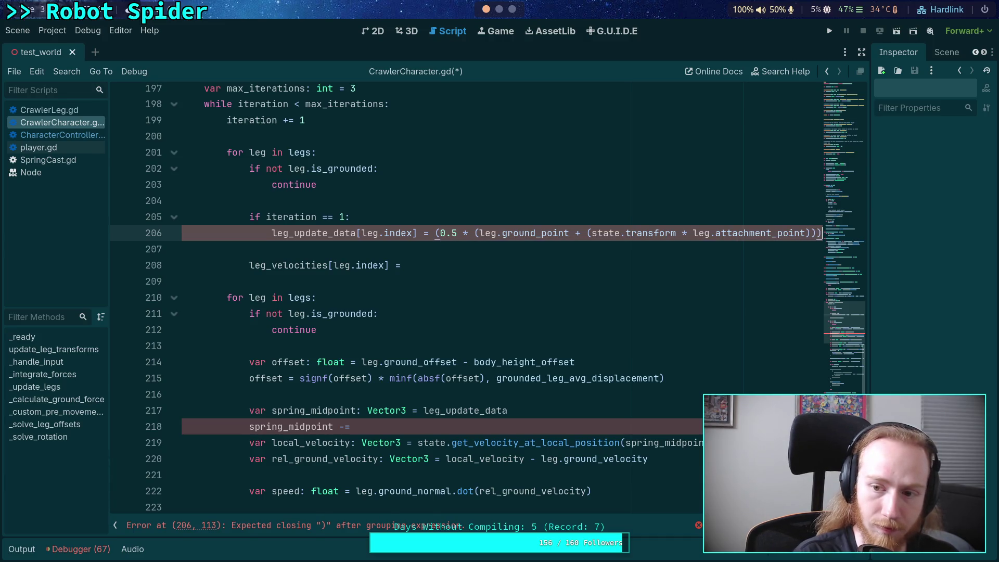
left_click(403, 265)
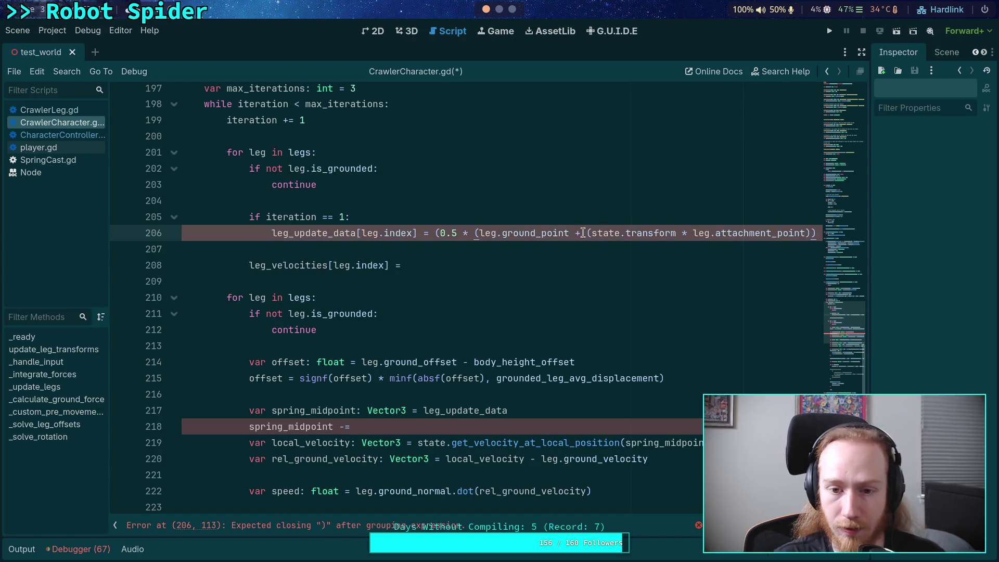
type(") state.transform.origin")
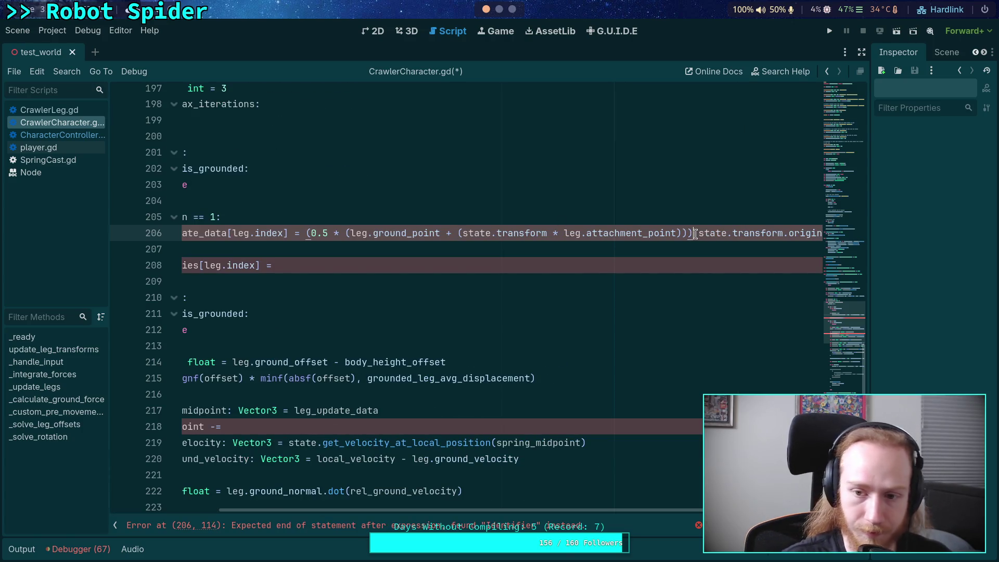
type(" -")
left_click_drag(643, 509, 533, 510)
Step: Delete the redundant spring_midpoint -= line and begin a [leg.index * 2] index
left_click(462, 263)
scroll(463, 273, "down", 1)
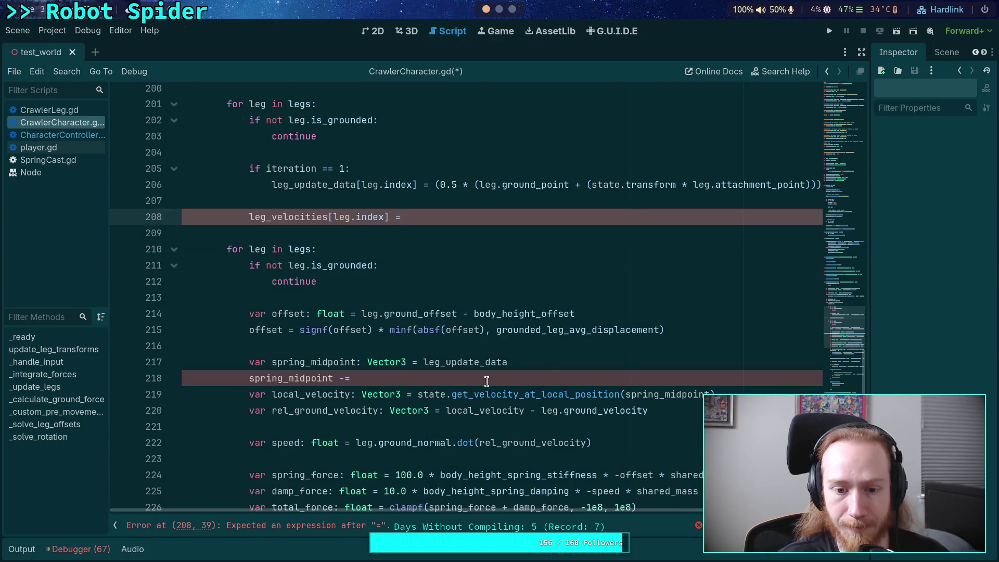
left_click_drag(487, 380, 554, 364)
key("BackSpace")
type("[")
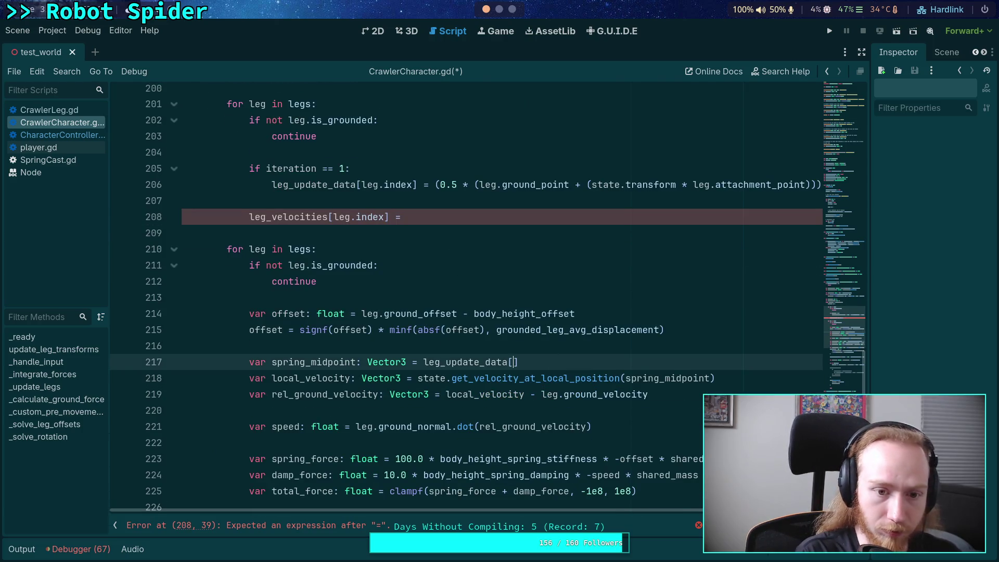
type("leg.index ")
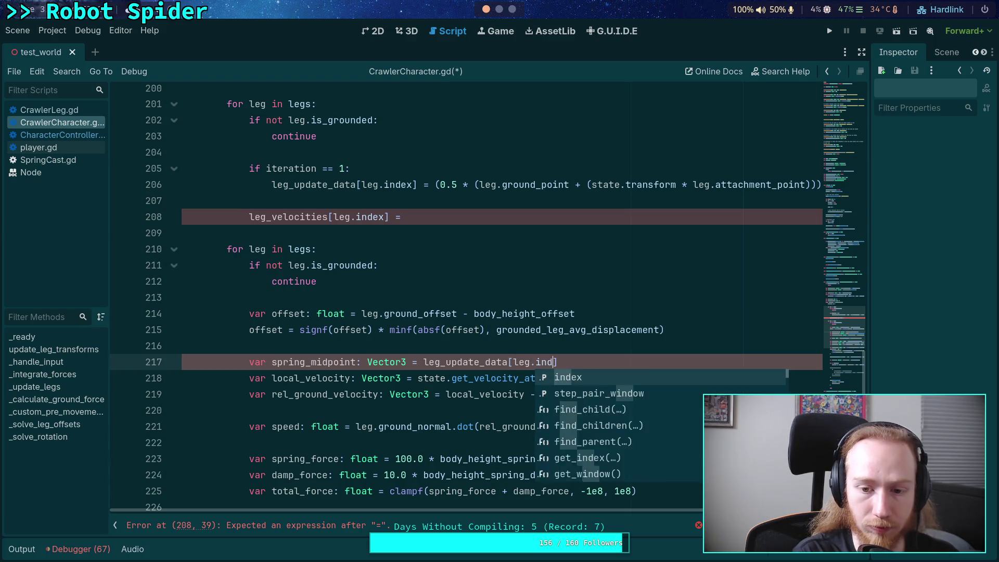
type("& ")
type("* 2")
Step: Index midpoints at leg.index * 2 on line 206 and velocities at leg.index * 2 + 1 on line 208
scroll(572, 336, "down", 1)
scroll(552, 348, "up", 2)
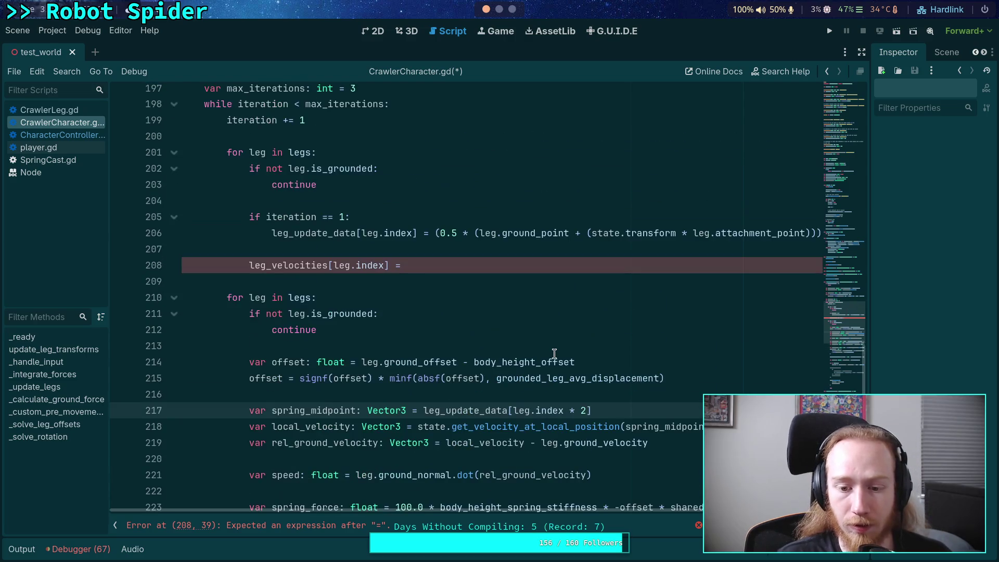
left_click(386, 266)
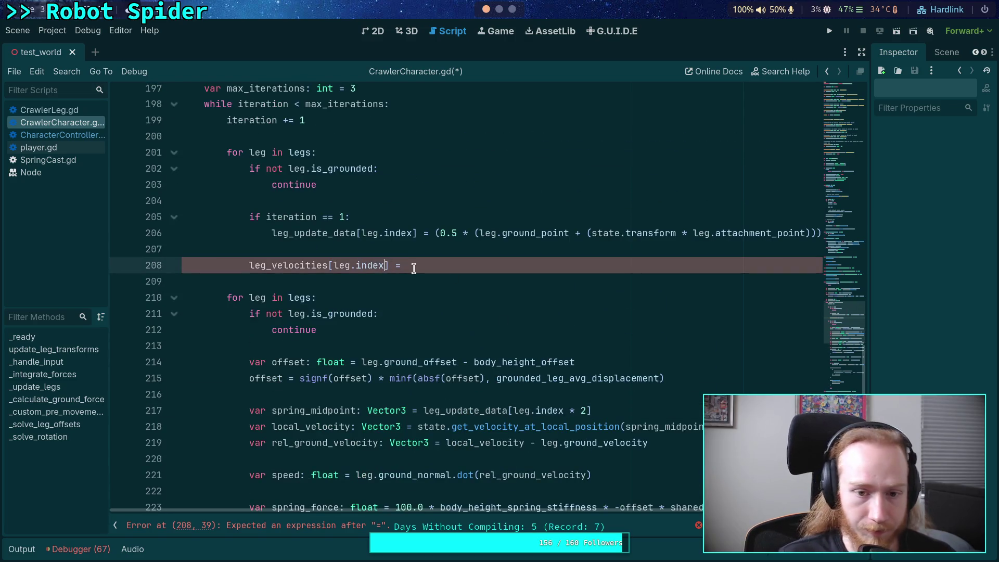
left_click(416, 233)
type("* 2")
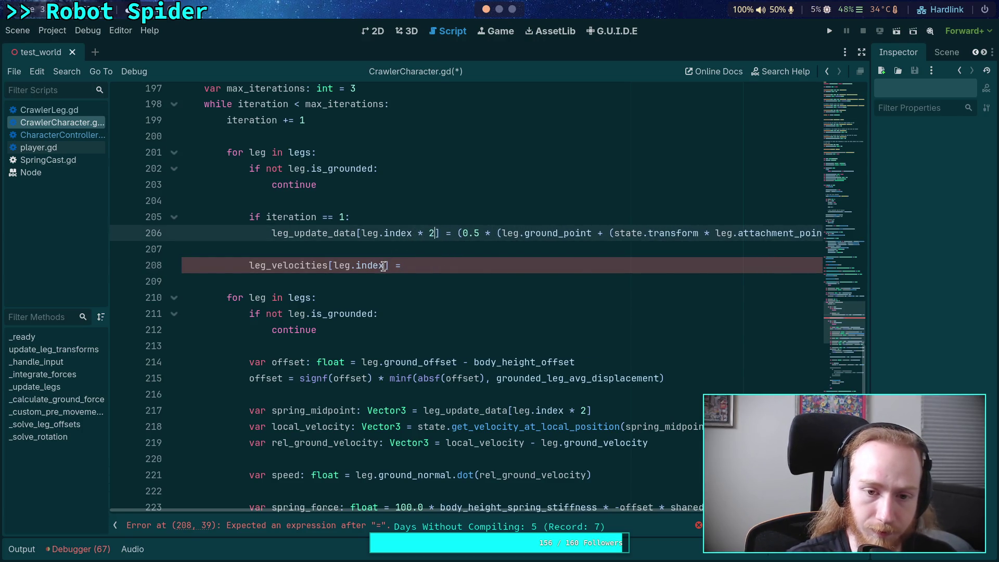
left_click(386, 266)
type("* 2 + 1")
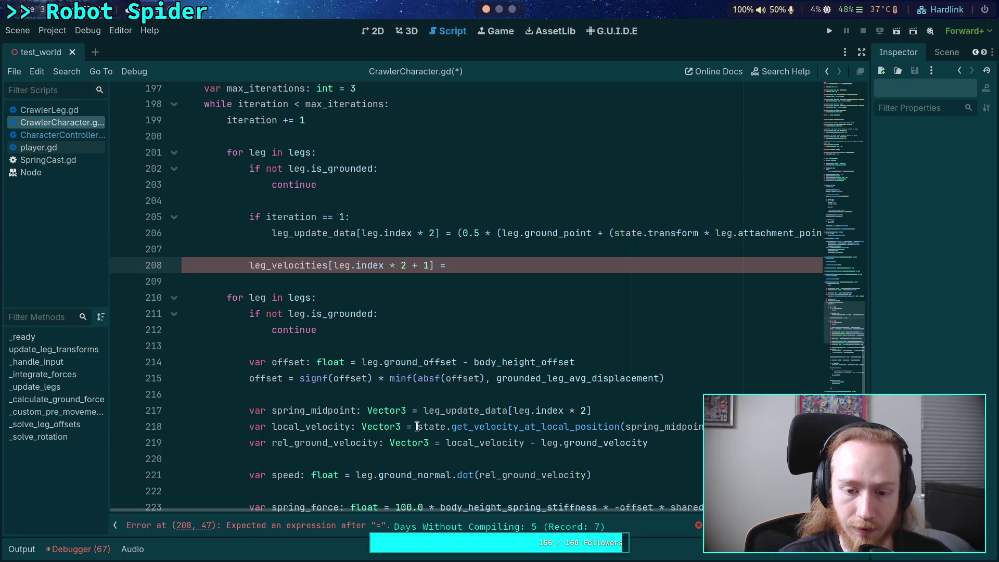
Step: Move get_velocity_at_local_position(spring_midpoint) from line 218 into the line 208 leg_velocities assignment
left_click_drag(417, 426, 739, 427)
key("ctrl+x")
left_click(484, 260)
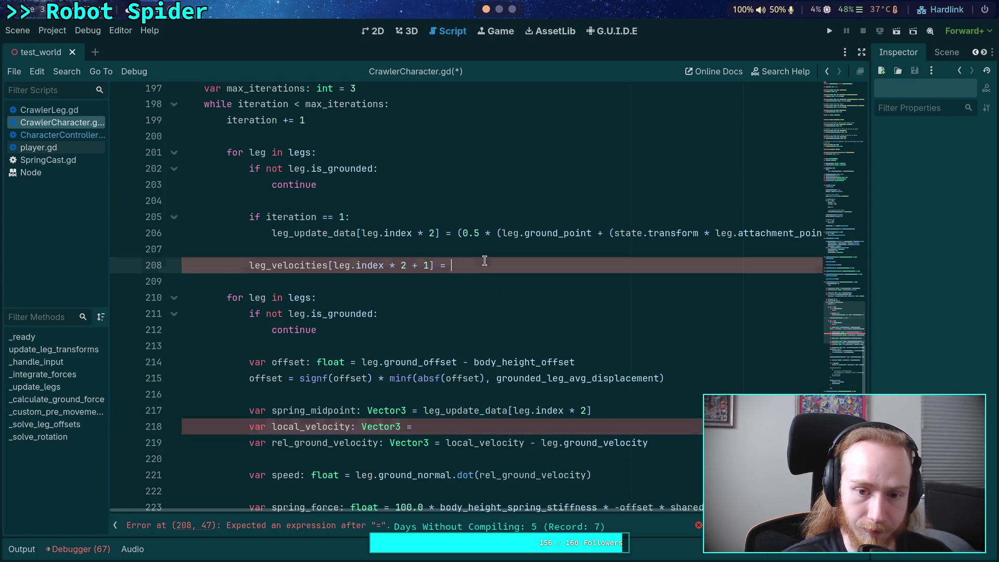
key("ctrl+v")
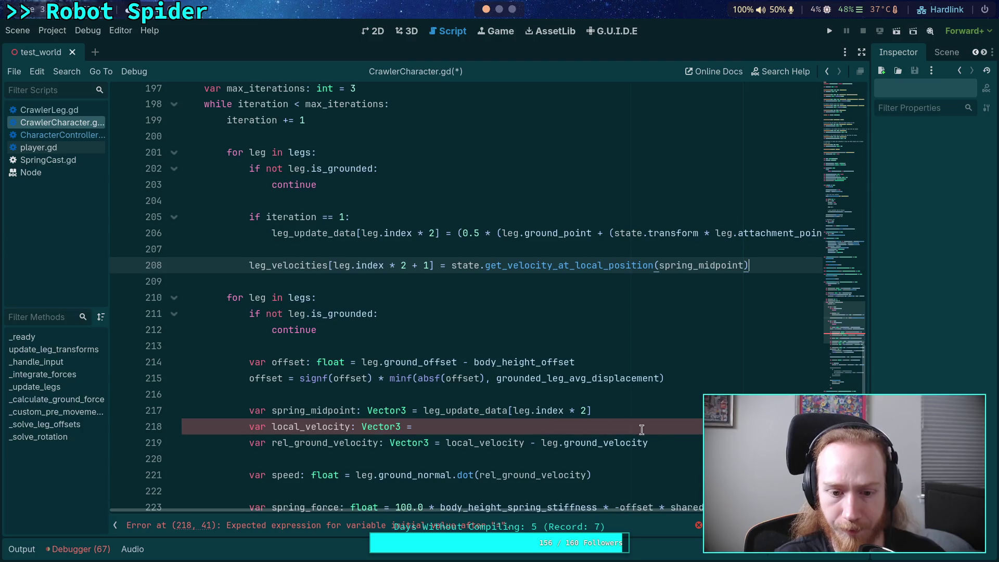
left_click(668, 426)
left_click_drag(668, 427, 678, 412)
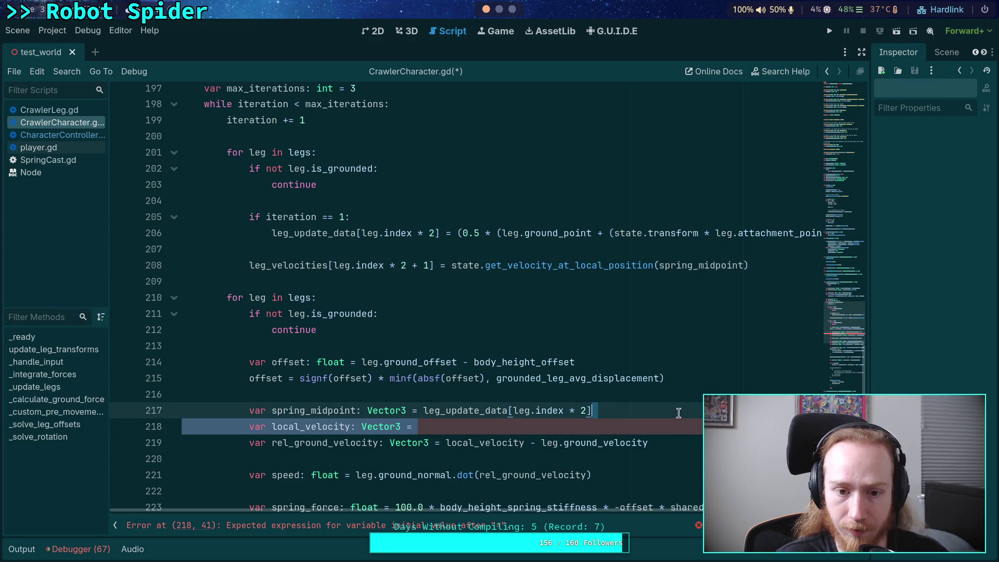
left_click(333, 409)
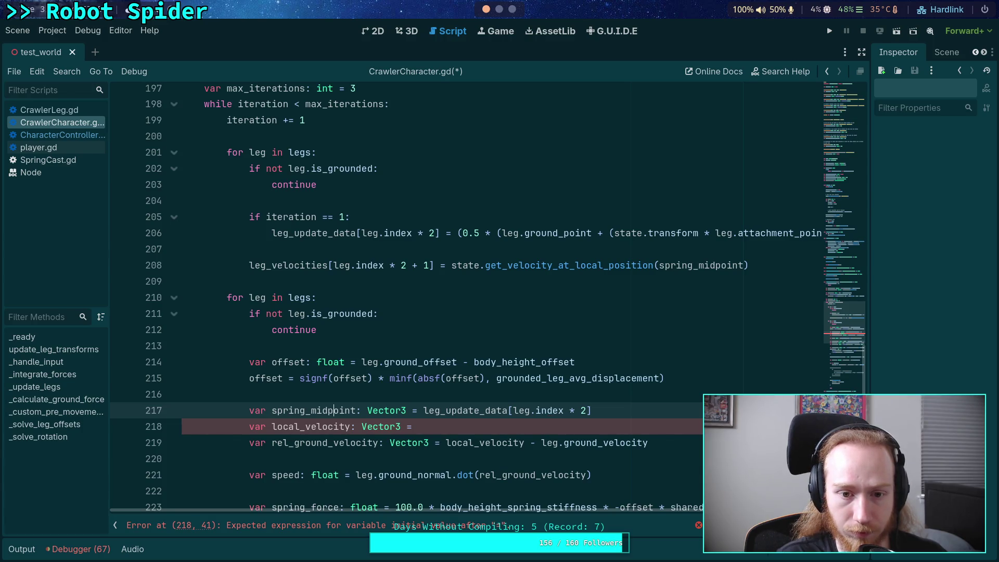
Step: Move the spring_midpoint line into the first loop and rename leg_velocities to leg_update_data
key("alt+Up")
key("alt+Up")
key("alt+Up")
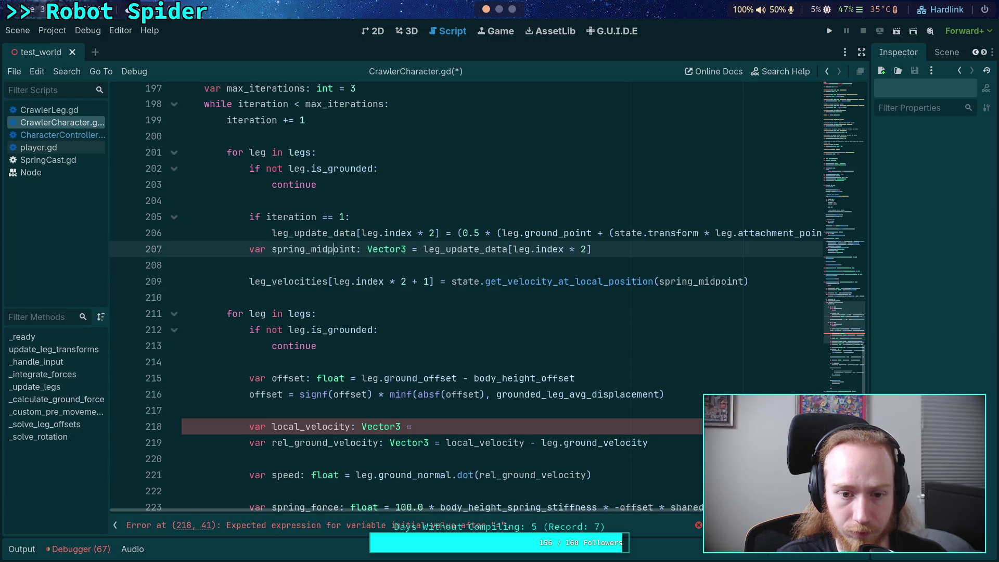
key("Up")
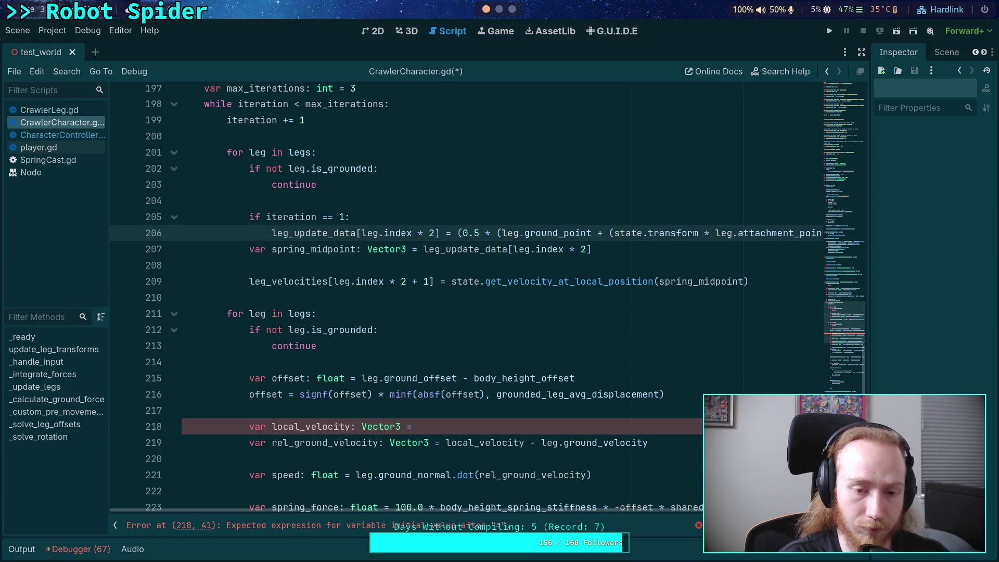
key("Down")
key("alt+Down")
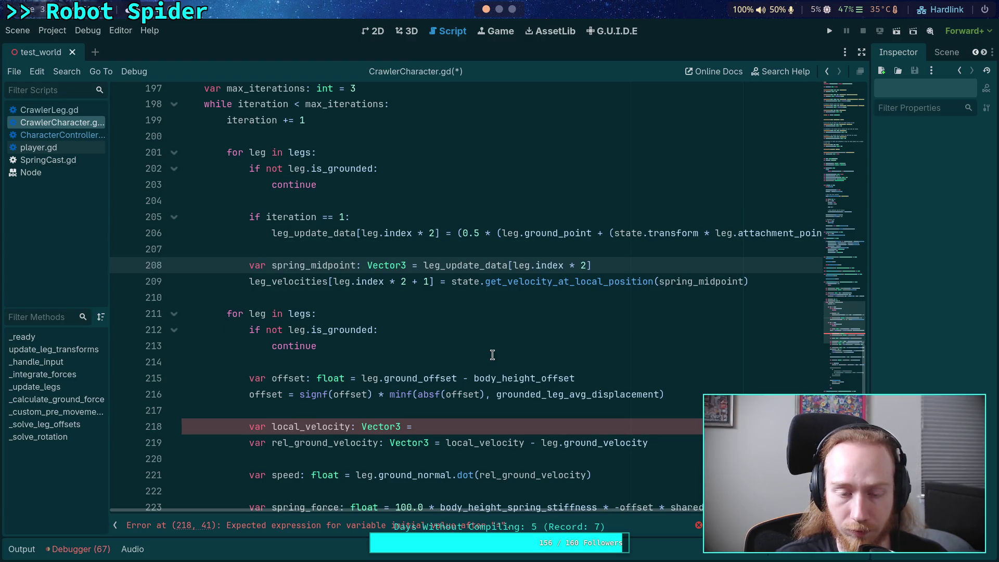
left_click_drag(272, 281, 326, 281)
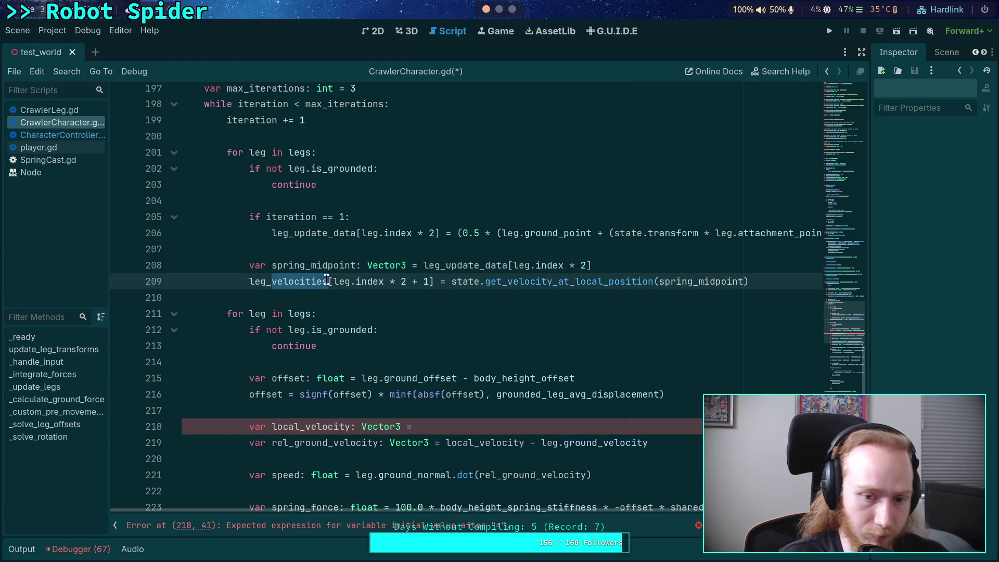
type("upd")
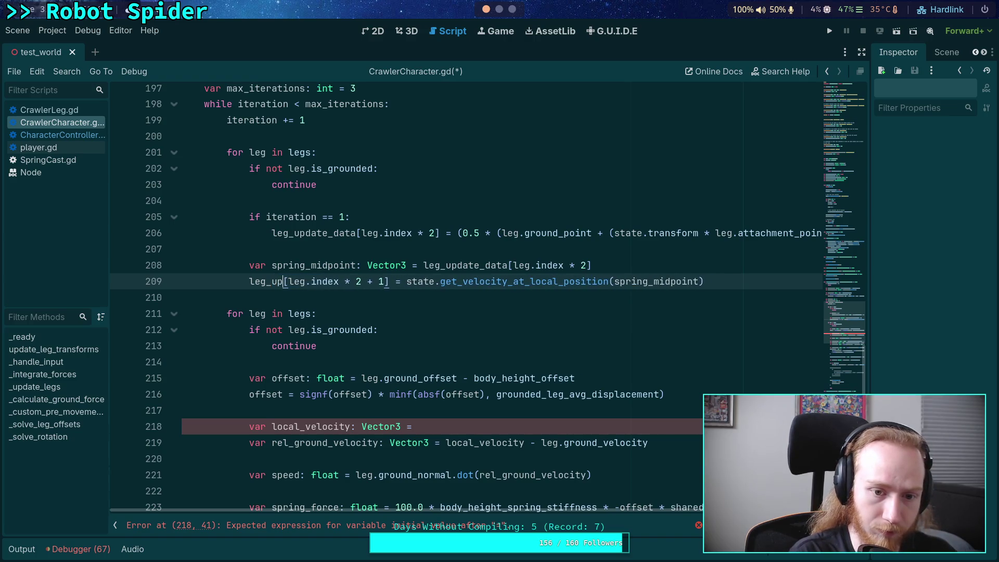
type("ate")
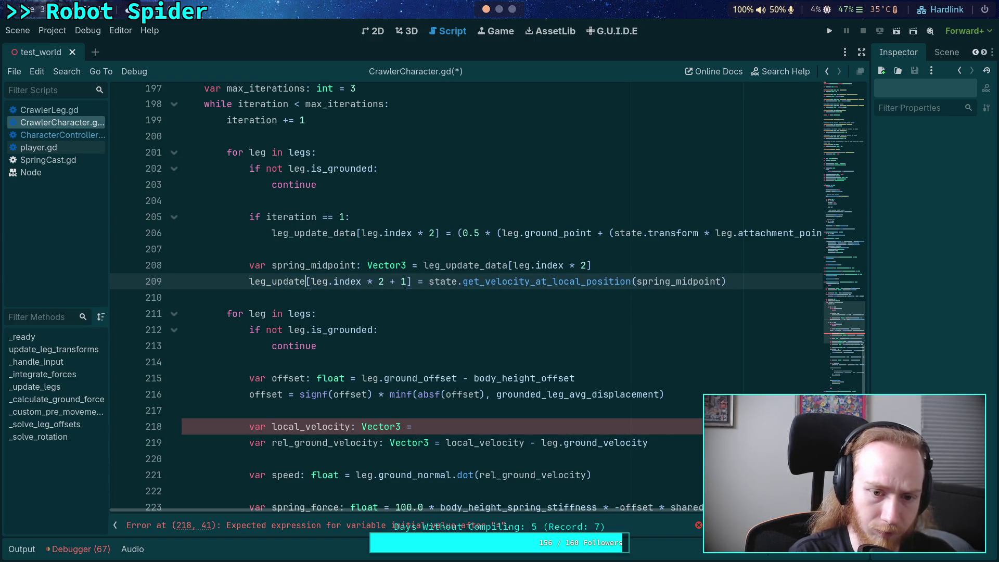
type("_d")
key("Return")
Step: Delete the header lines of the second leg loop
left_click(498, 333)
scroll(499, 334, "down", 1)
mouse_move(352, 301)
left_mouse_down()
mouse_move(372, 281)
mouse_move(366, 254)
left_mouse_up()
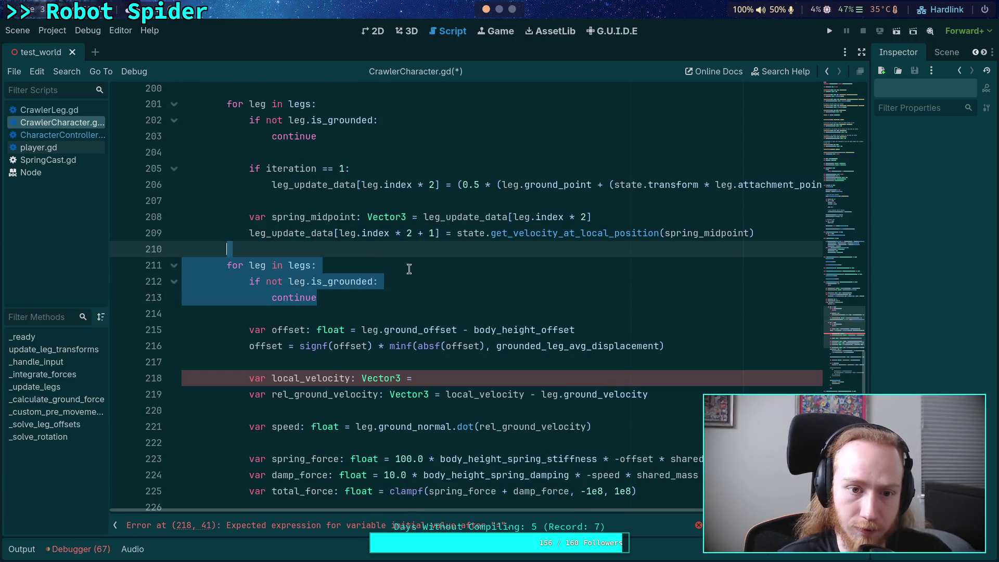
key("BackSpace")
key("BackSpace")
scroll(603, 357, "down", 1)
scroll(603, 357, "up", 4)
scroll(580, 351, "down", 2)
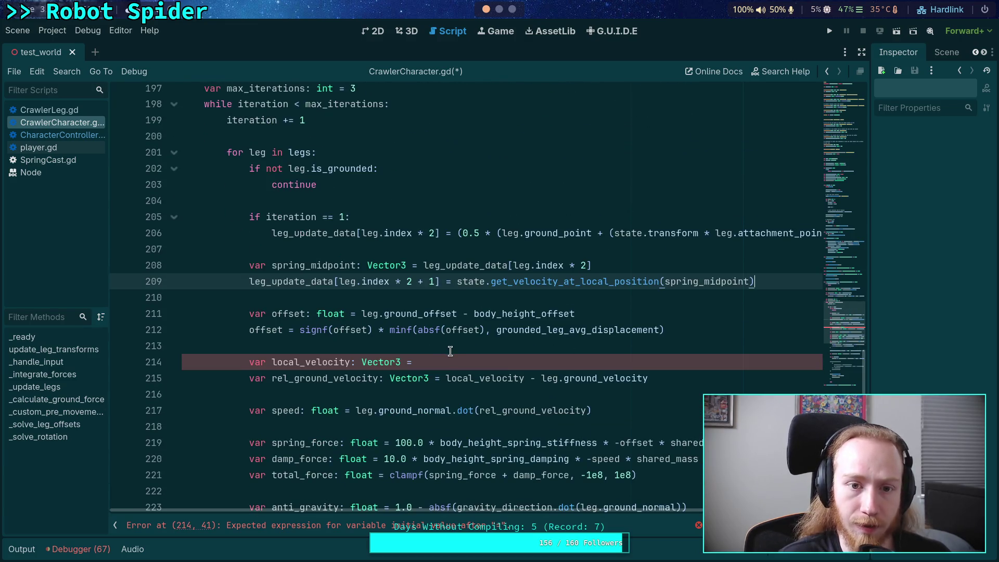
scroll(302, 281, "up", 2)
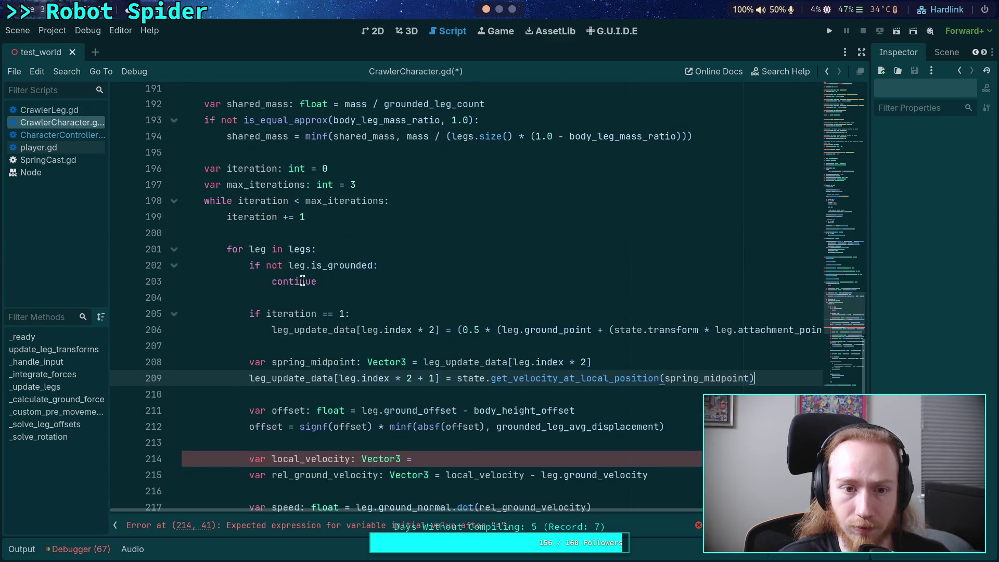
Step: Start a 'var sub_step: float = 1' declaration below max_iterations
left_click(401, 183)
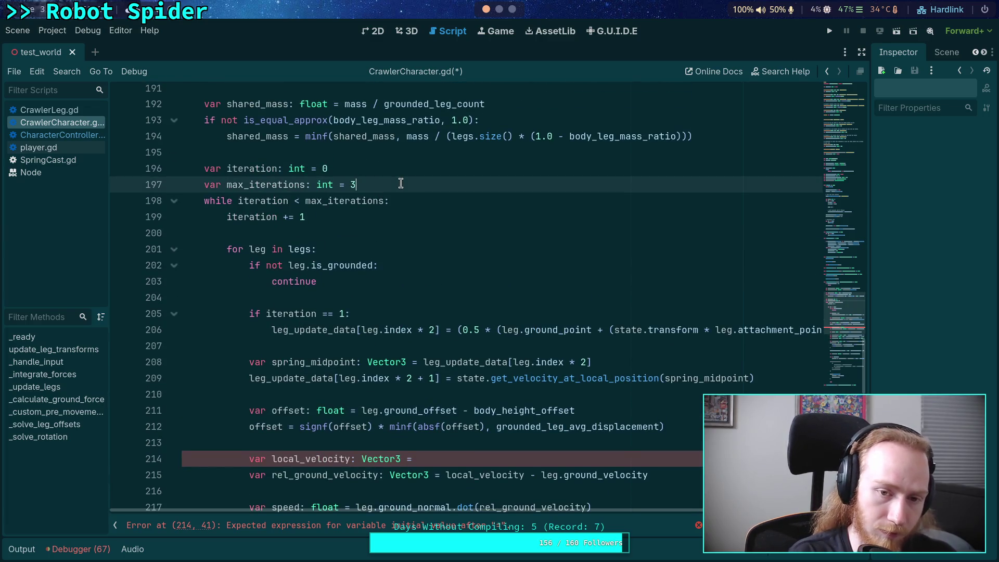
key("Return")
type("var")
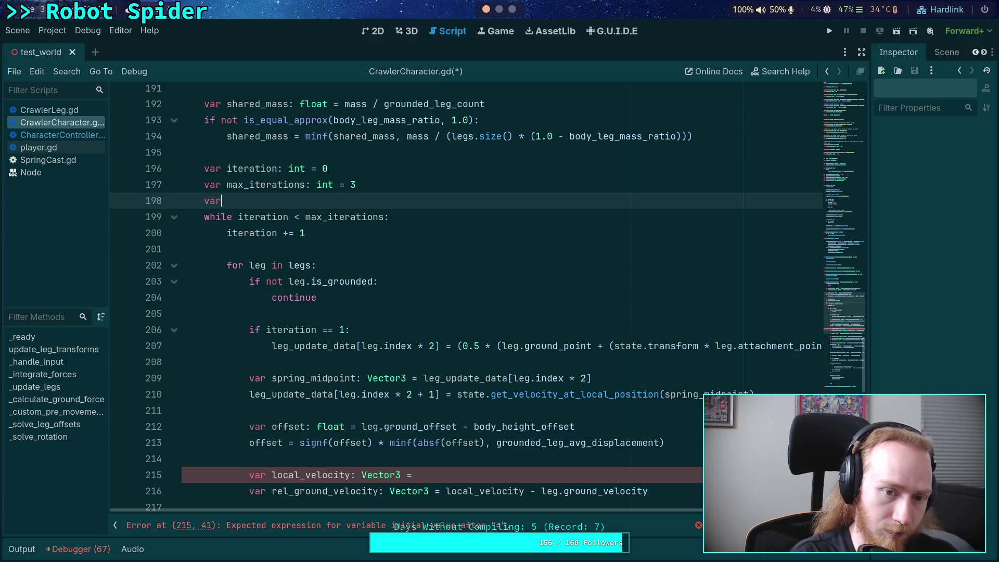
type(" sub")
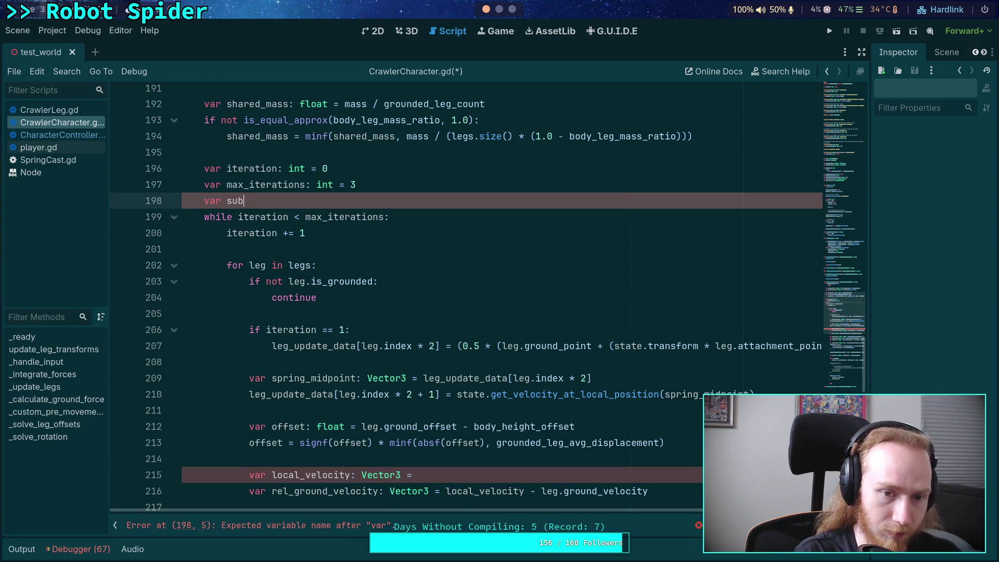
type("_step: ")
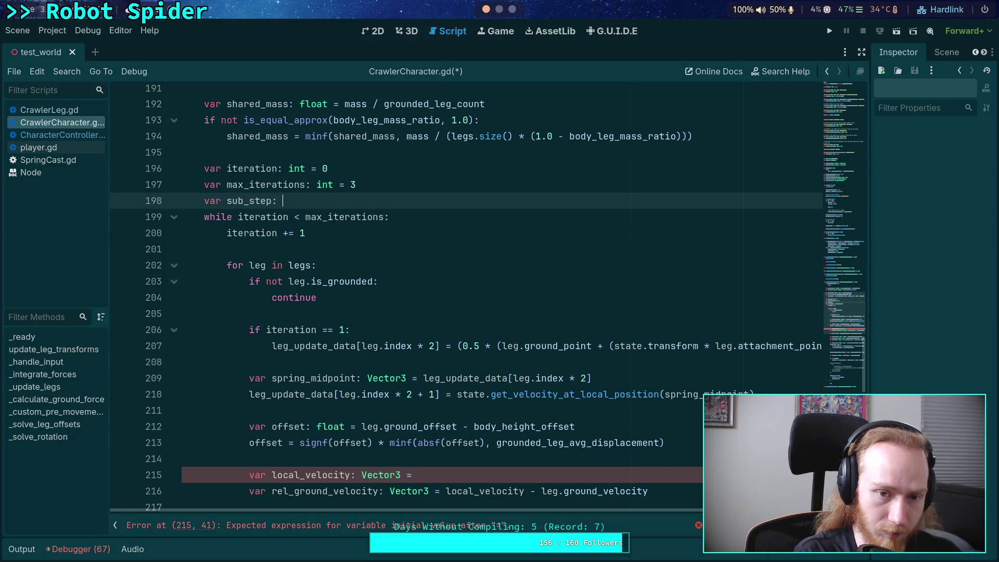
type("fl")
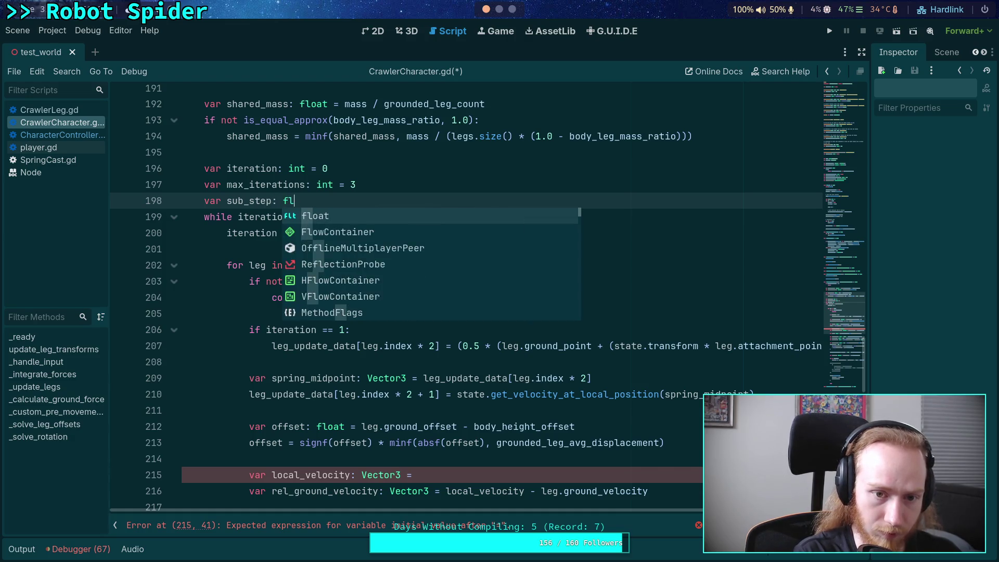
type("oat = ")
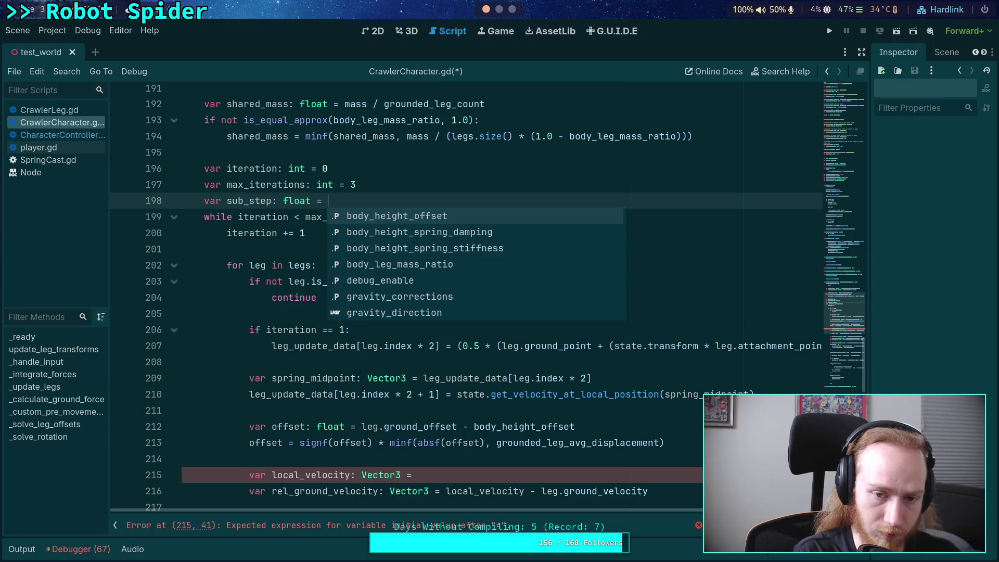
type("1.0 =")
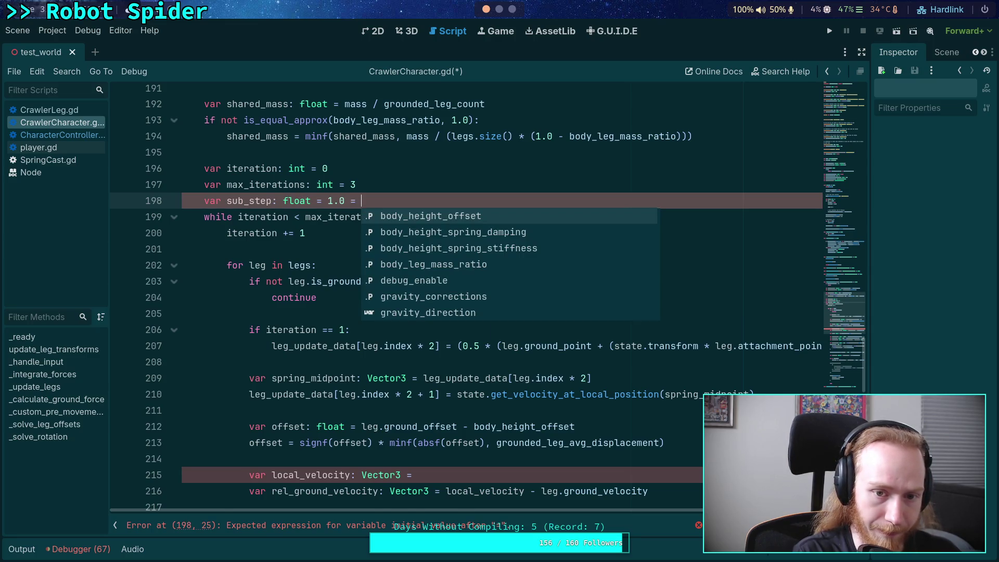
Step: Complete line 198 as 'var sub_step: float = state.step / max_iterations'
key("BackSpace")
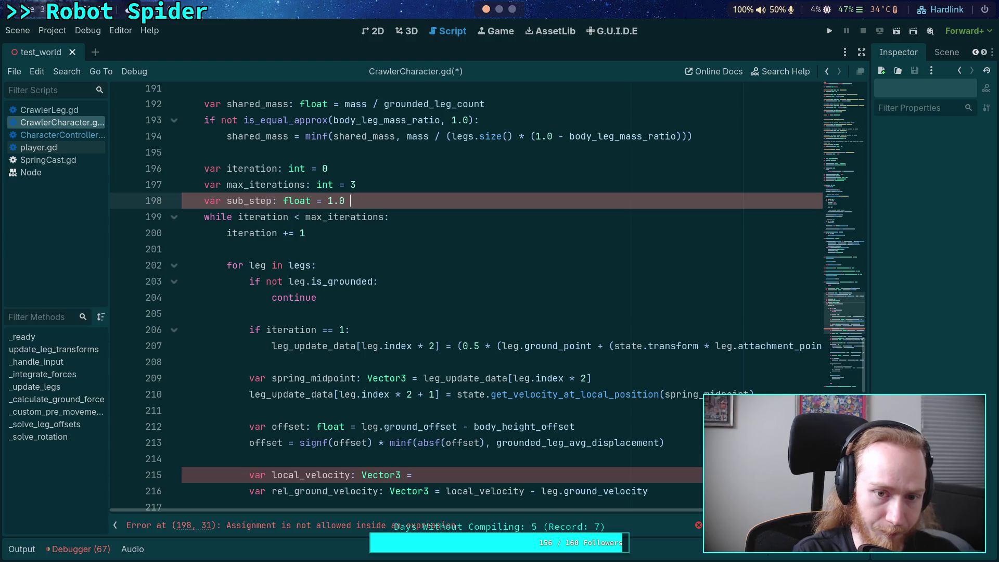
type("/ max_")
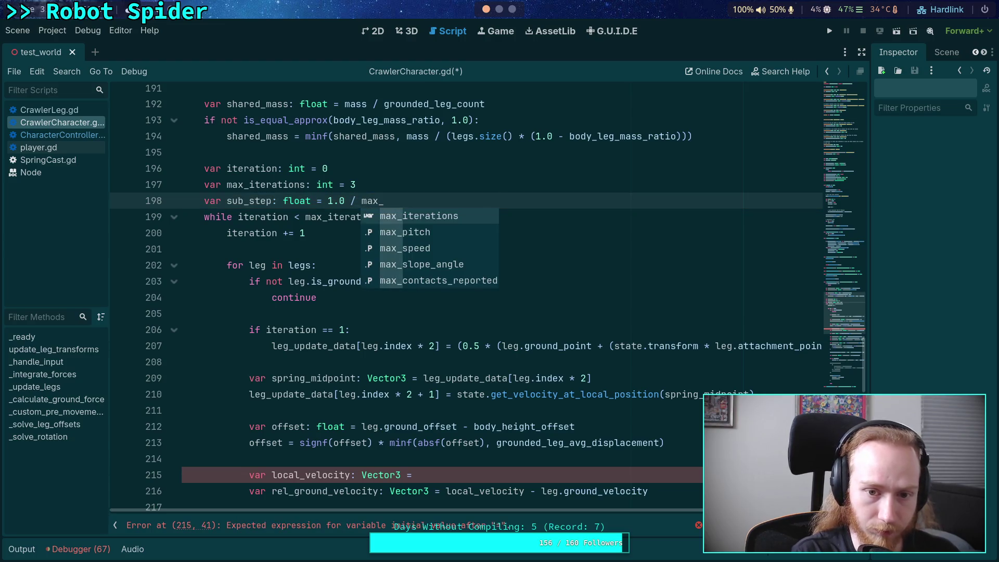
key("Return")
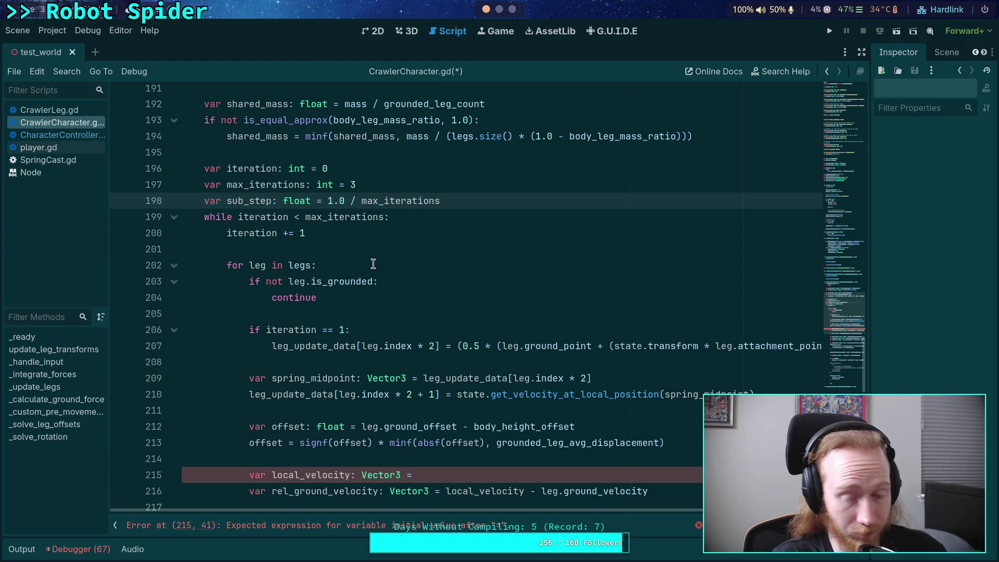
double_click(335, 201)
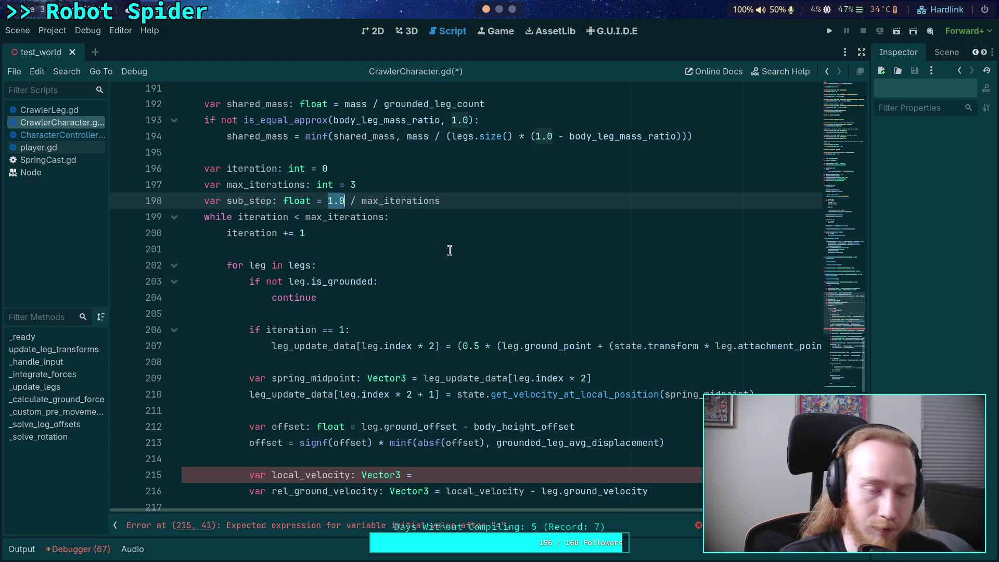
type("state.step")
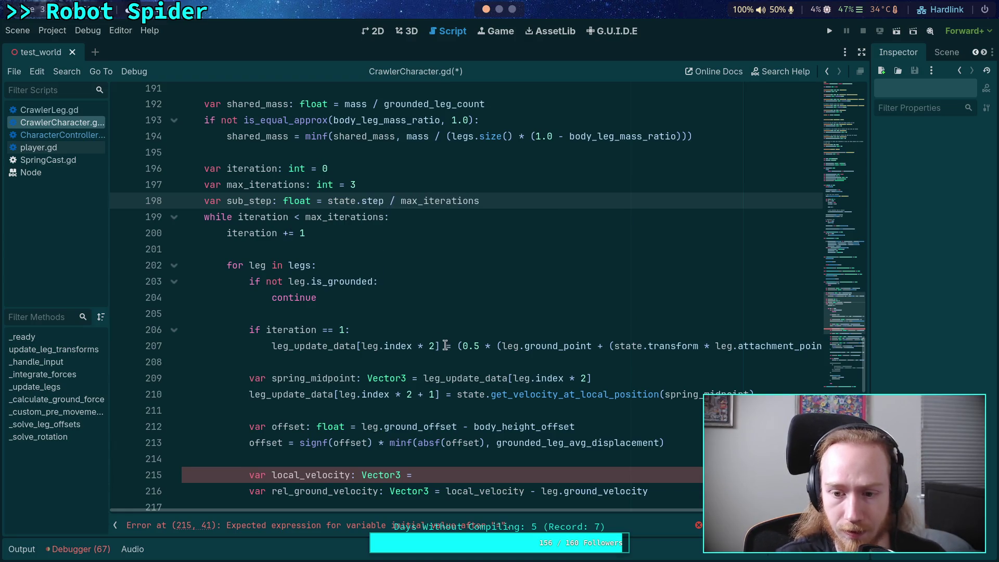
mouse_move(520, 511)
left_mouse_down()
mouse_move(685, 526)
mouse_move(520, 527)
left_mouse_up()
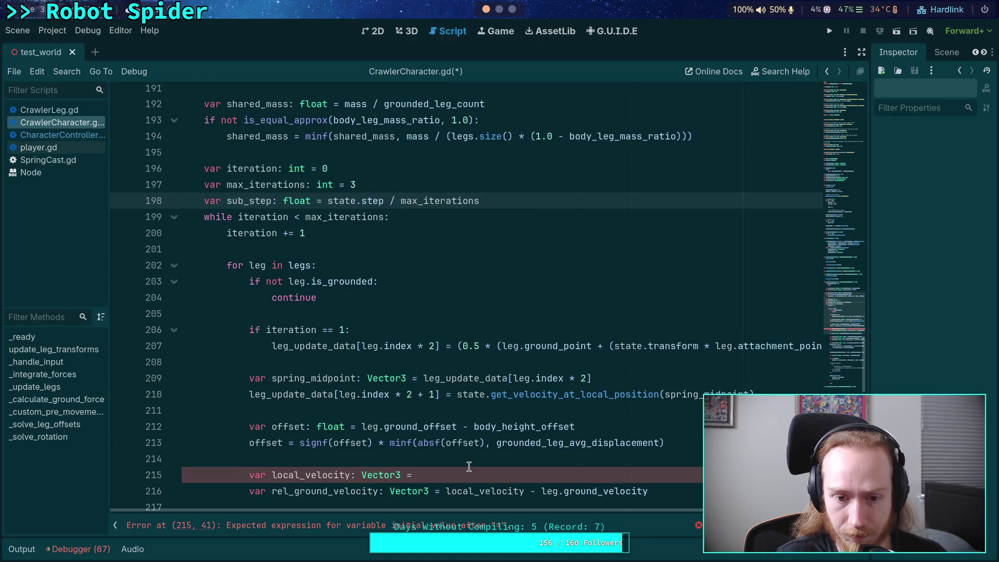
Step: Move the spring_midpoint declaration down to sit directly above the local_velocity line
scroll(459, 434, "down", 1)
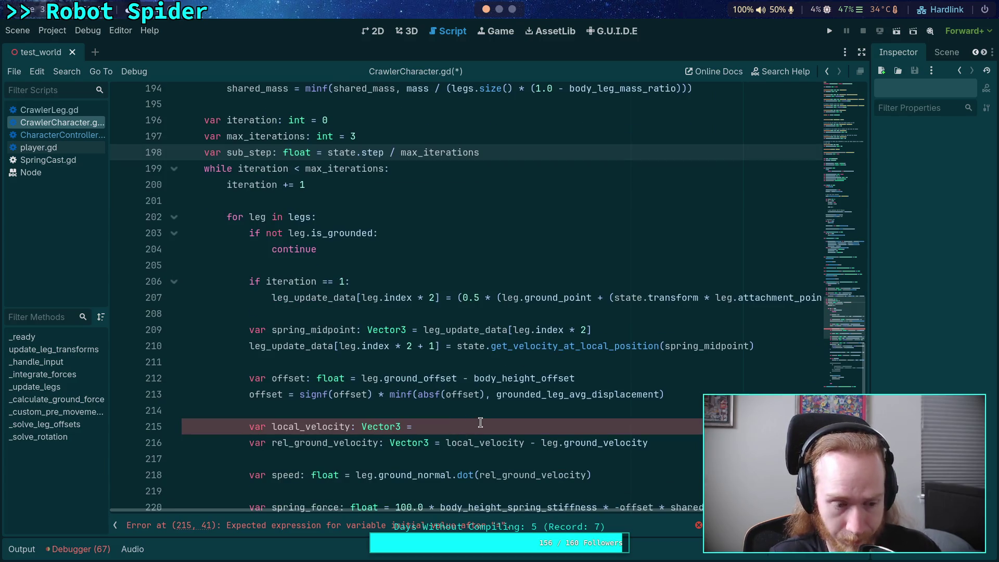
left_click(448, 425)
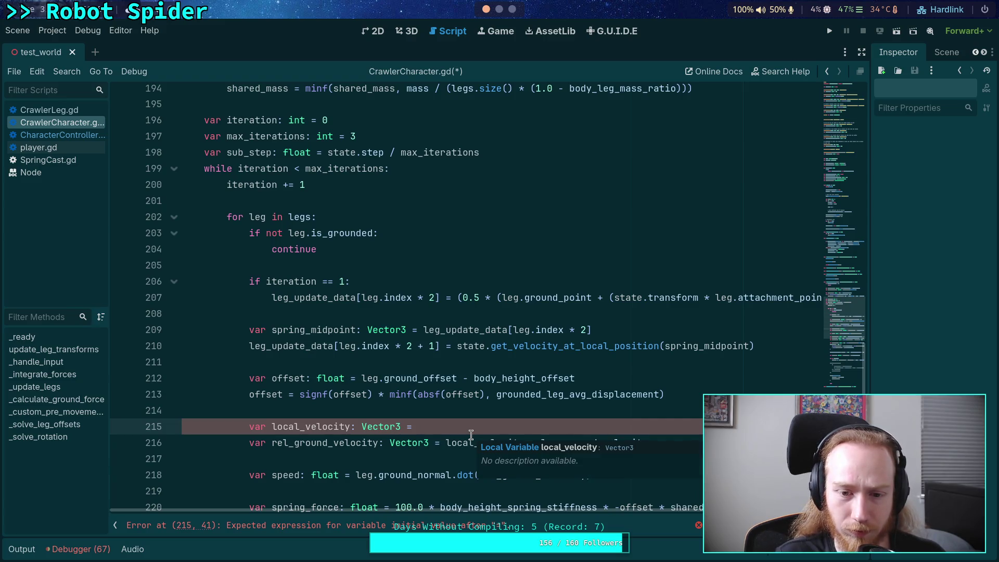
scroll(430, 416, "down", 8)
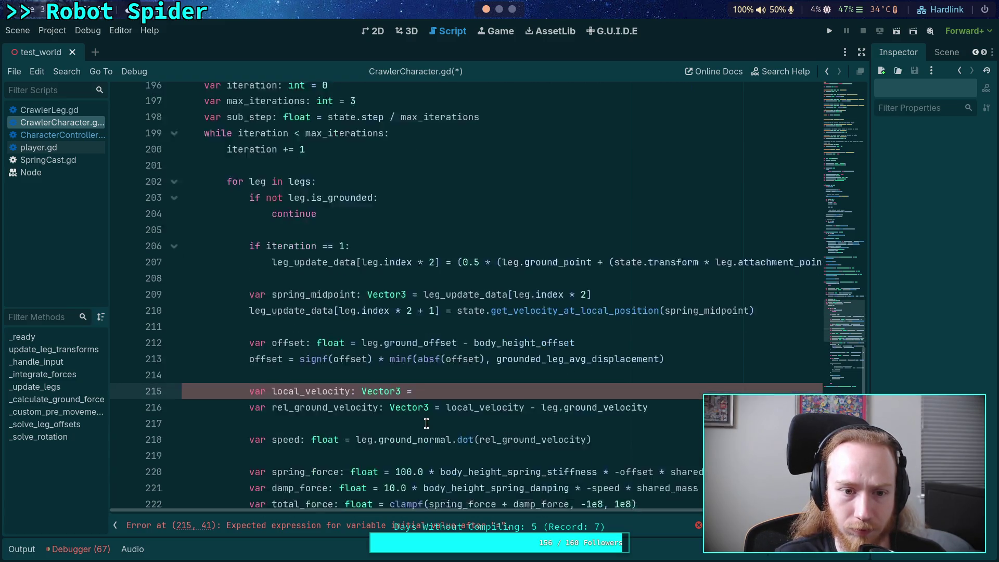
scroll(430, 416, "up", 8)
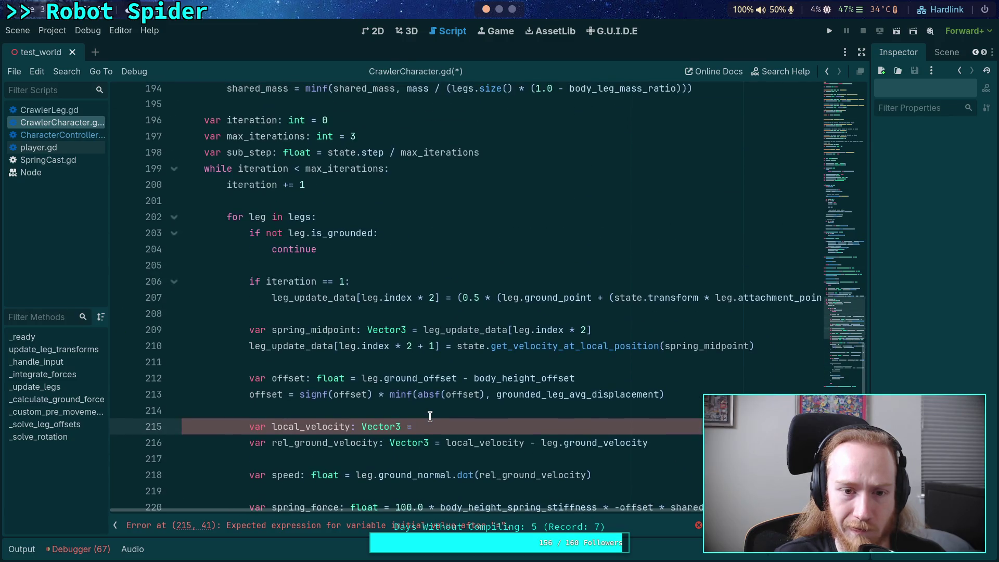
scroll(429, 417, "down", 1)
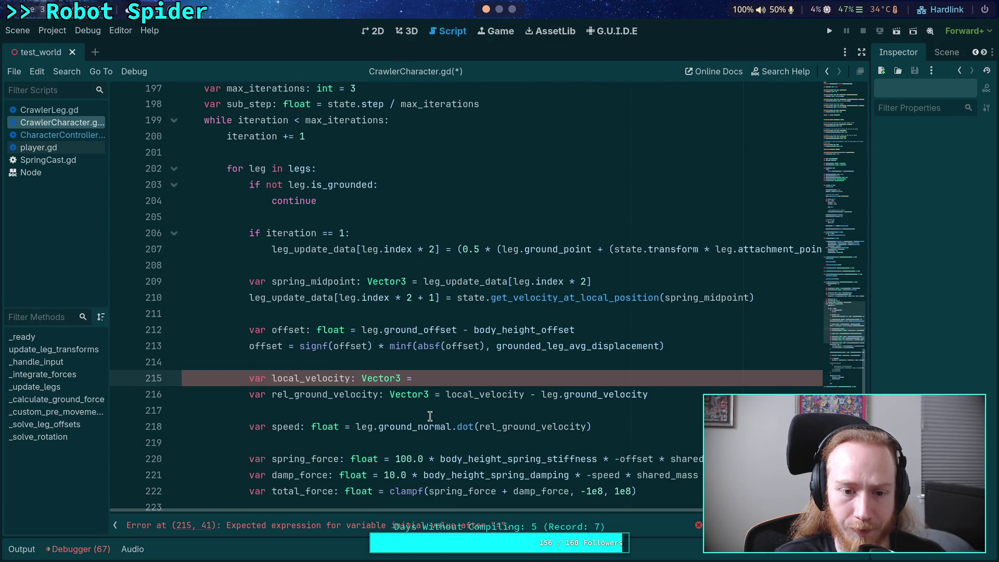
scroll(430, 416, "down", 1)
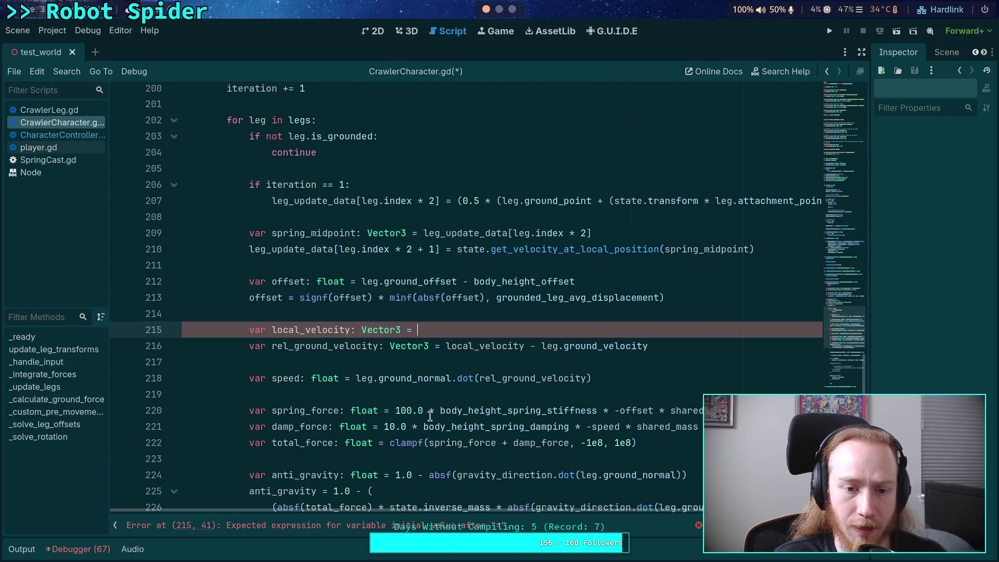
left_click(788, 249)
key("Up")
key("alt+Down")
key("alt+Down")
key("alt+Down")
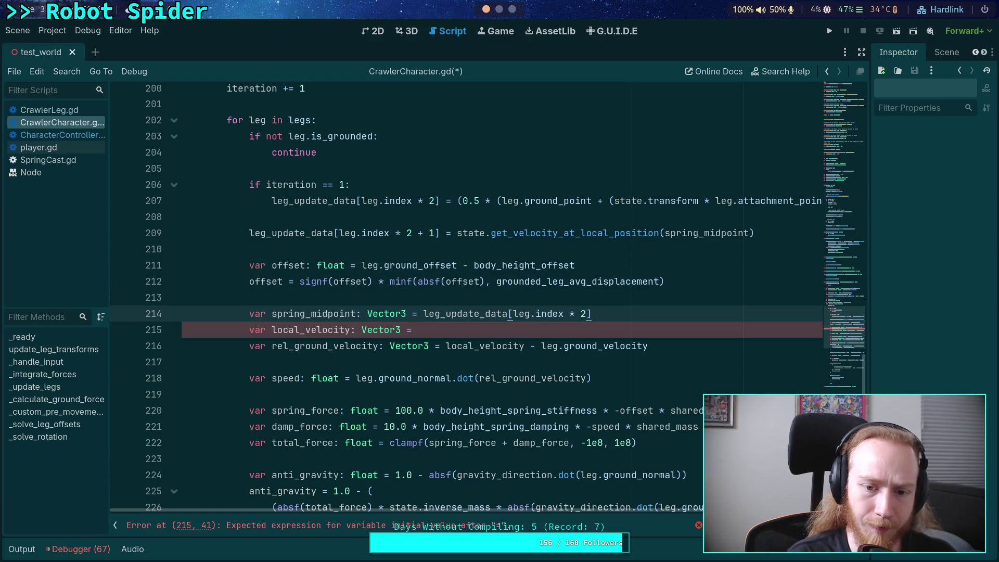
Step: Complete line 215 so local_velocity reads leg_update_data[leg.index * 2 + 1]
key("Down")
type("leg_updat")
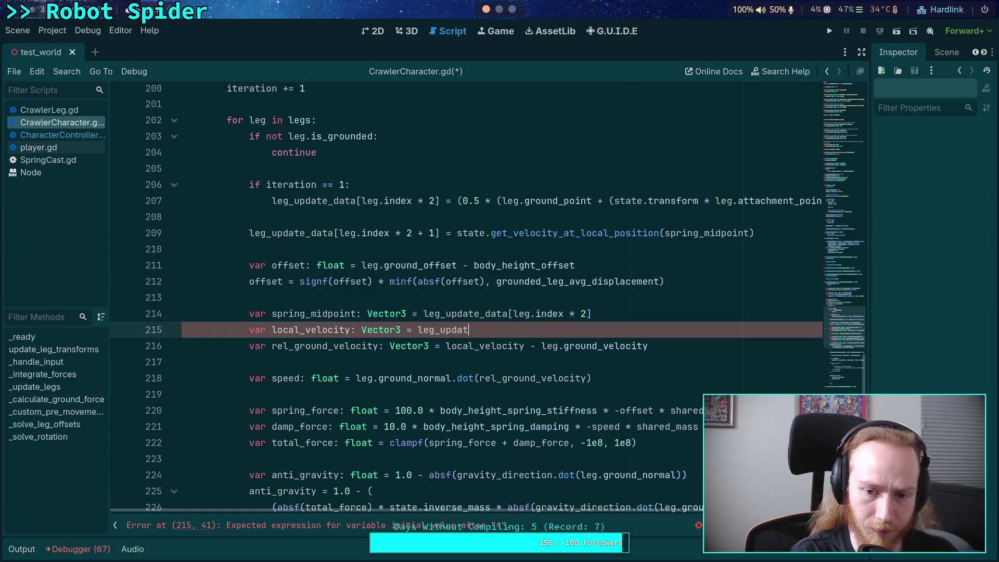
type("e_data[leg.")
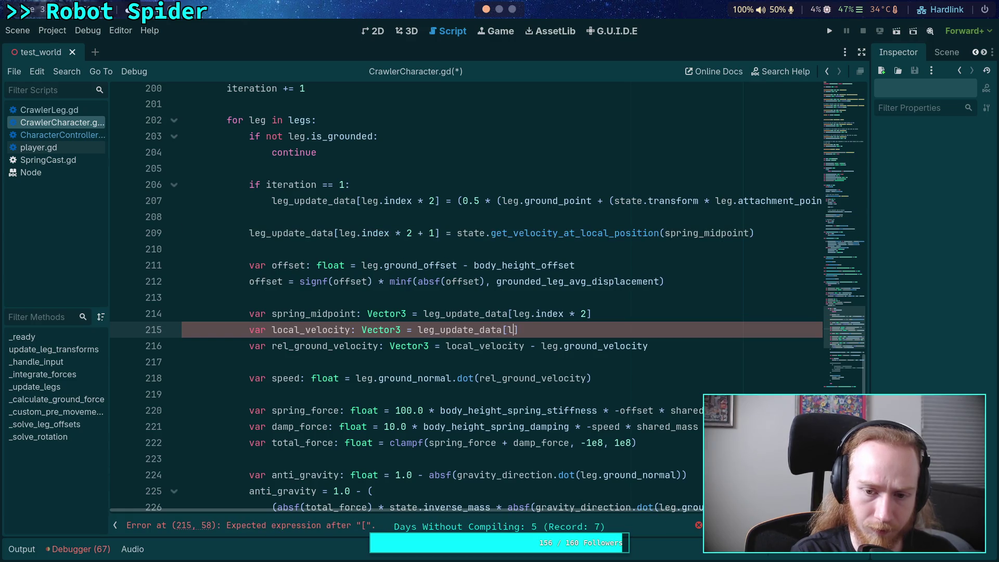
type("index (")
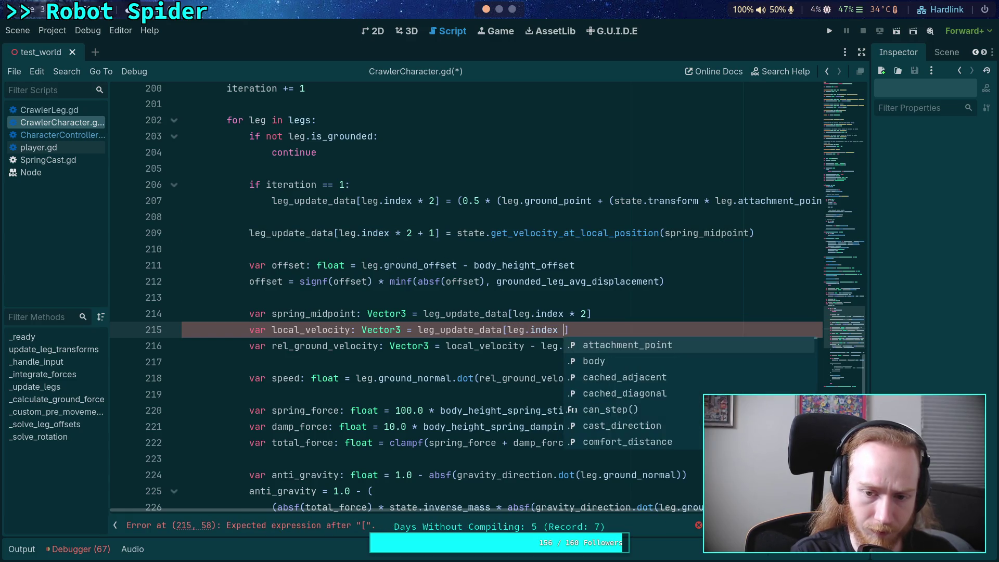
key("BackSpace")
key("BackSpace")
type("* 2 + 1")
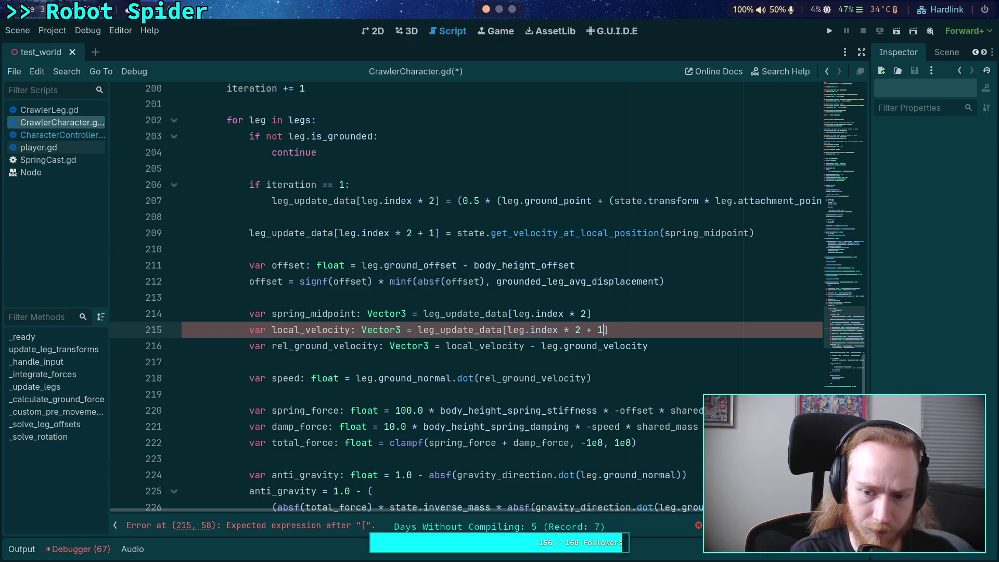
left_click(464, 249)
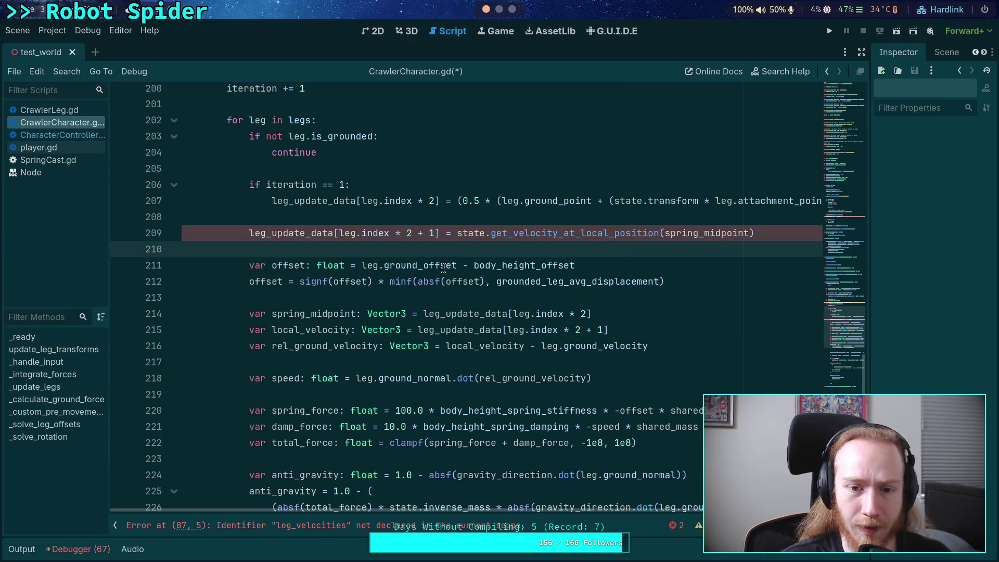
scroll(458, 282, "up", 1)
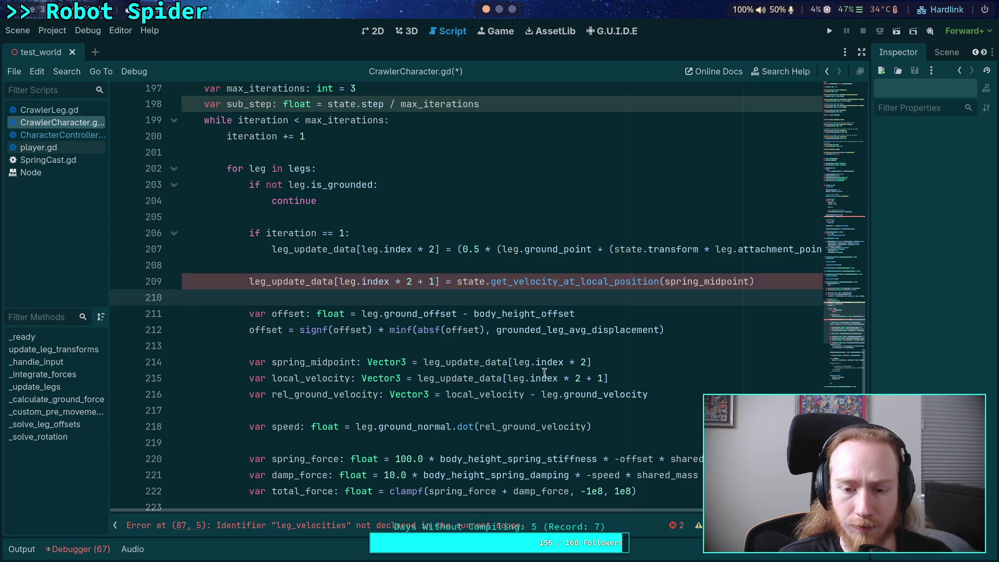
Step: Try adding a midpoint declaration after the continue line, then remove it and the extra blank line
left_click(436, 271)
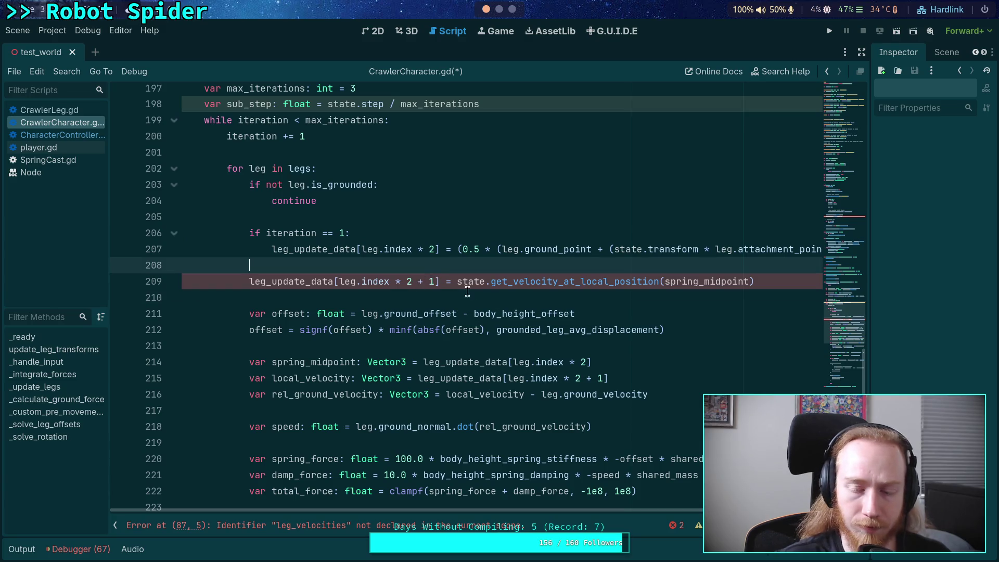
left_click(425, 221)
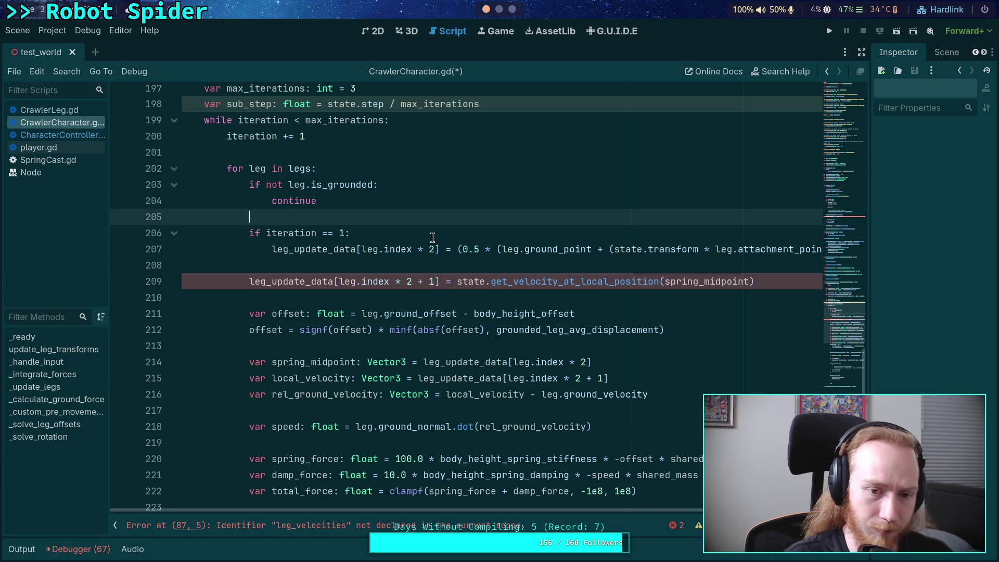
key("Return")
type("var midpoint: Vec")
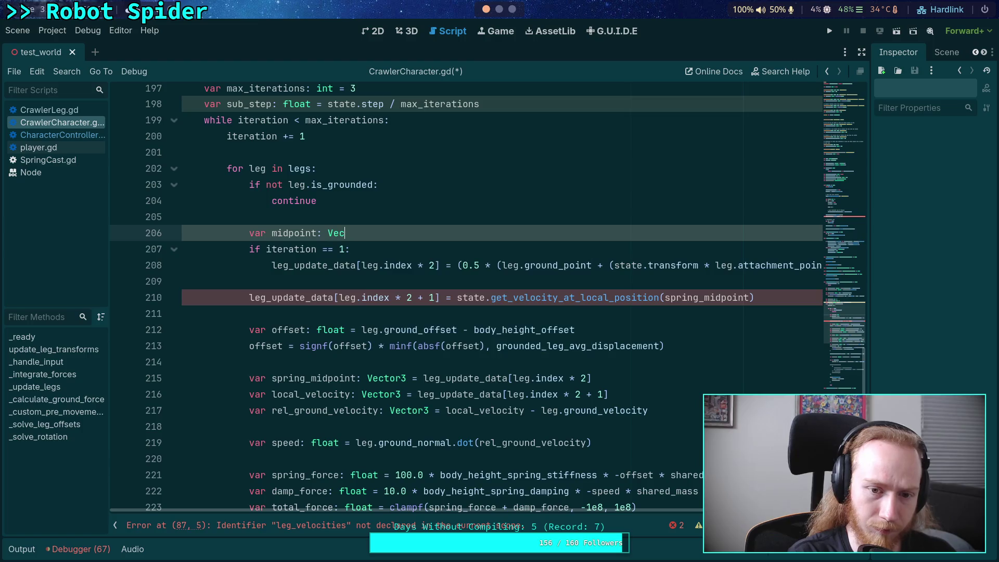
type("tor3")
key("BackSpace")
key("BackSpace")
key("BackSpace")
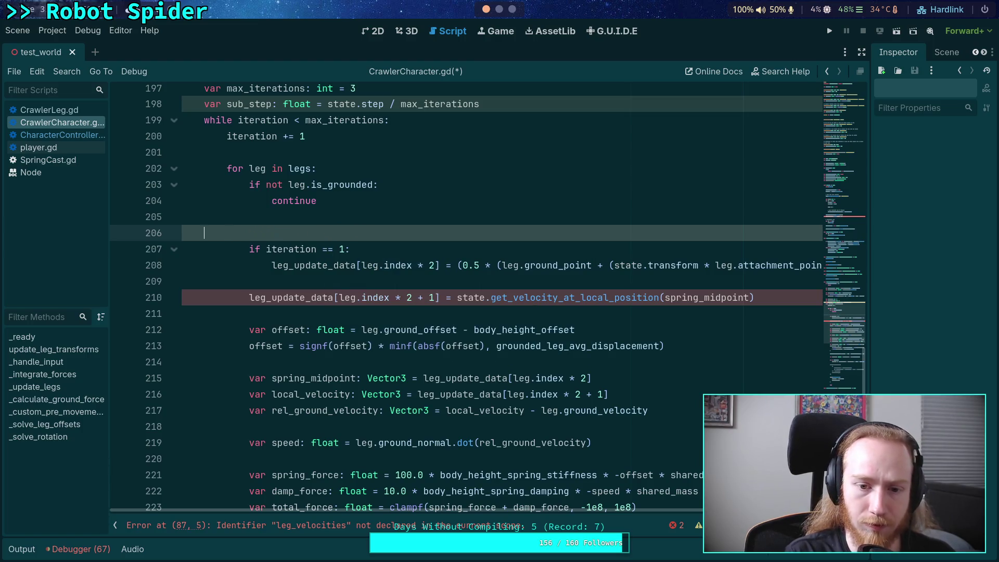
key("BackSpace")
Step: Copy leg_update_data[leg.index * 2] from line 207 over spring_midpoint on line 209
left_click_drag(272, 249, 439, 249)
right_click(399, 254)
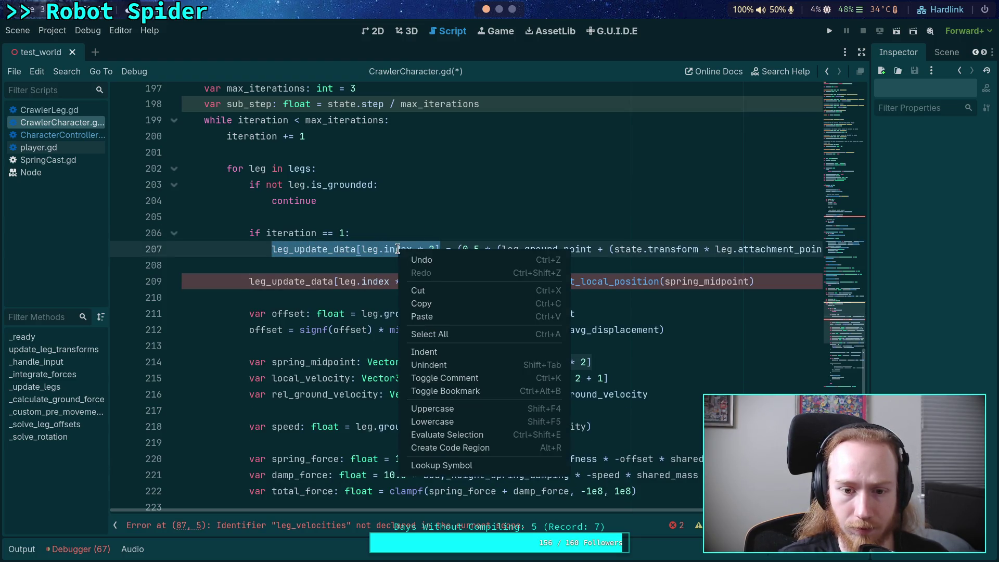
left_click(435, 303)
double_click(707, 281)
key("ctrl+v")
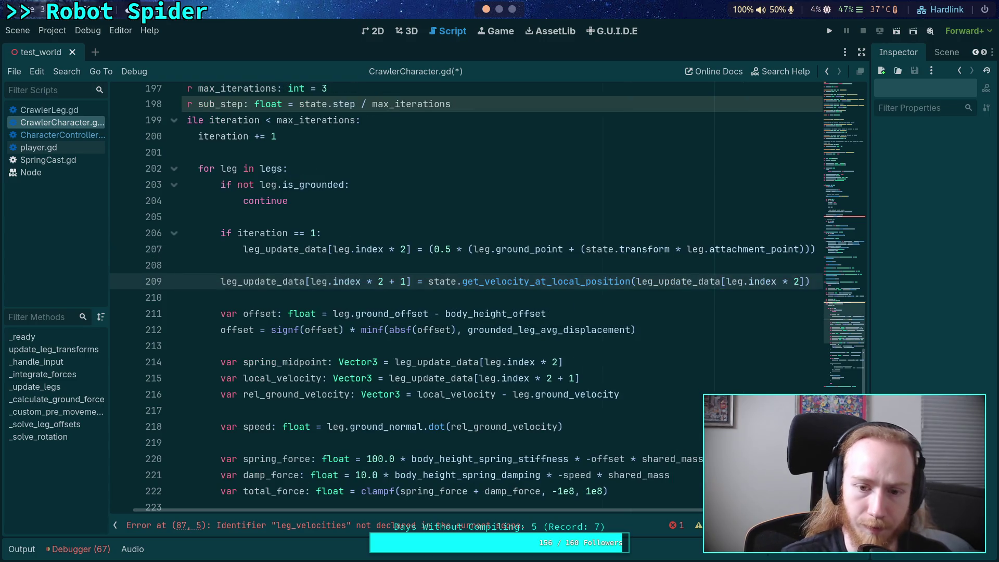
scroll(573, 510, "left", 2)
left_click(426, 291)
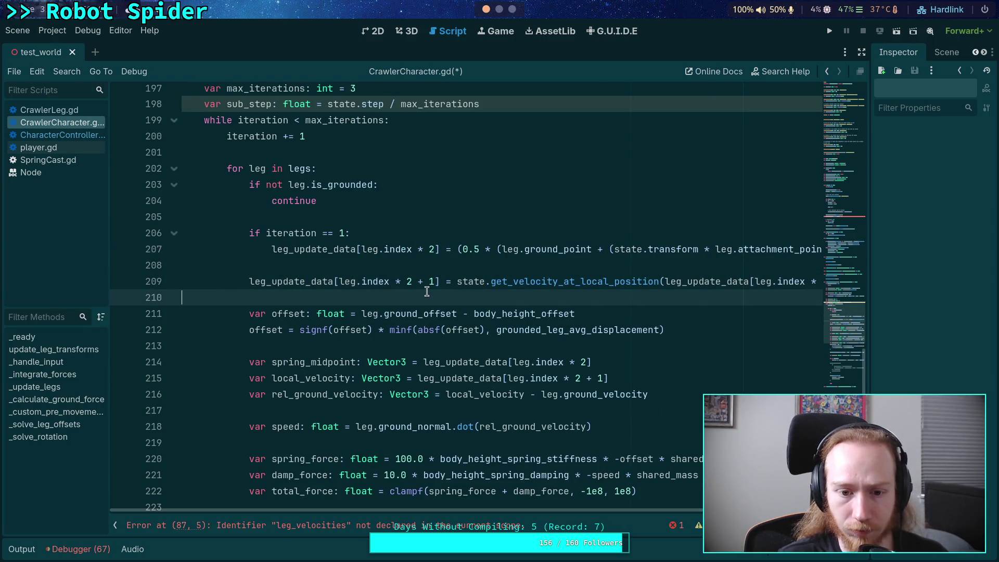
key("Return")
type("for leg in")
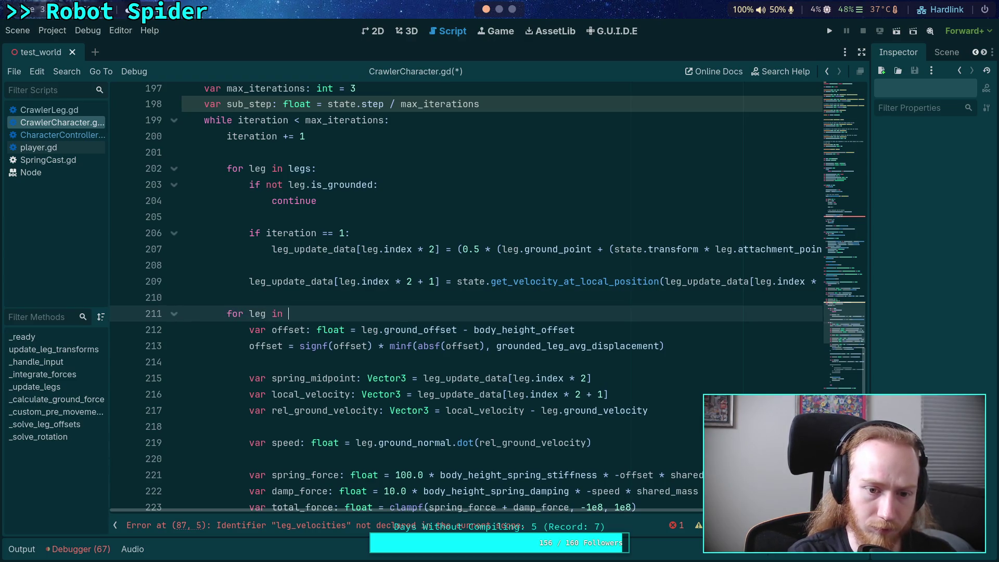
Step: Add 'if not leg.is_grounded: continue' inside the second 'for leg in legs' loop and save
type("legs:")
key("Return")
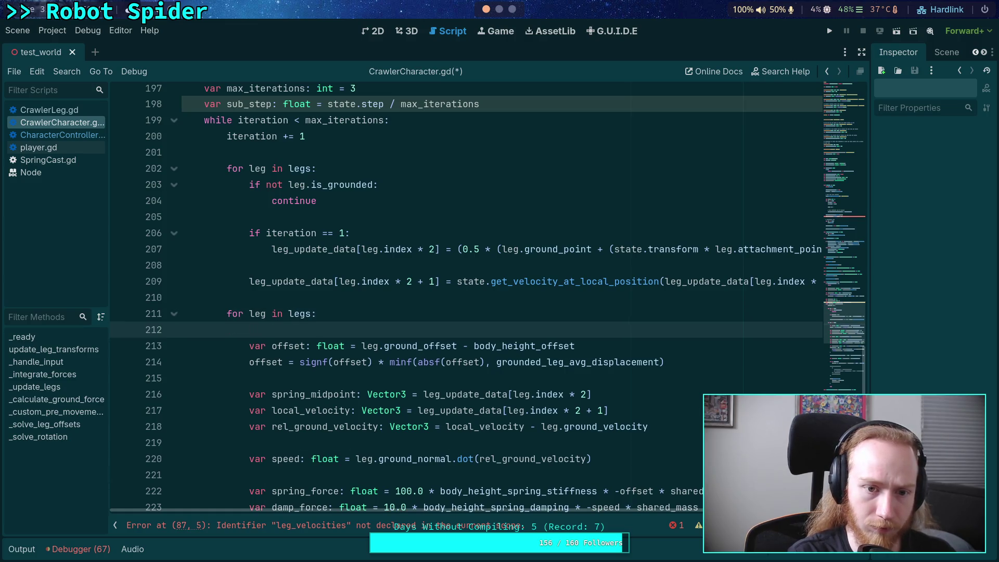
type("if not g")
key("BackSpace")
type("leg")
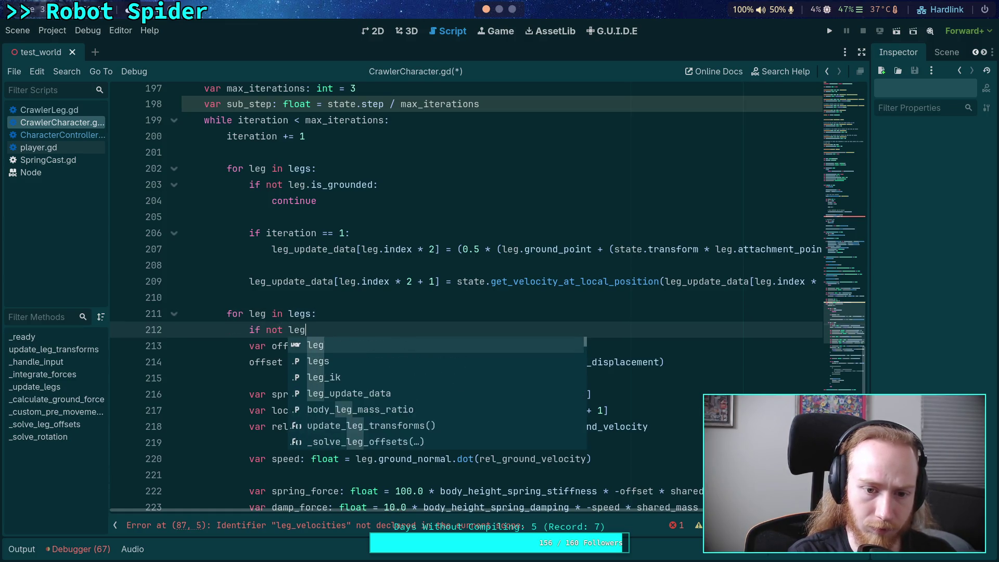
type(".is_grounded:")
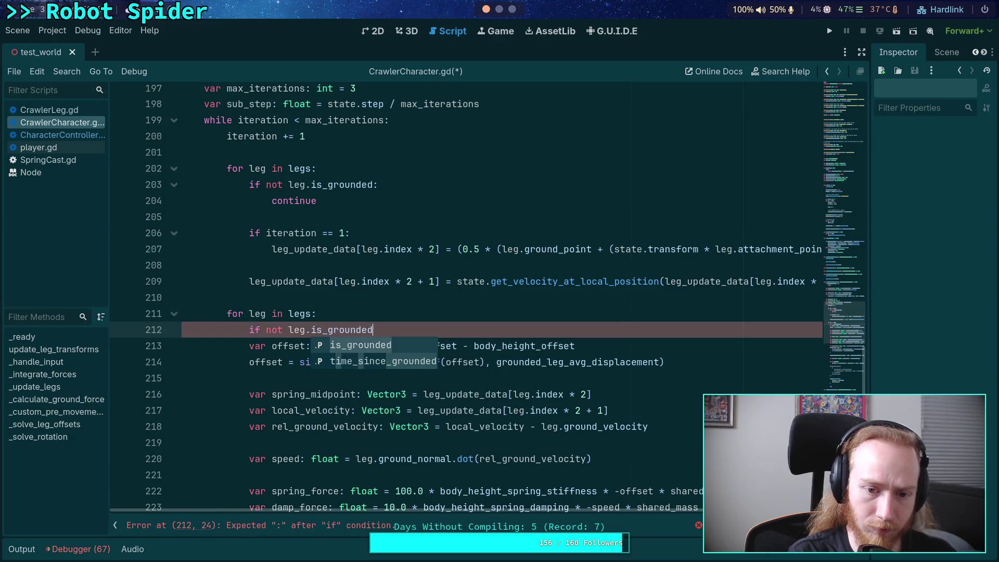
key("Return")
type("cont")
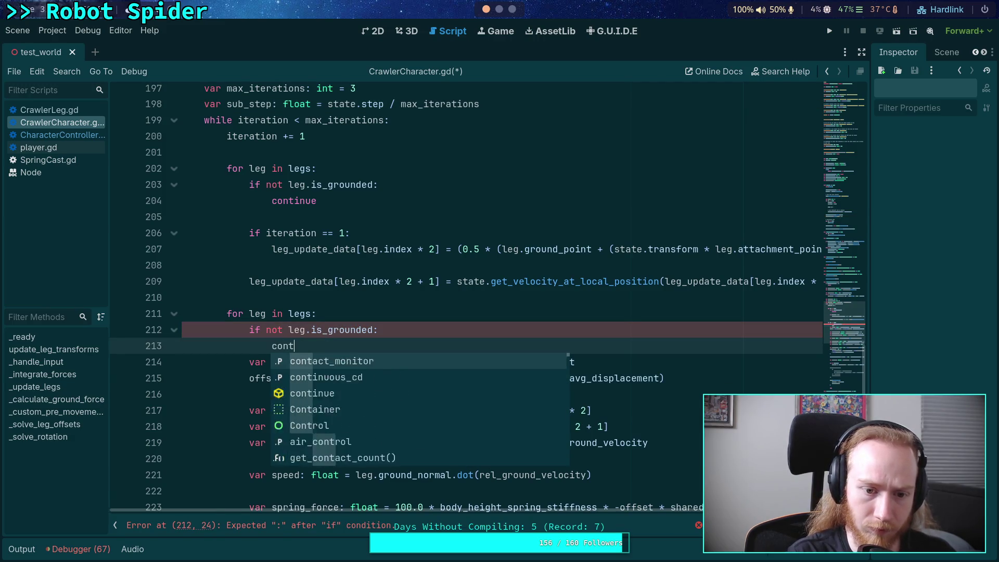
type("inue")
key("Return")
key("ctrl+s")
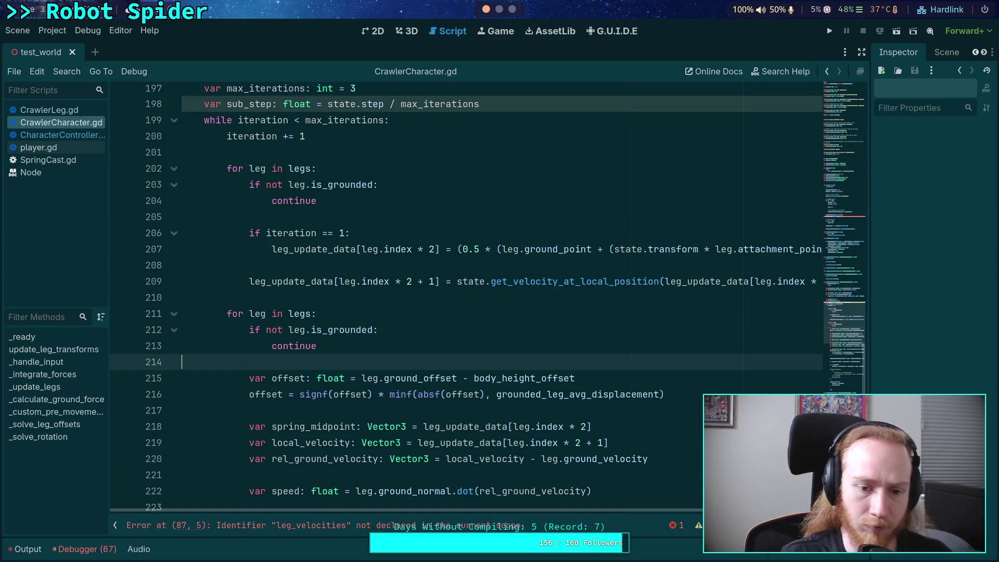
scroll(498, 336, "down", 2)
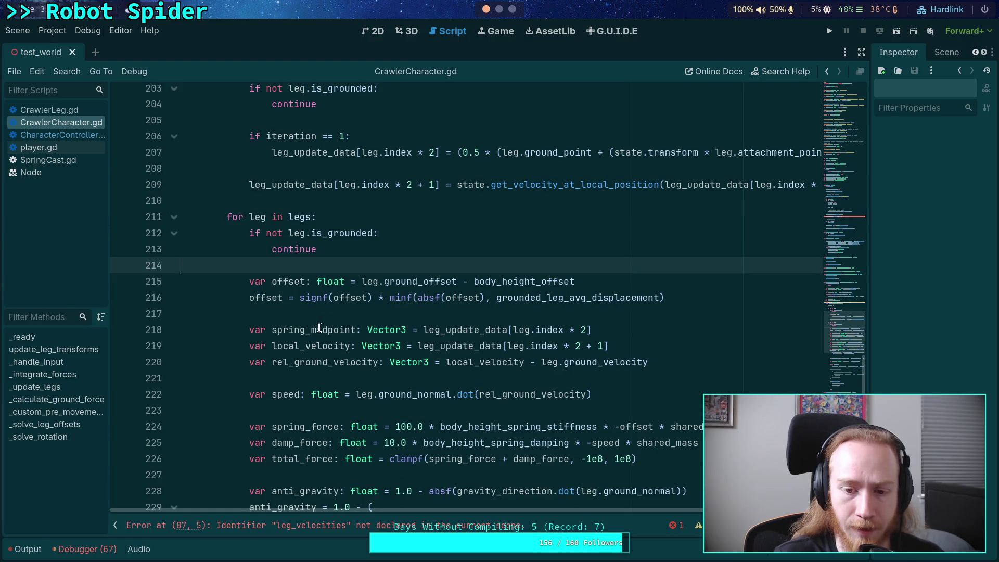
double_click(319, 328)
double_click(295, 345)
scroll(439, 351, "down", 2)
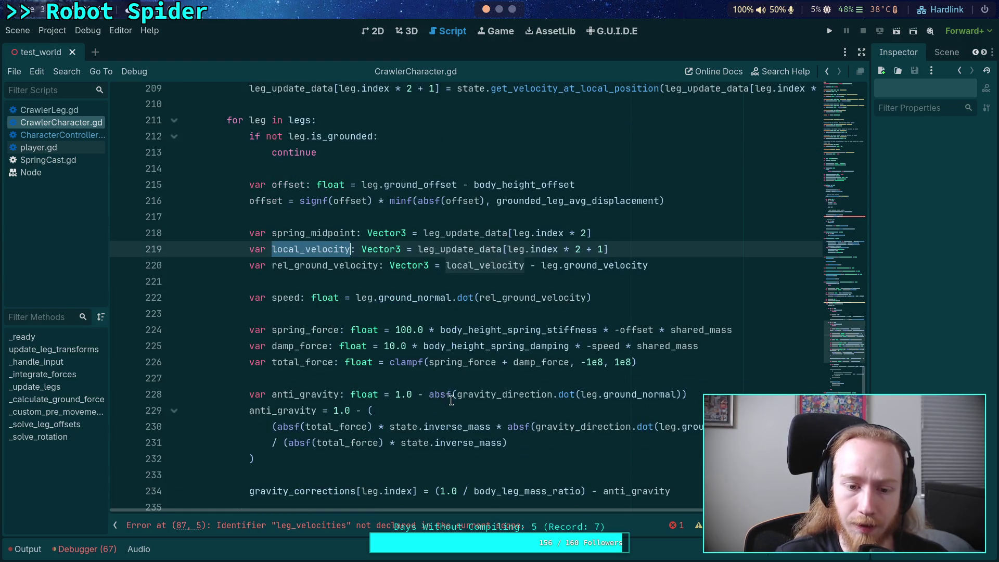
scroll(451, 401, "down", 4)
scroll(484, 364, "up", 3)
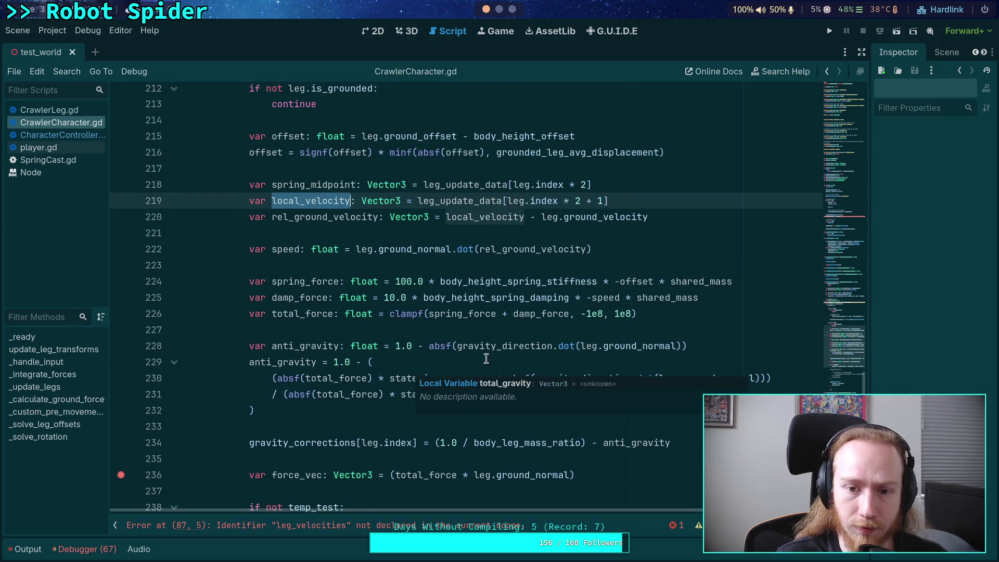
scroll(486, 358, "down", 1)
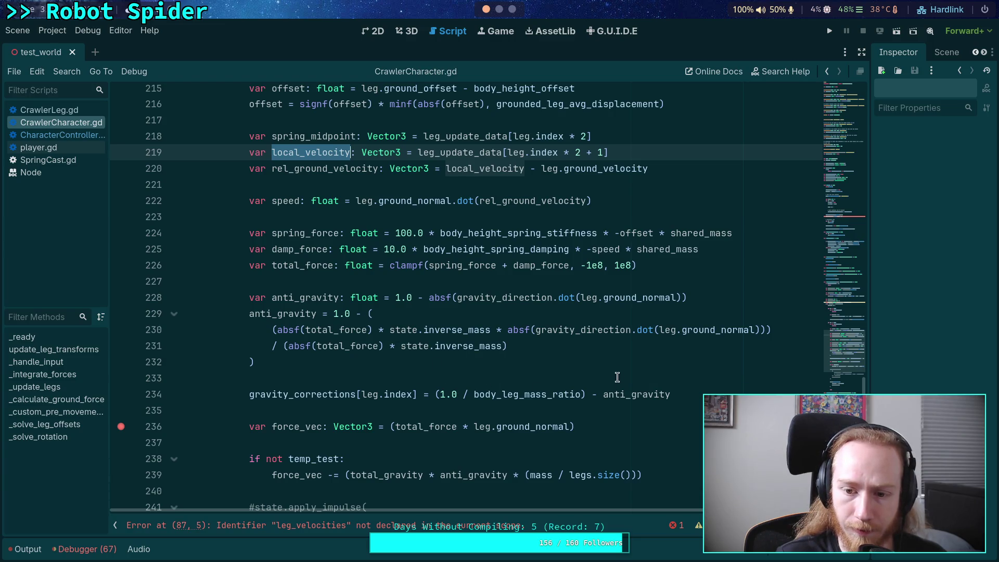
scroll(484, 378, "down", 2)
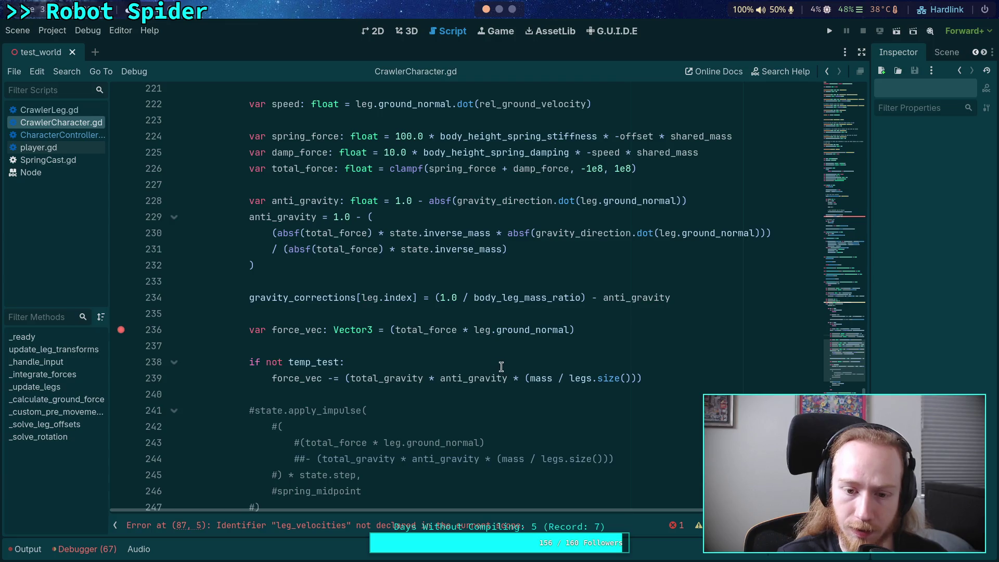
Step: Replace state.step with sub_step in the line 250 apply_impulse call and save
scroll(375, 391, "down", 3)
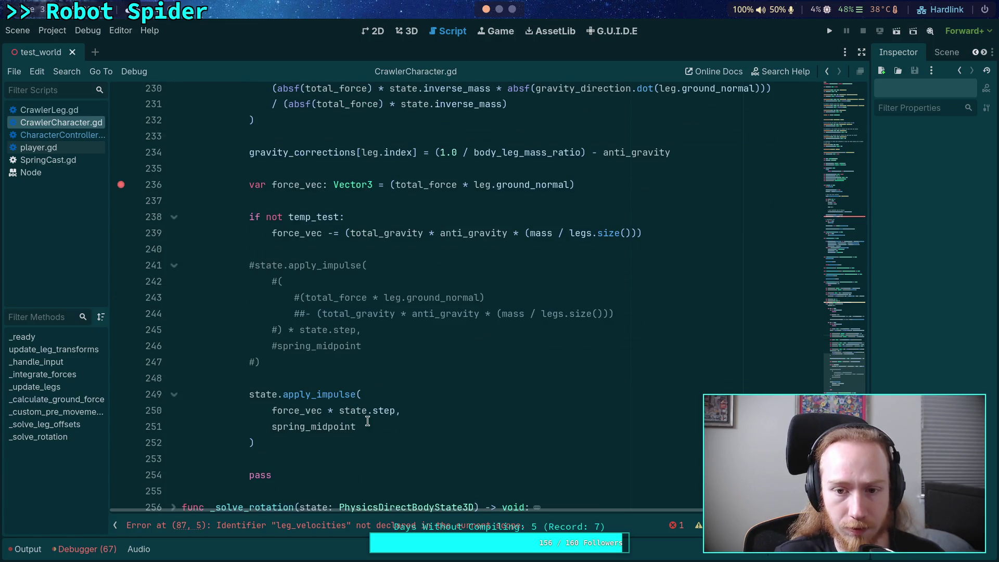
left_click_drag(363, 408, 394, 410)
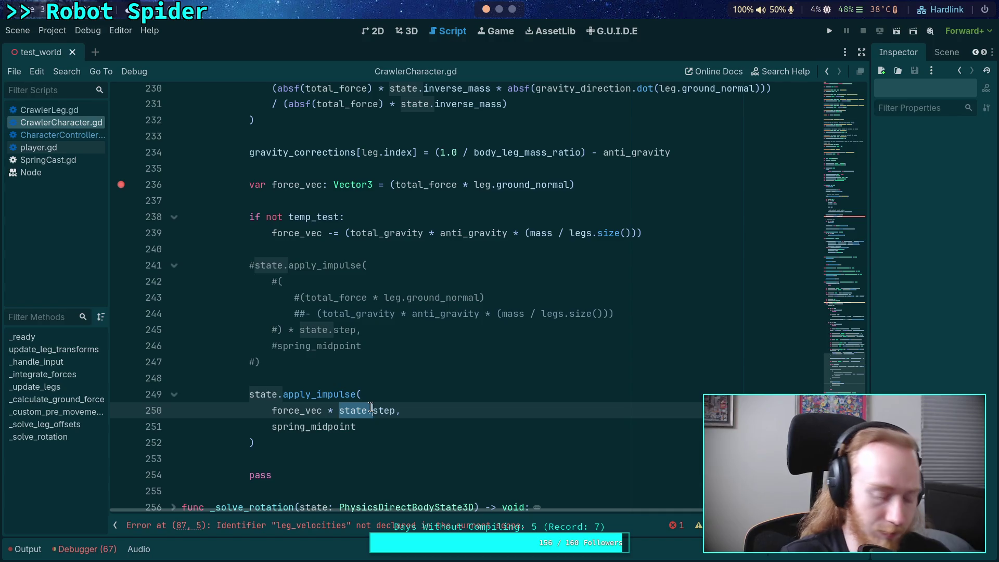
type("substep")
key("Return")
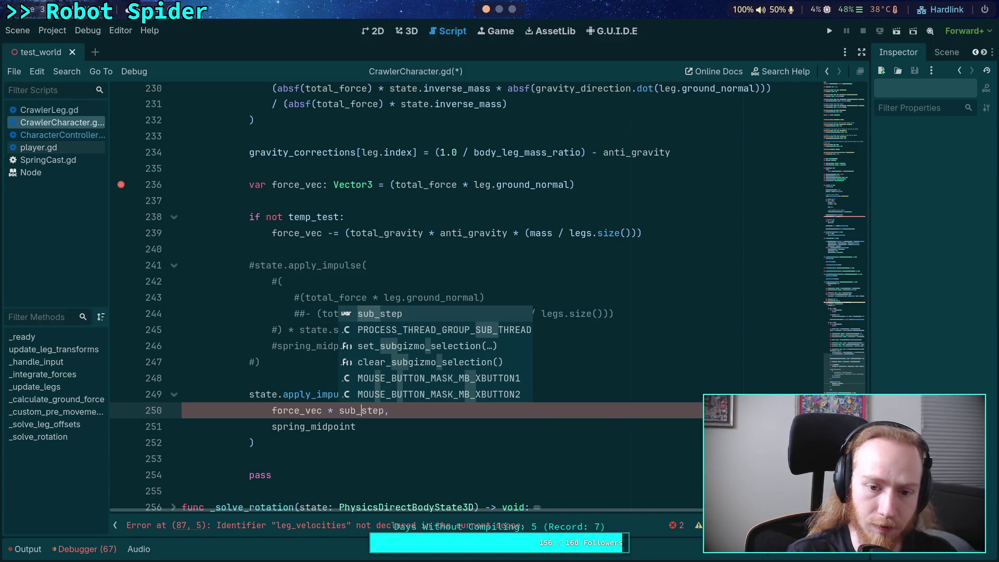
left_click(437, 441)
key("ctrl+s")
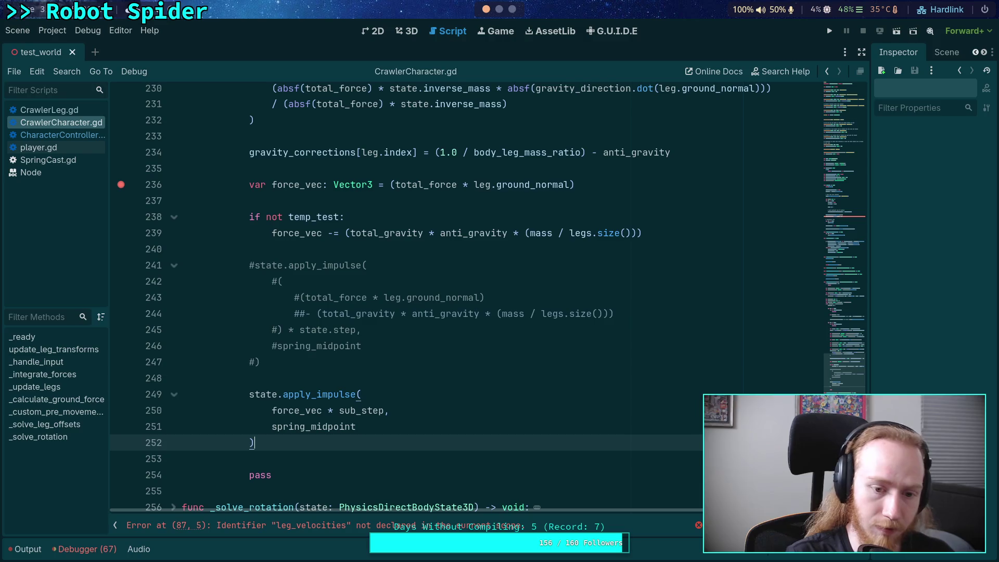
scroll(399, 426, "up", 3)
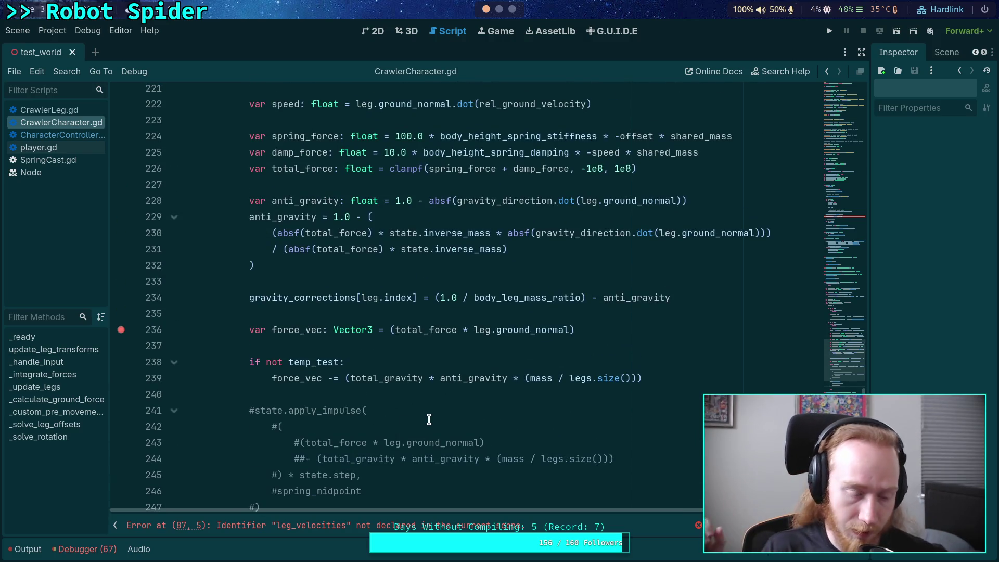
scroll(429, 420, "up", 4)
scroll(429, 406, "up", 7)
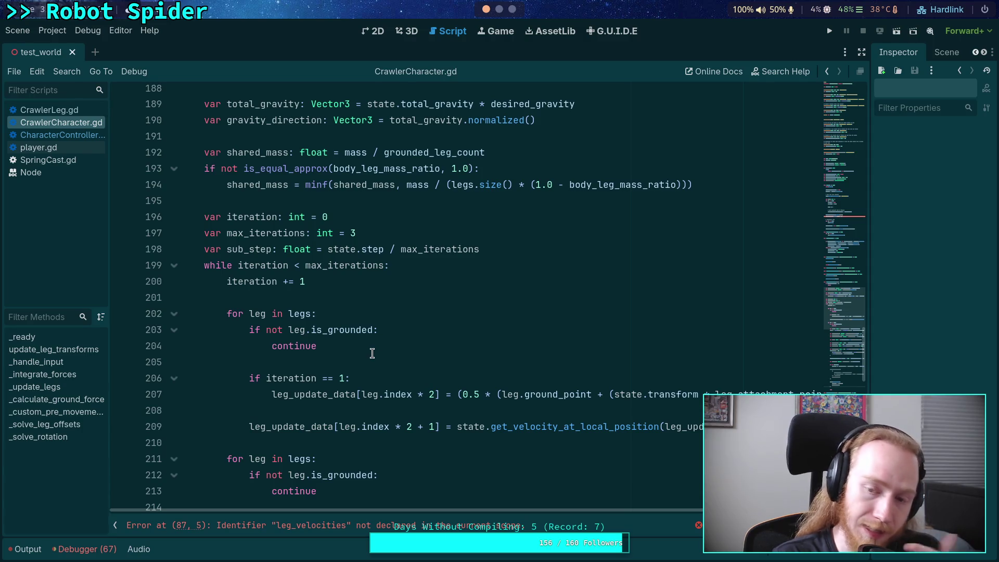
scroll(337, 345, "down", 4)
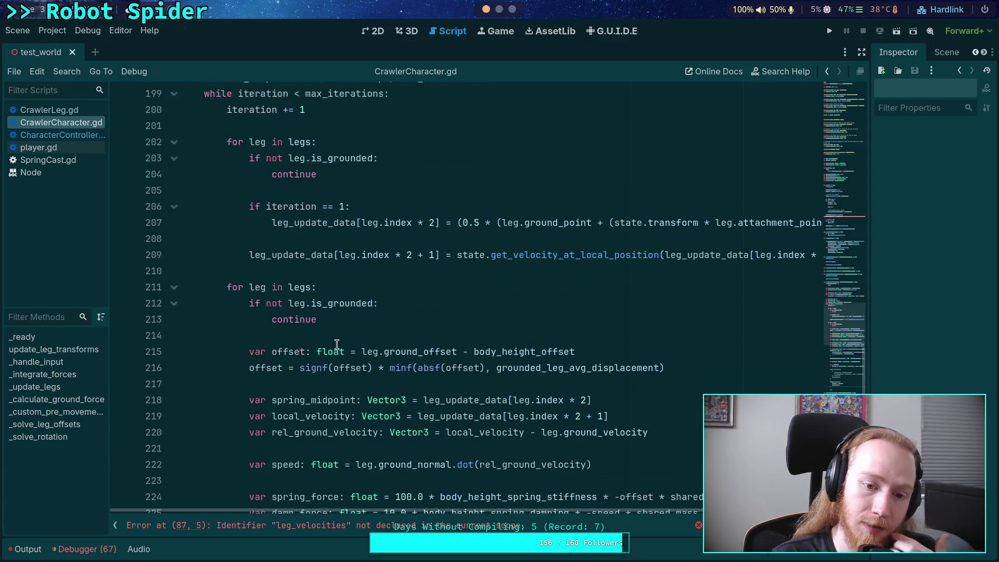
scroll(337, 345, "up", 3)
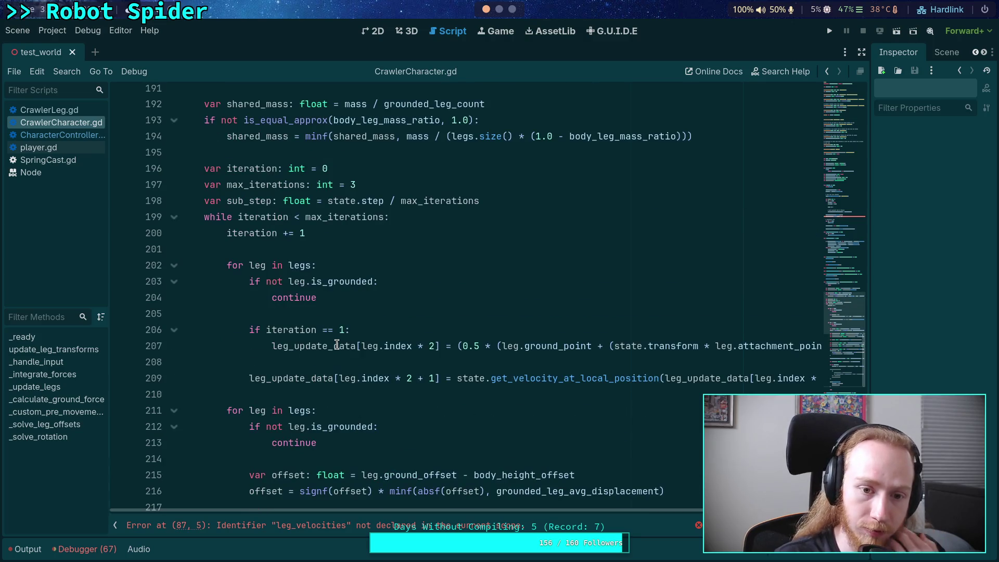
Step: Change max_iterations from 3 to 2 and save
left_click(360, 184)
key("BackSpace")
type("2")
key("ctrl+s")
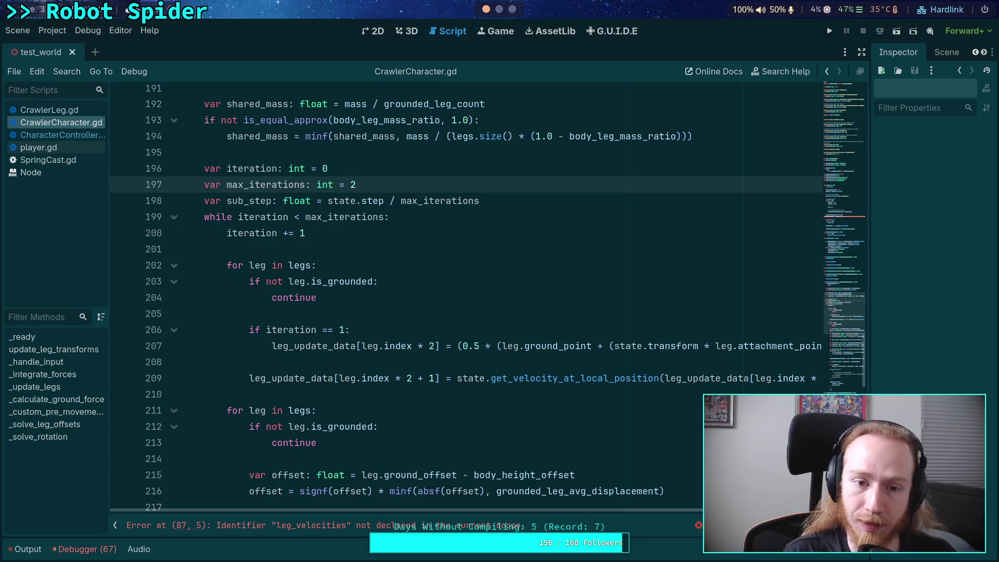
Step: Fix line 87 to call leg_update_data.resize instead of leg_velocities.resize
scroll(411, 229, "down", 12)
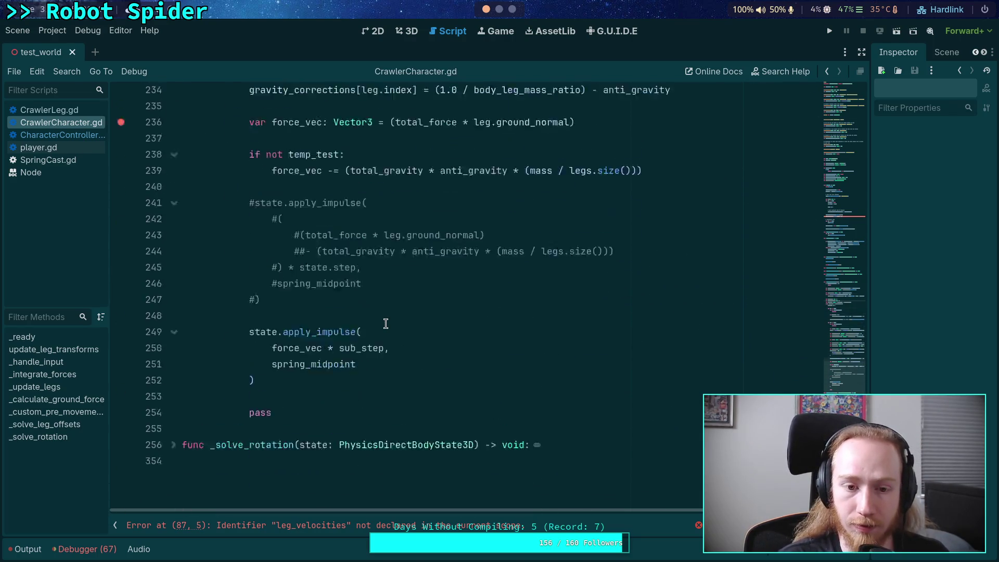
scroll(386, 324, "up", 3)
scroll(385, 324, "up", 20)
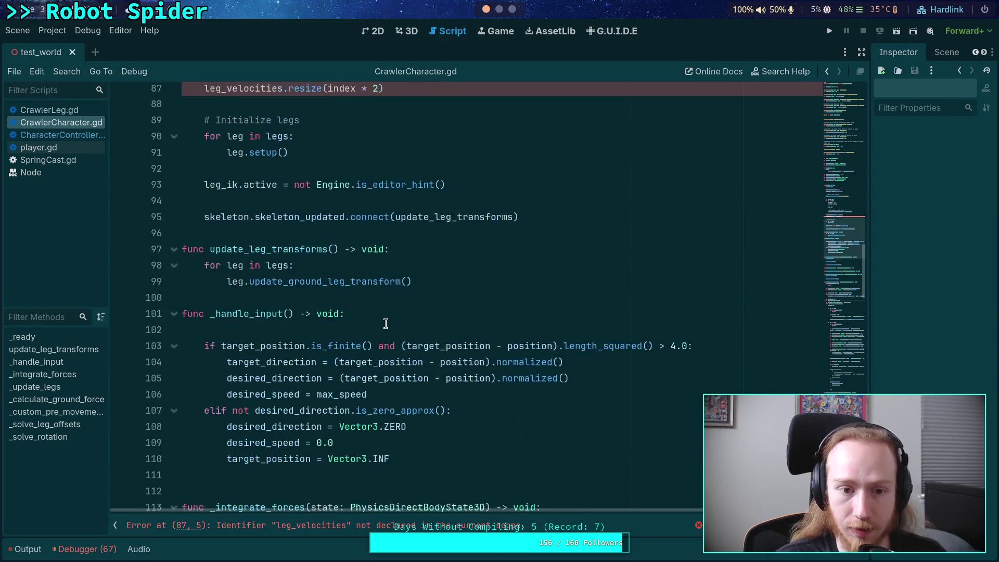
left_click_drag(226, 330, 283, 330)
type("upd")
key("Return")
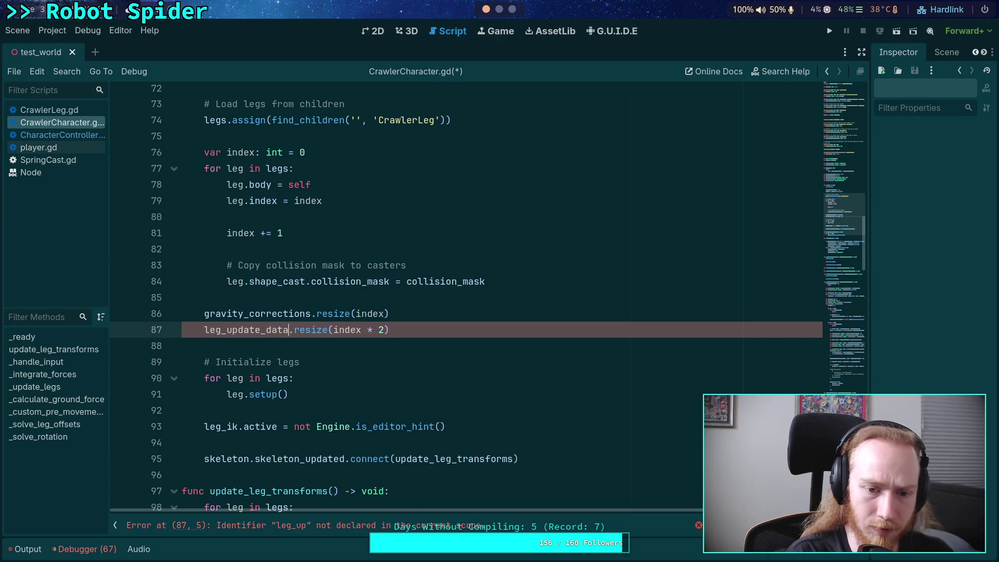
Step: Remove the breakpoint on line 236 and run the game
scroll(726, 312, "down", 2)
scroll(727, 312, "down", 20)
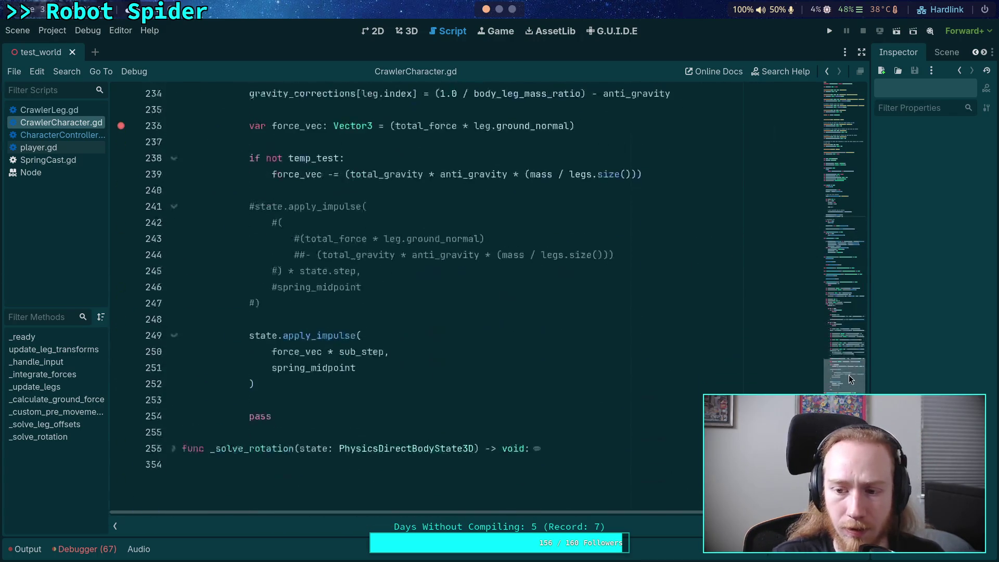
scroll(459, 257, "up", 4)
left_click(121, 310)
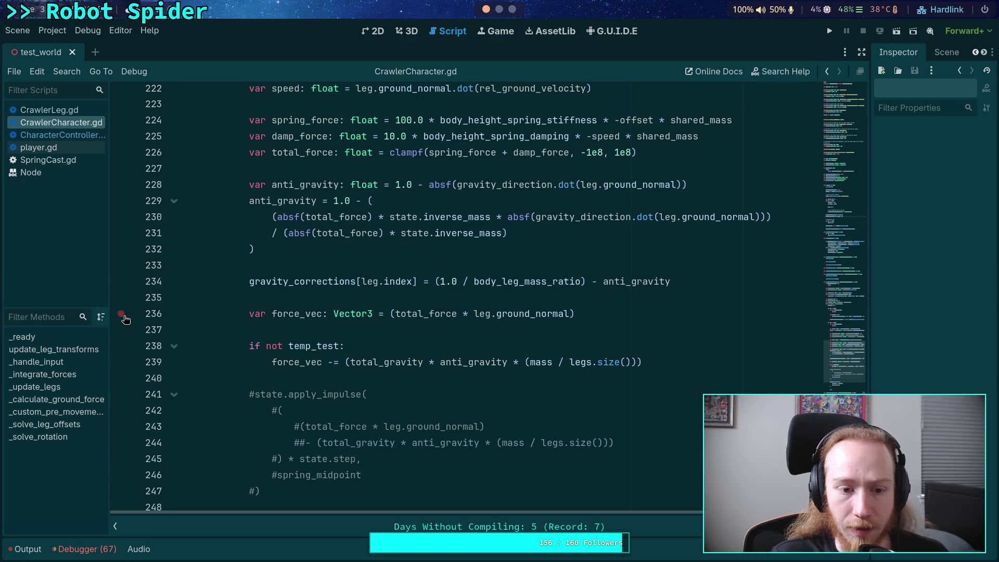
scroll(538, 252, "up", 1)
scroll(596, 231, "down", 3)
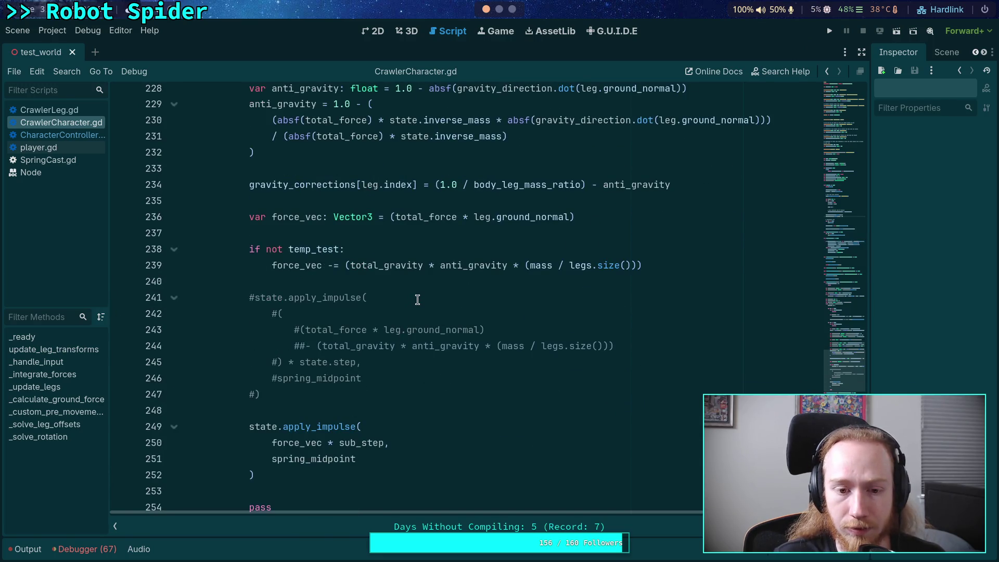
left_click(831, 30)
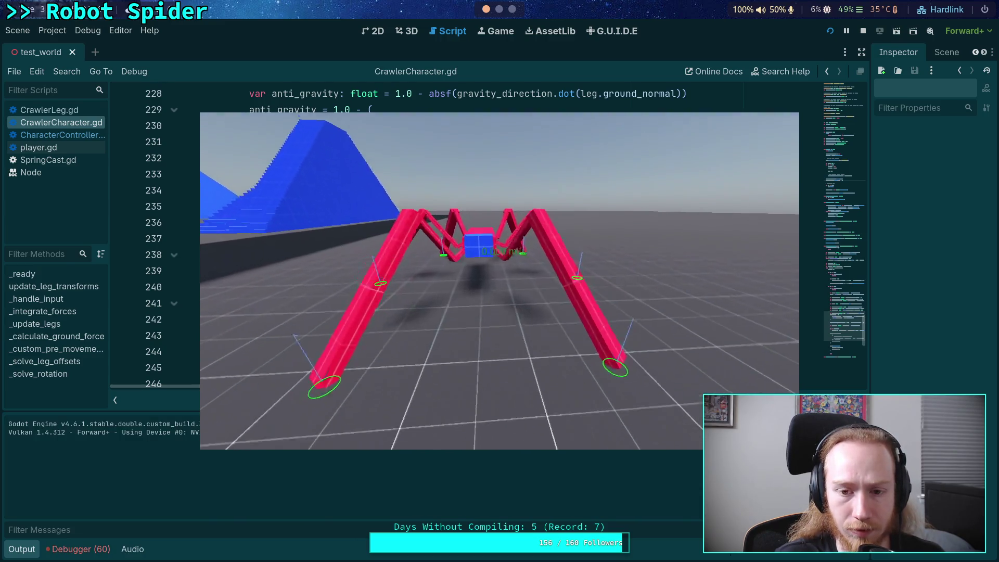
Step: Walk the spider forward with the W key and shift the game window left
key("w")
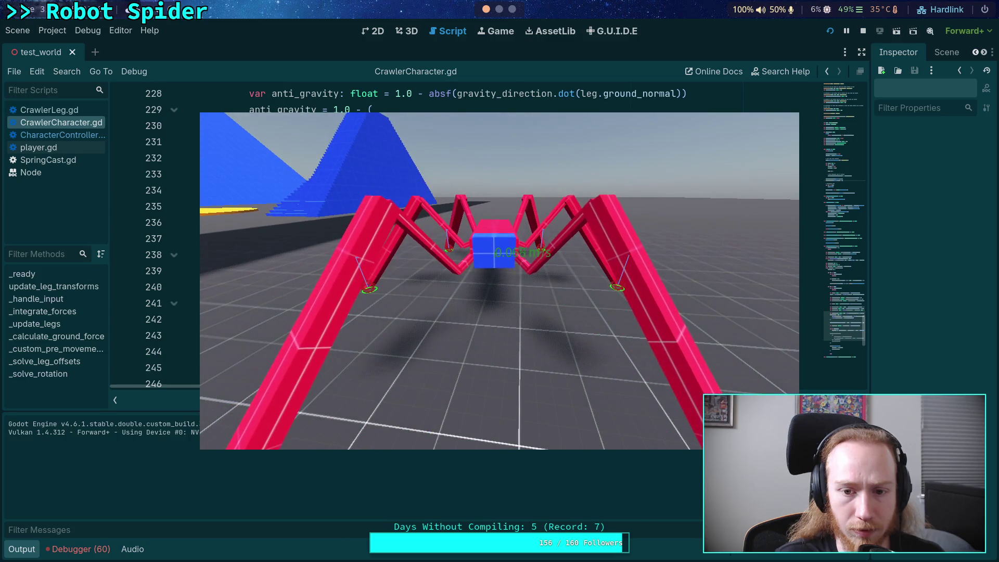
key("w")
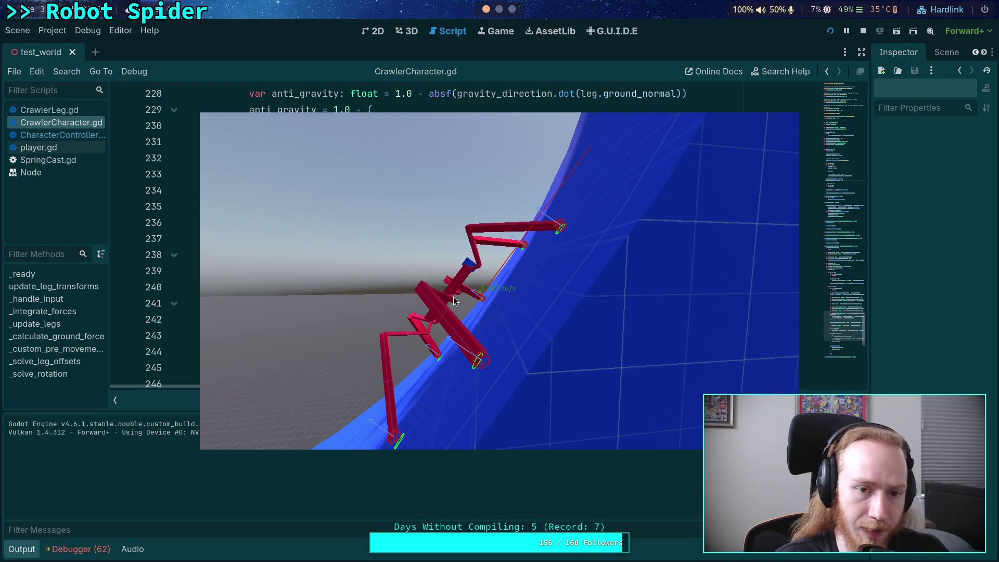
left_click_drag(541, 354, 0, 333)
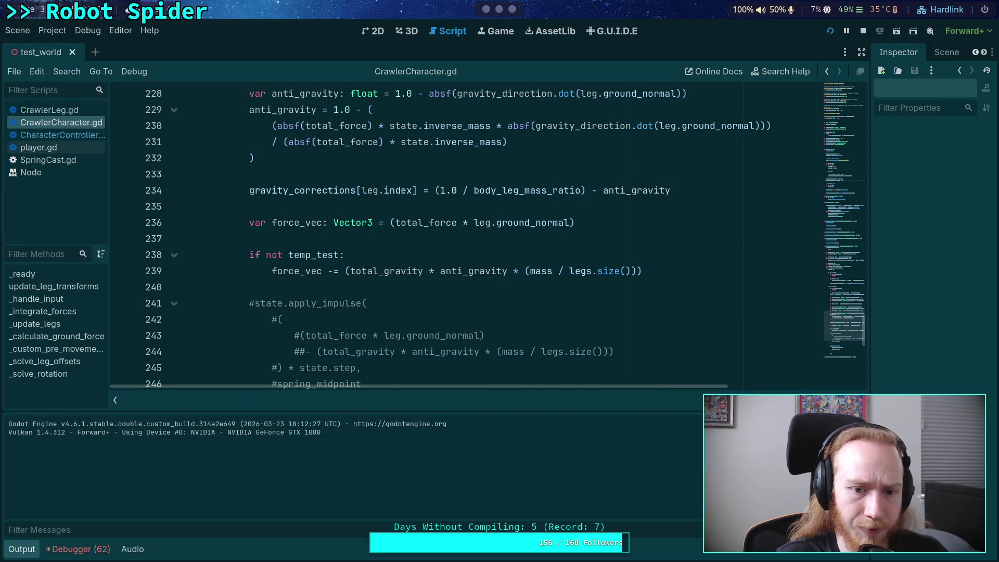
scroll(177, 281, "up", 4)
left_click(12, 551)
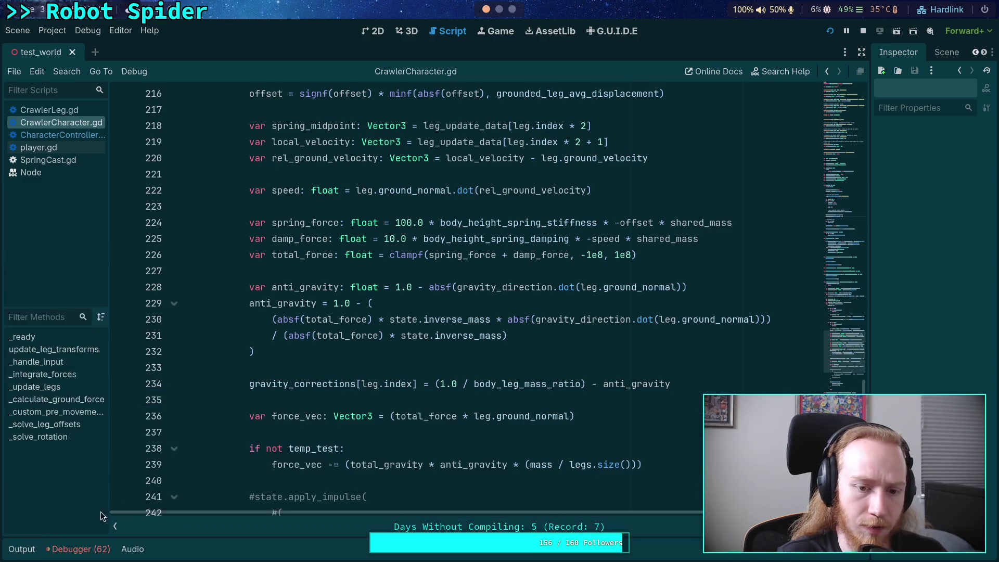
scroll(354, 370, "up", 11)
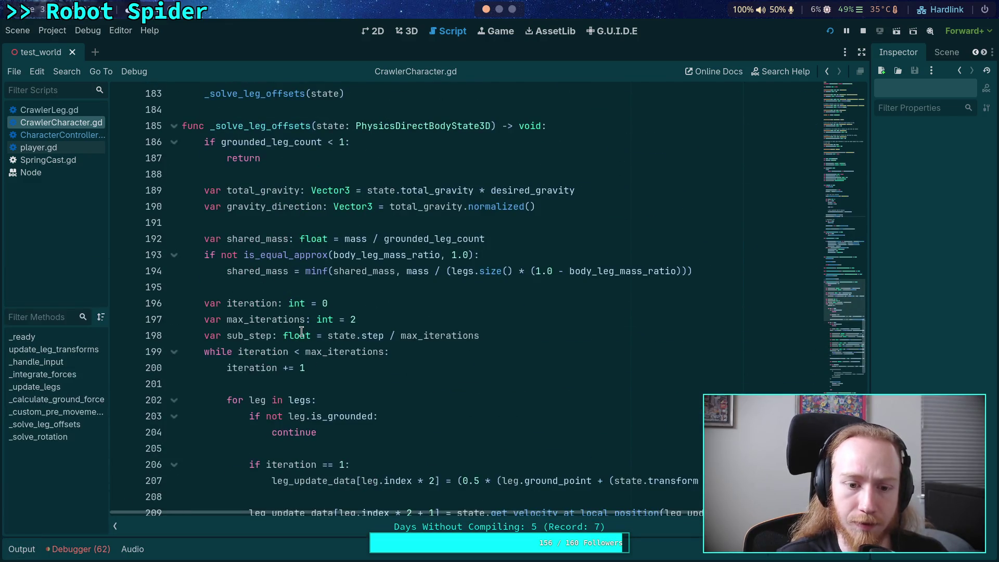
scroll(301, 331, "down", 2)
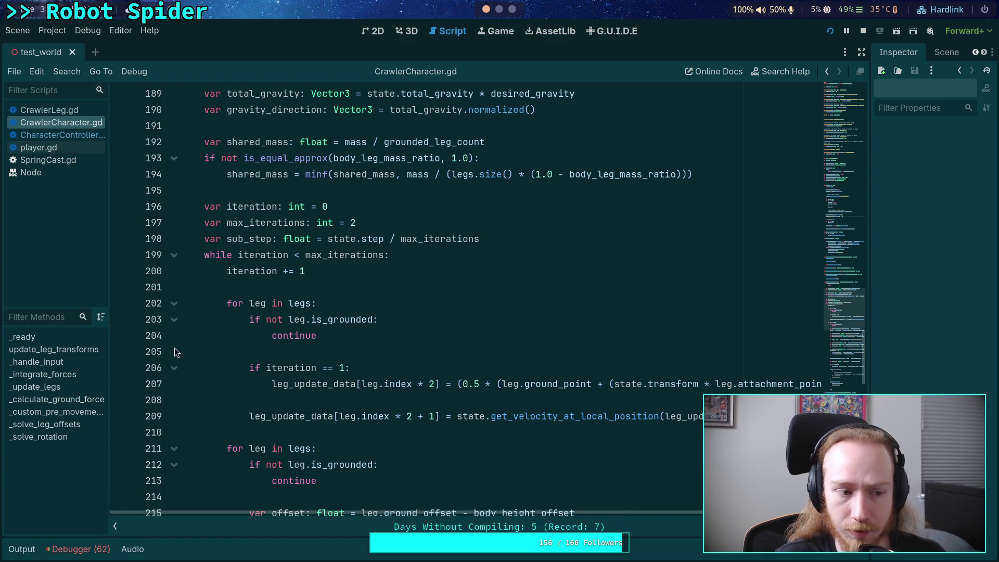
scroll(363, 375, "down", 6)
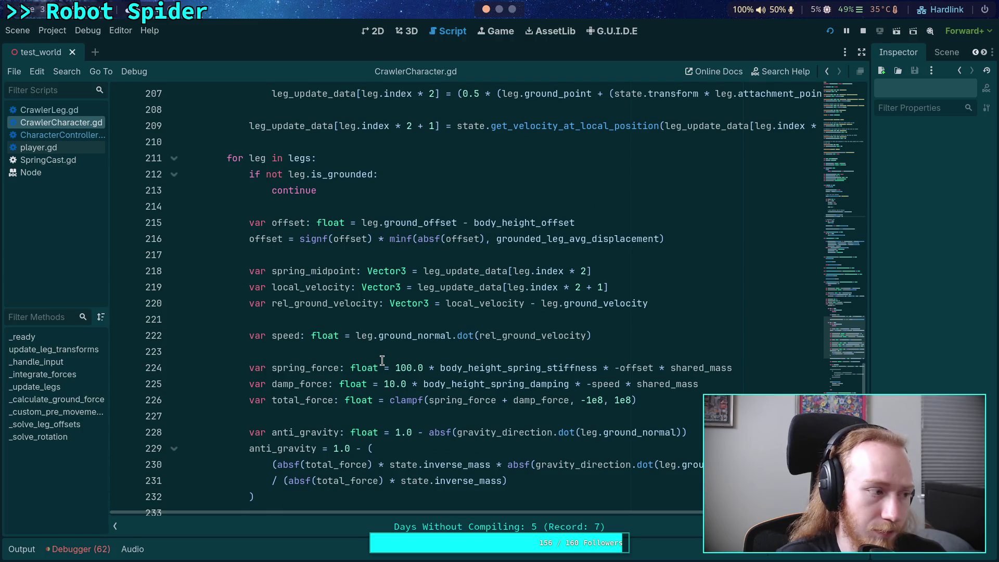
scroll(330, 353, "down", 5)
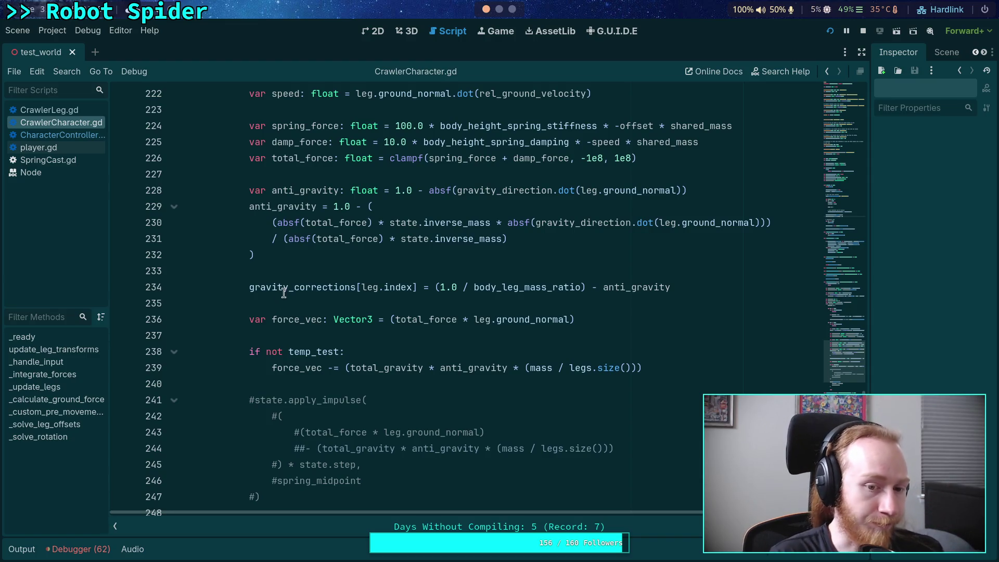
scroll(283, 293, "down", 2)
scroll(296, 310, "down", 2)
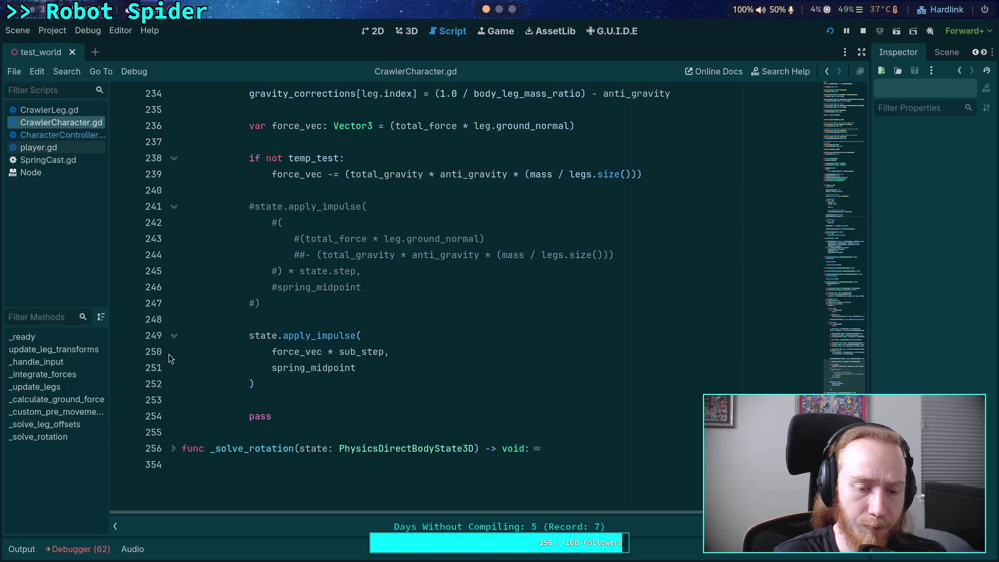
scroll(338, 346, "up", 13)
scroll(332, 348, "down", 7)
scroll(332, 346, "down", 5)
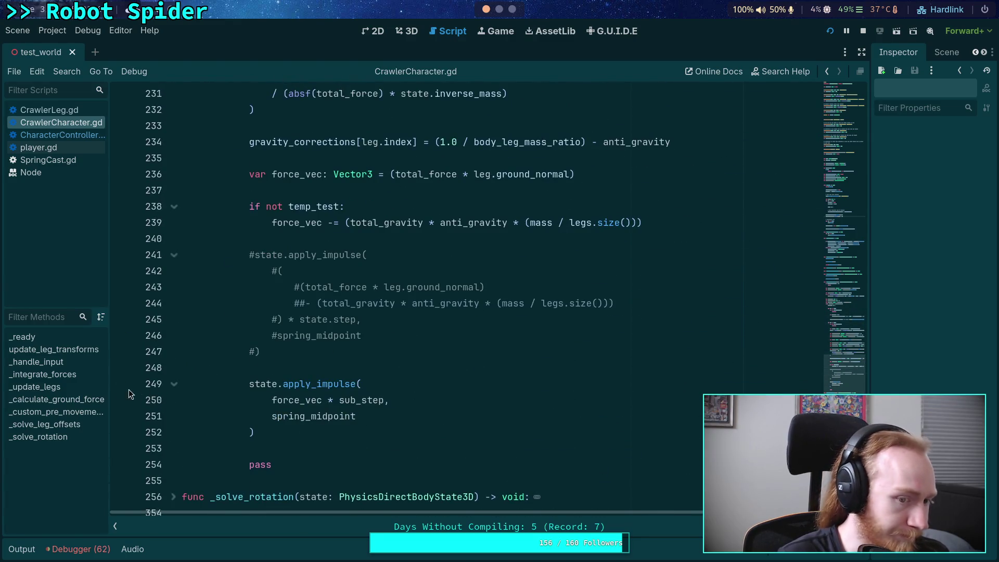
Step: Add a breakpoint on CrawlerCharacter.gd line 236 and browse locals, collapsing the gravity_corrections array
left_click(121, 178)
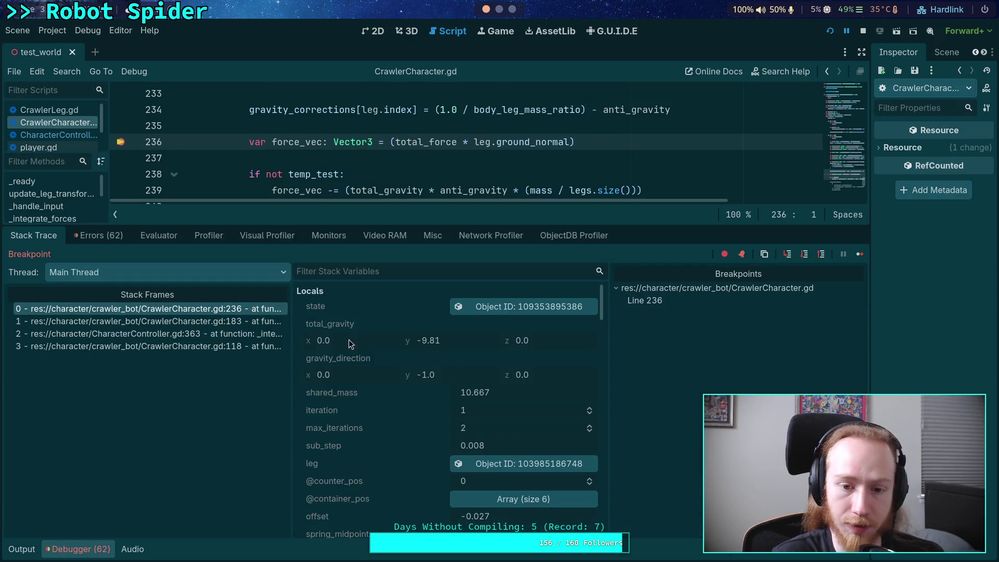
scroll(432, 383, "down", 15)
scroll(432, 383, "down", 4)
scroll(432, 383, "up", 1)
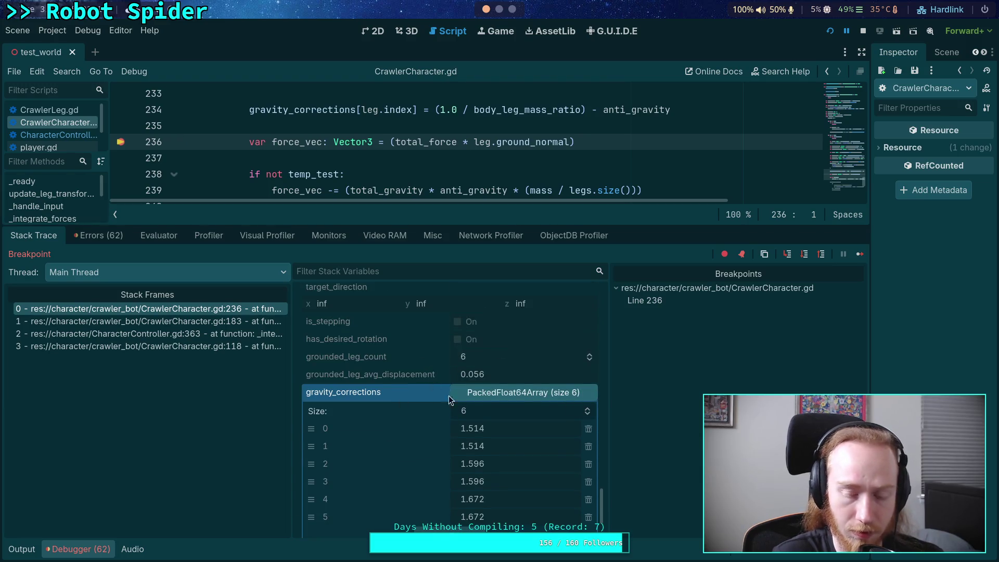
left_click(501, 392)
Step: Scroll back up the locals and show the physics body state in the Inspector
scroll(422, 427, "up", 1)
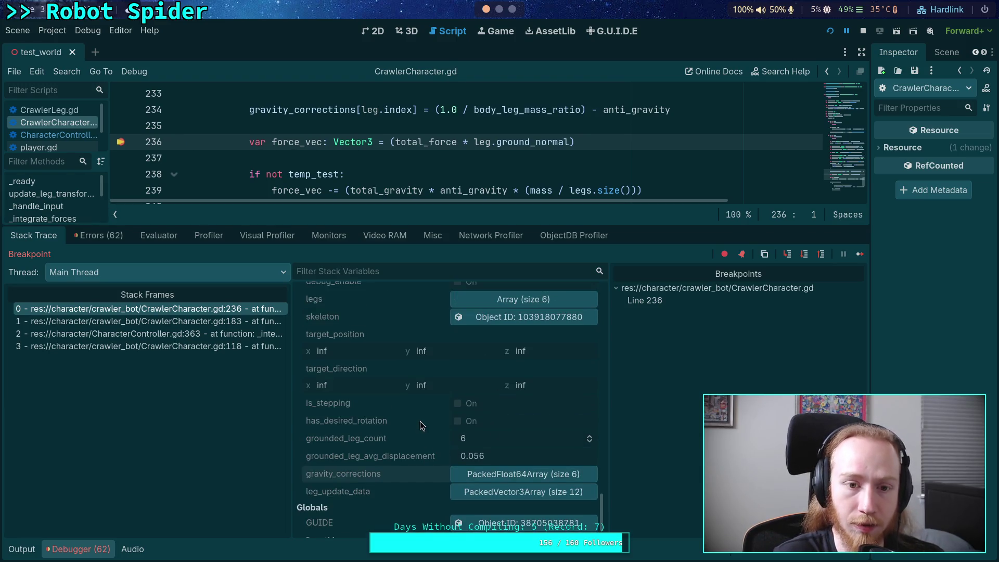
scroll(373, 431, "up", 3)
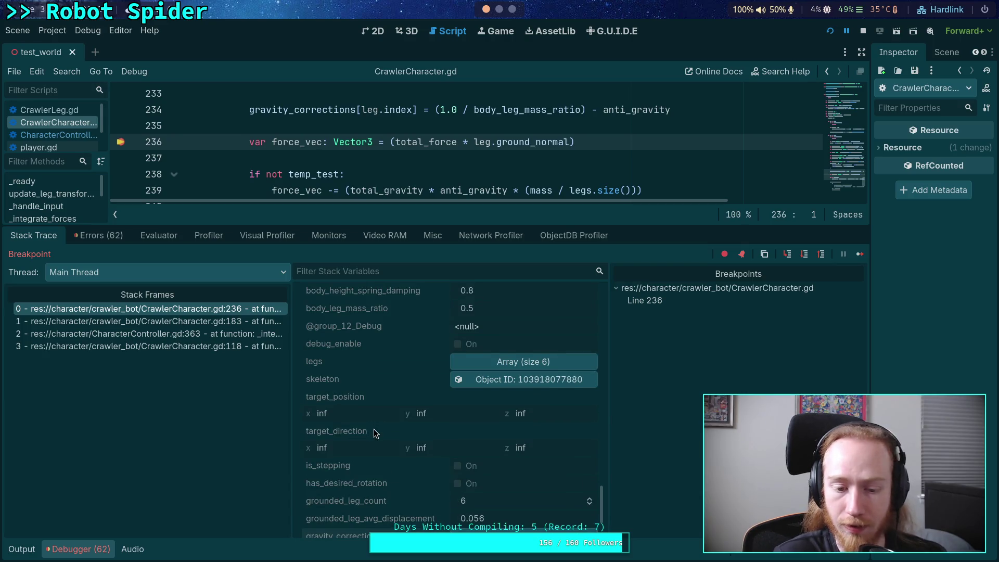
scroll(374, 428, "up", 10)
scroll(373, 429, "up", 6)
scroll(601, 402, "up", 6)
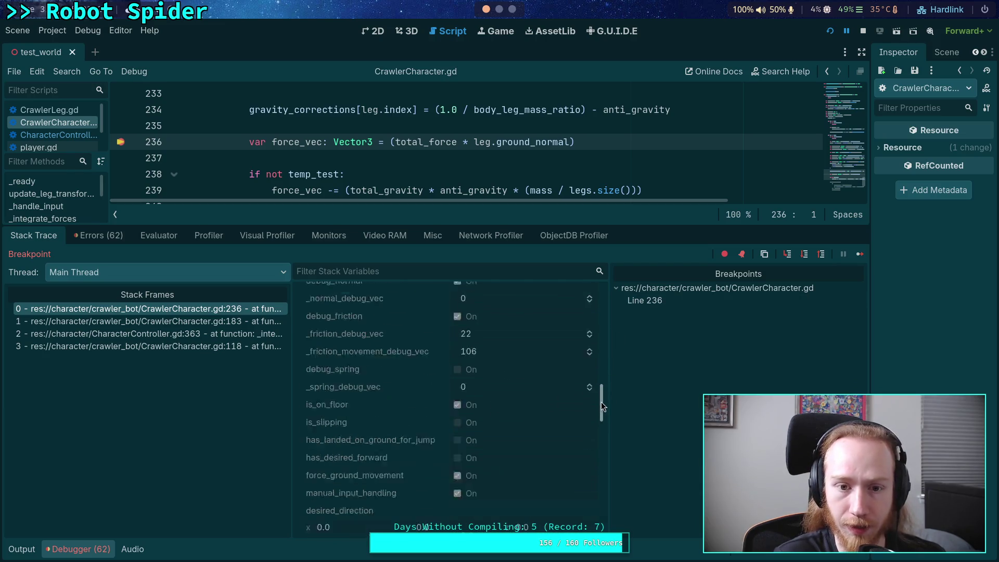
left_click(499, 307)
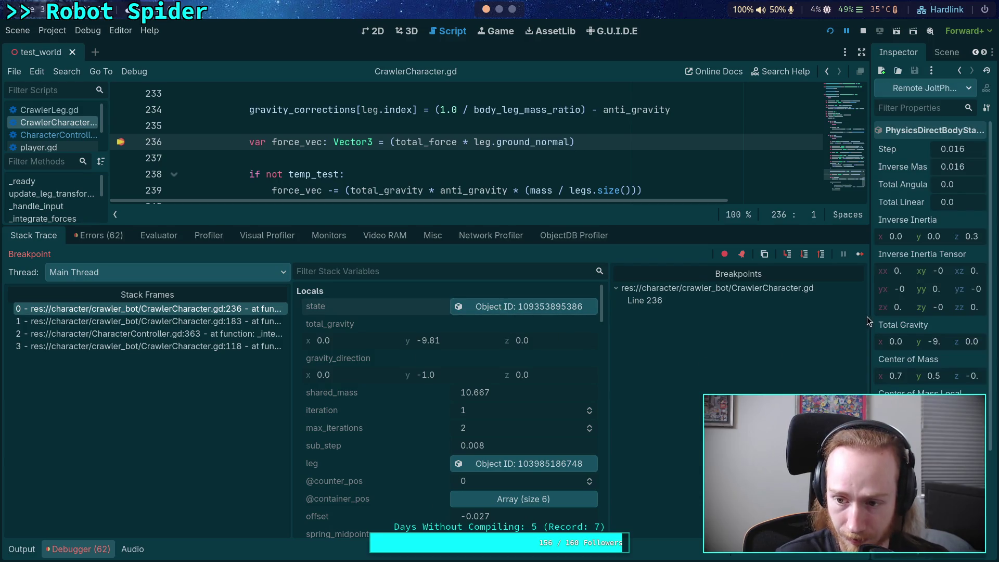
Step: Resize the Inspector and debugger panels to give the script more room
left_click_drag(867, 316, 698, 316)
scroll(843, 261, "down", 4)
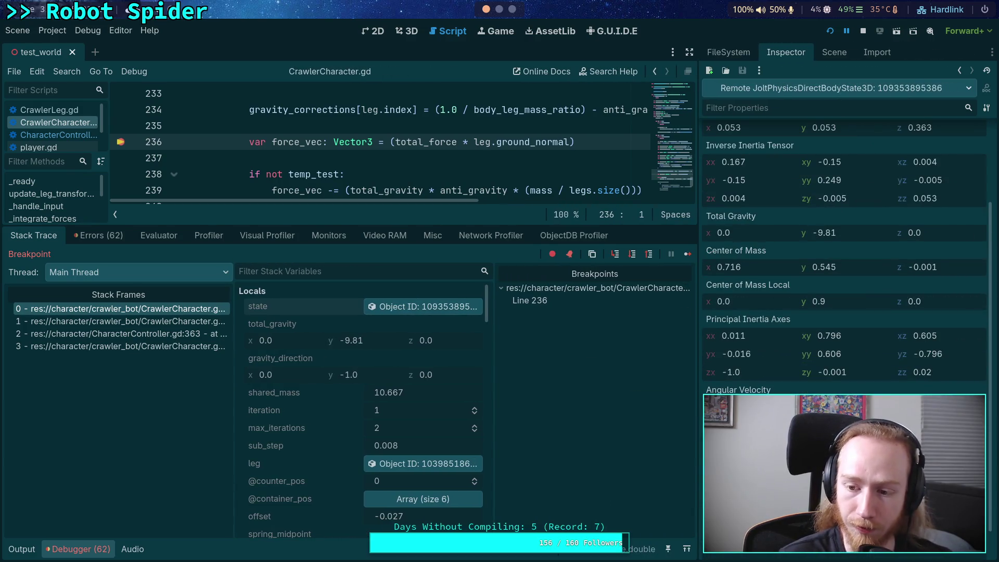
left_click_drag(697, 405, 751, 405)
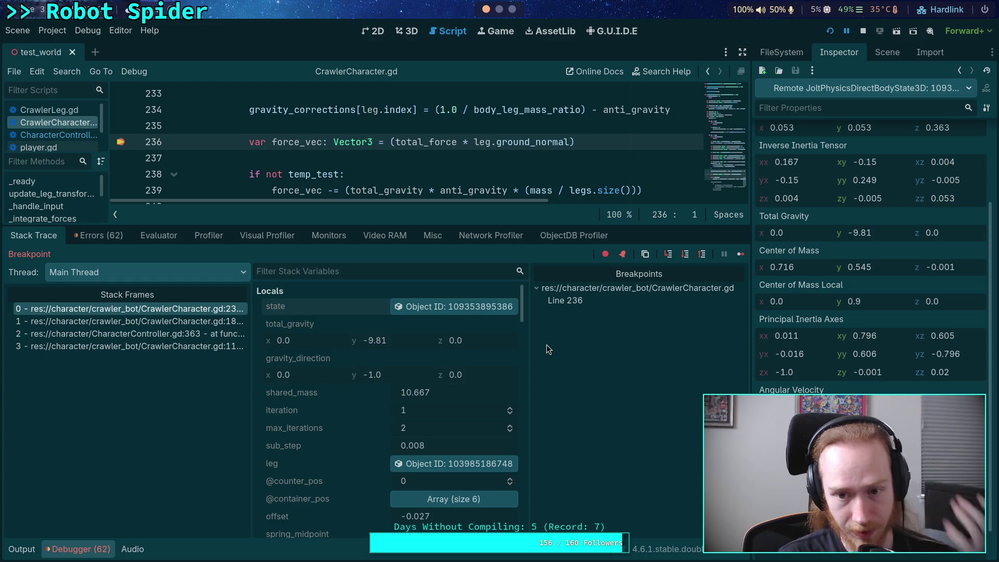
left_click_drag(537, 226, 529, 343)
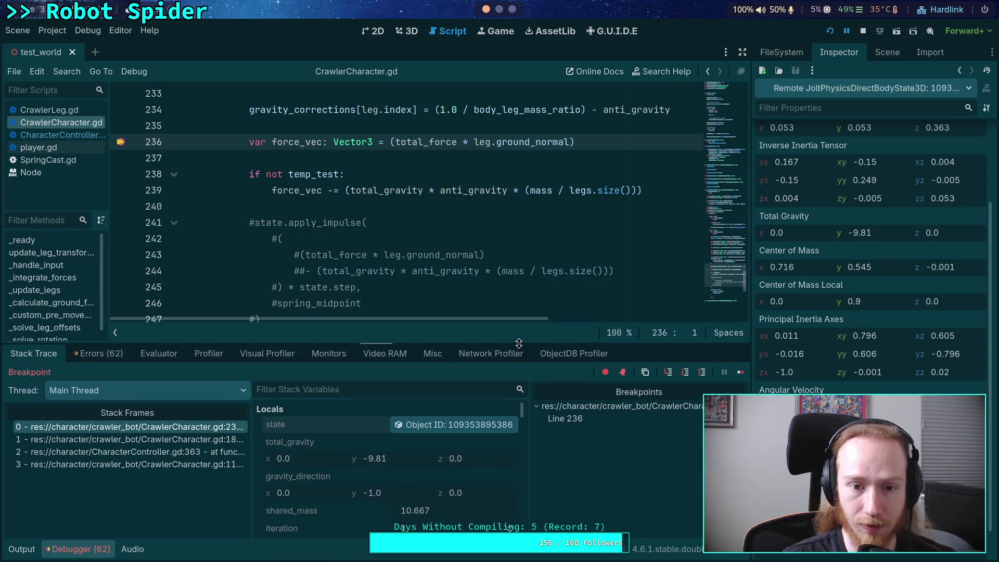
Step: Review the code and stack variables at the line 236 pause
scroll(434, 256, "down", 4)
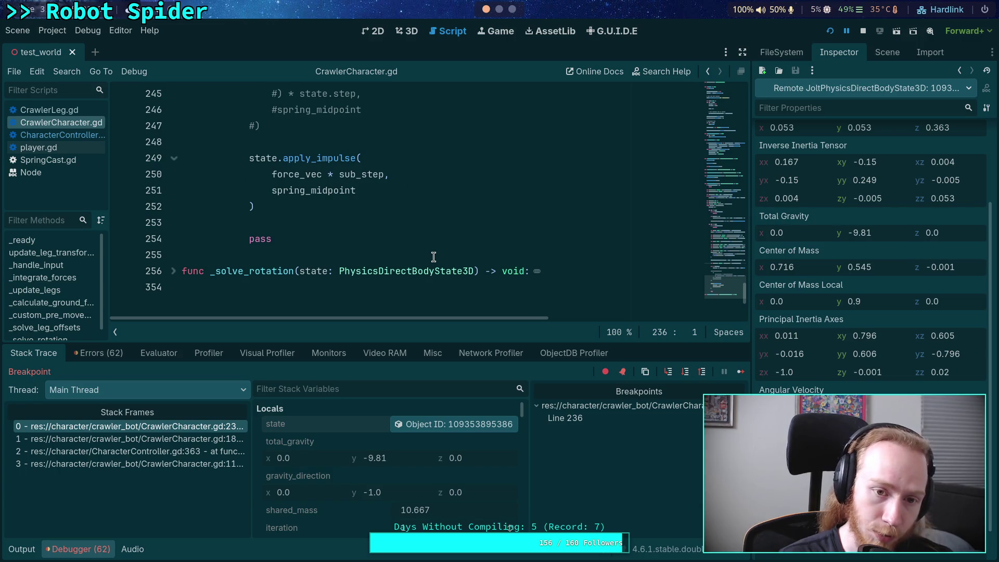
scroll(395, 252, "up", 3)
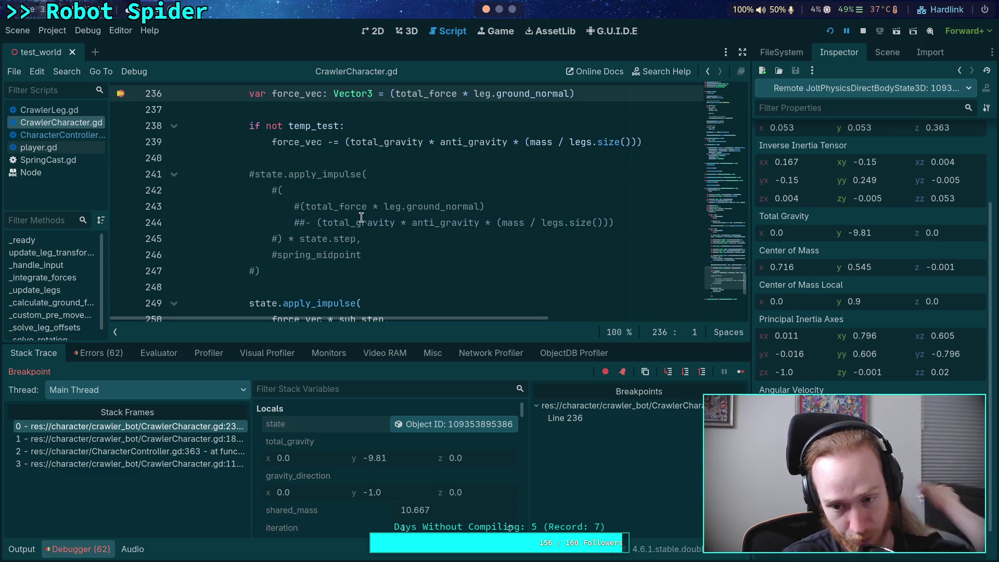
mouse_move(361, 218)
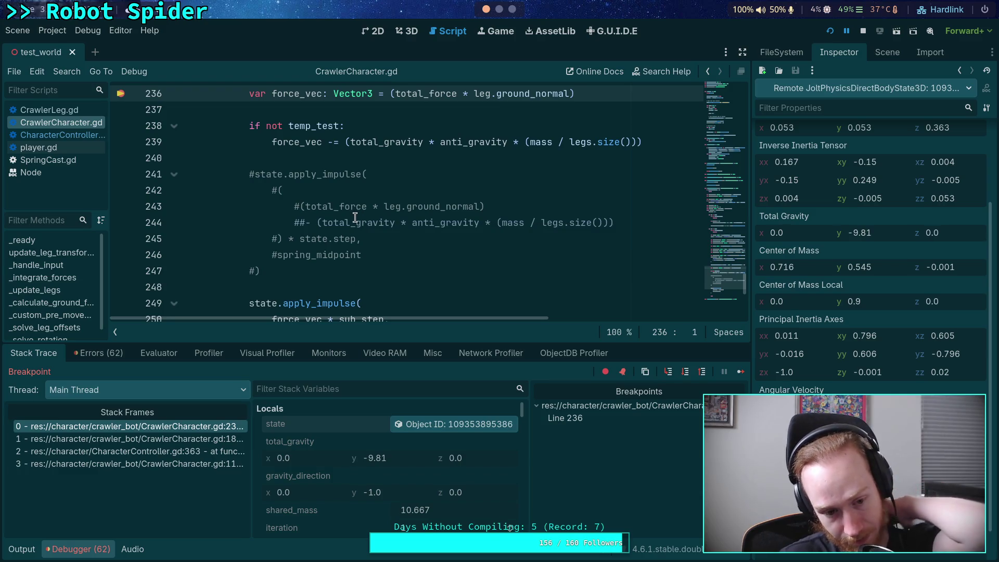
scroll(344, 219, "up", 1)
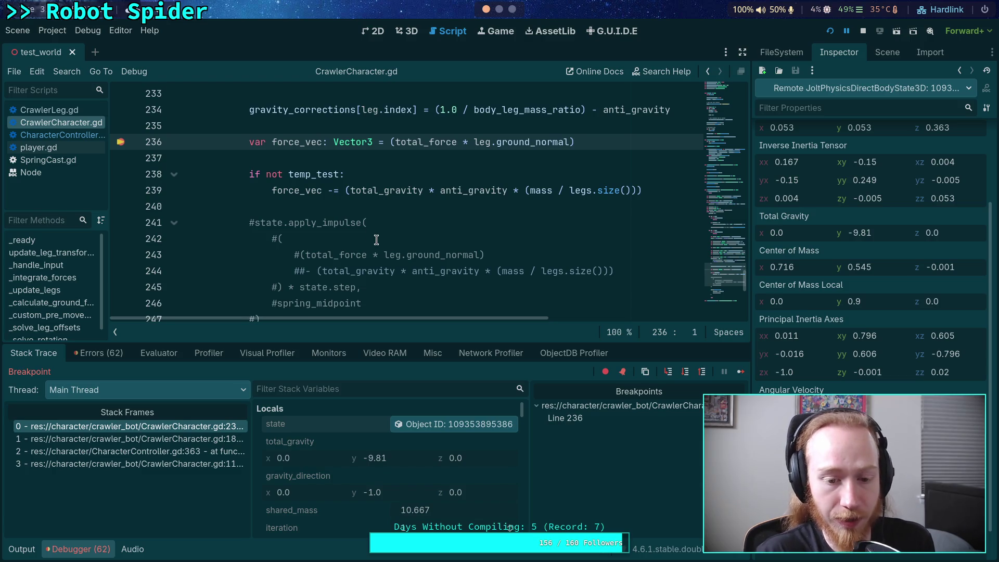
scroll(376, 240, "up", 5)
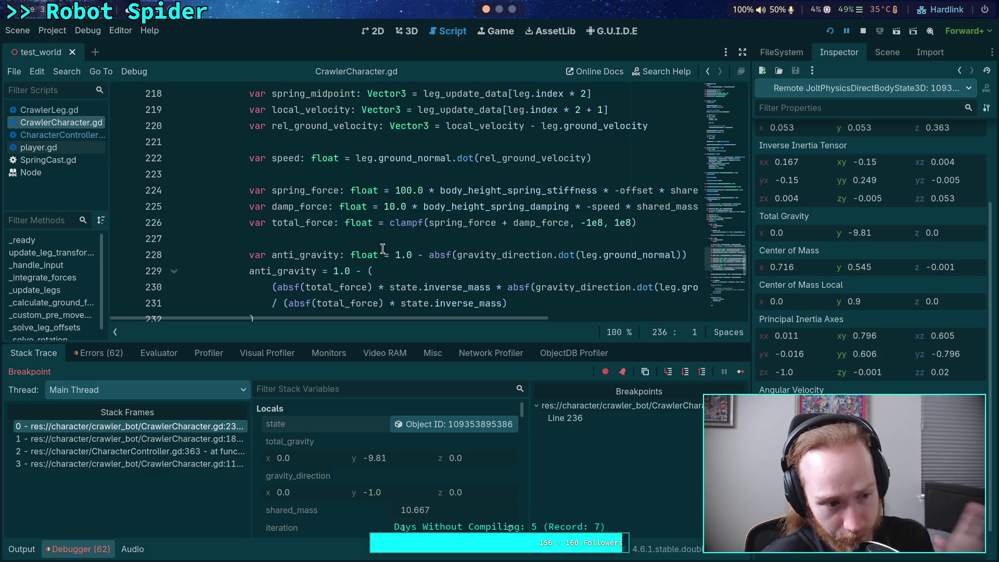
scroll(397, 271, "down", 4)
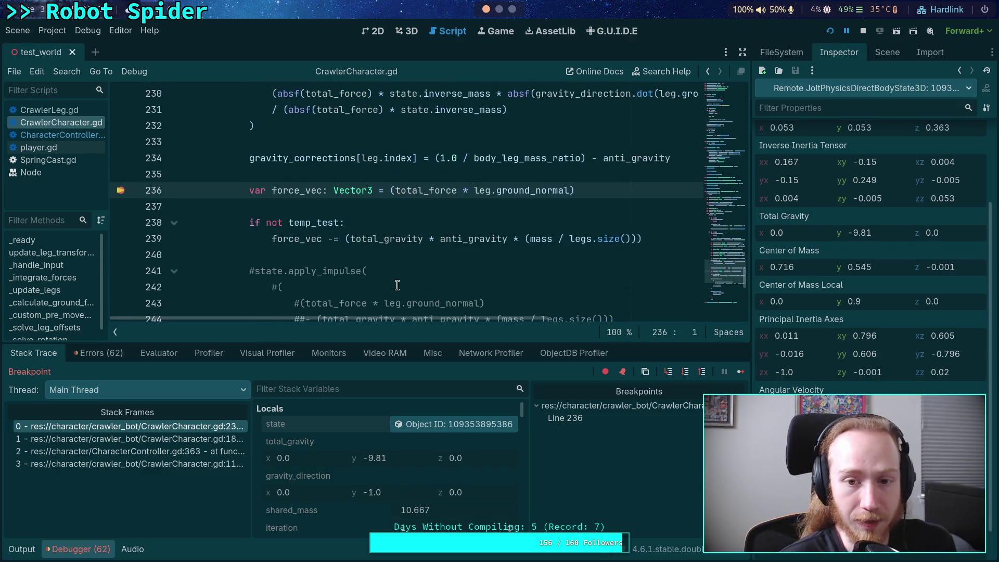
scroll(397, 286, "down", 1)
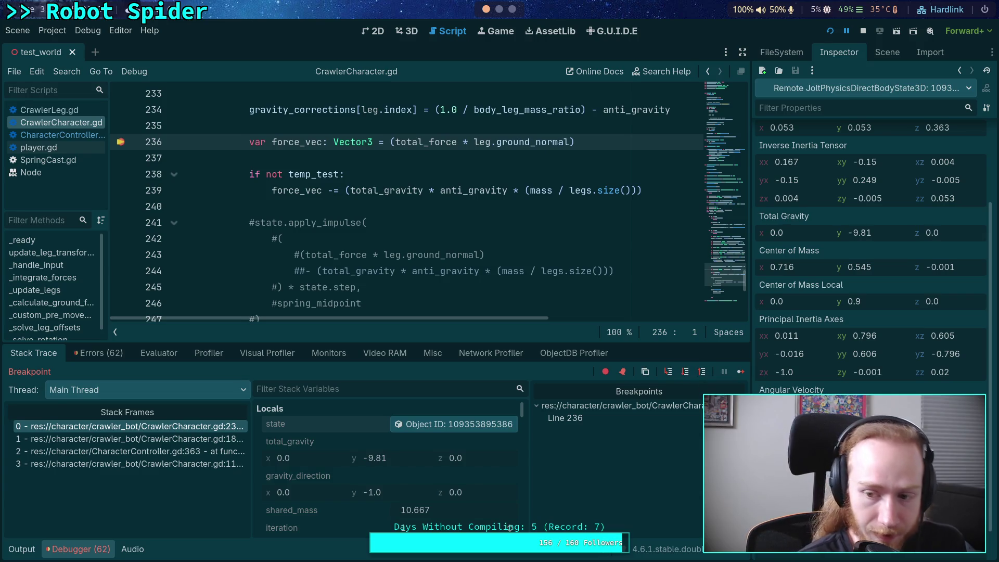
scroll(478, 259, "down", 2)
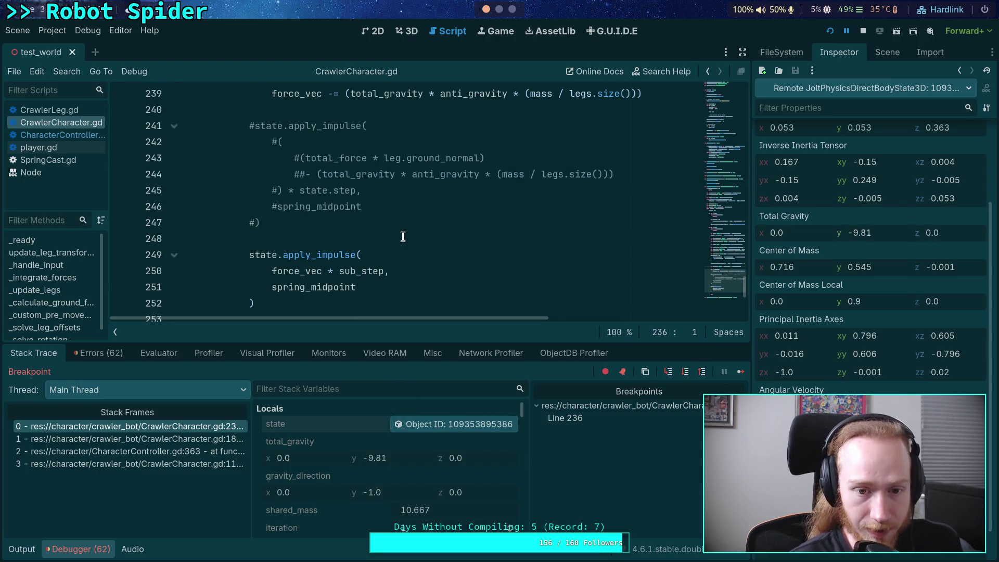
scroll(403, 237, "up", 2)
scroll(446, 274, "up", 1)
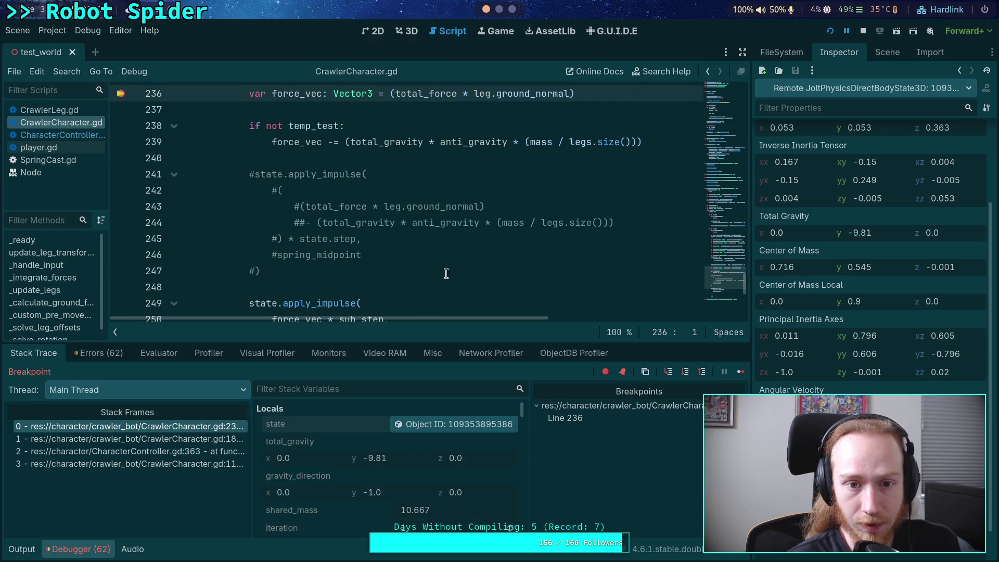
Step: Continue twice to the line 236 breakpoint, showing the body state in the Inspector each time
left_click(735, 372)
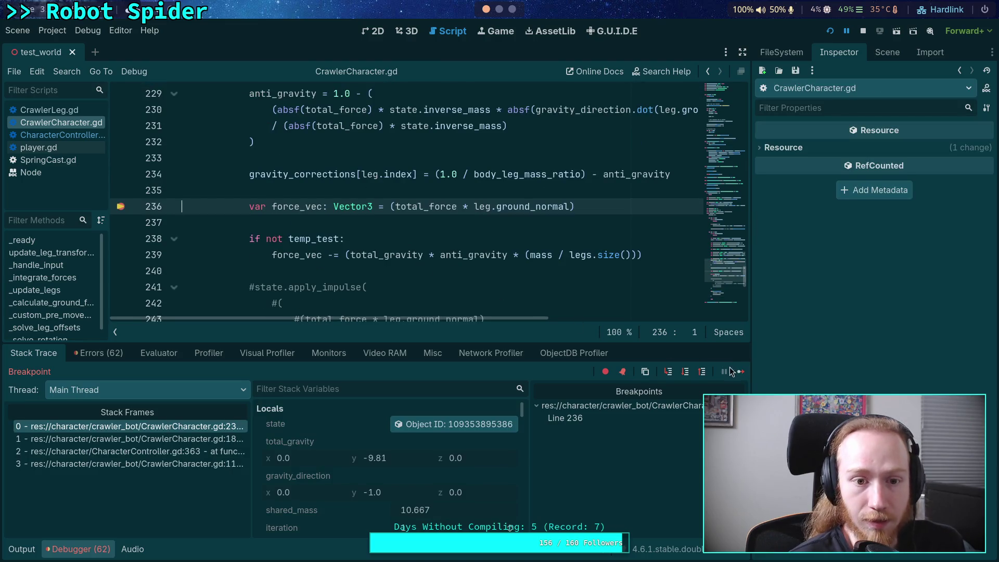
left_click(474, 430)
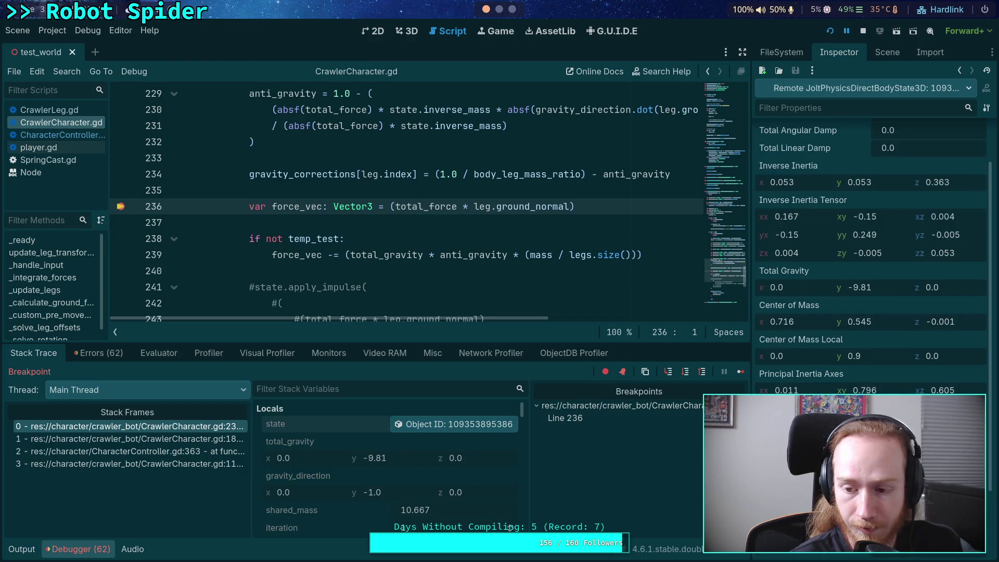
left_click(740, 371)
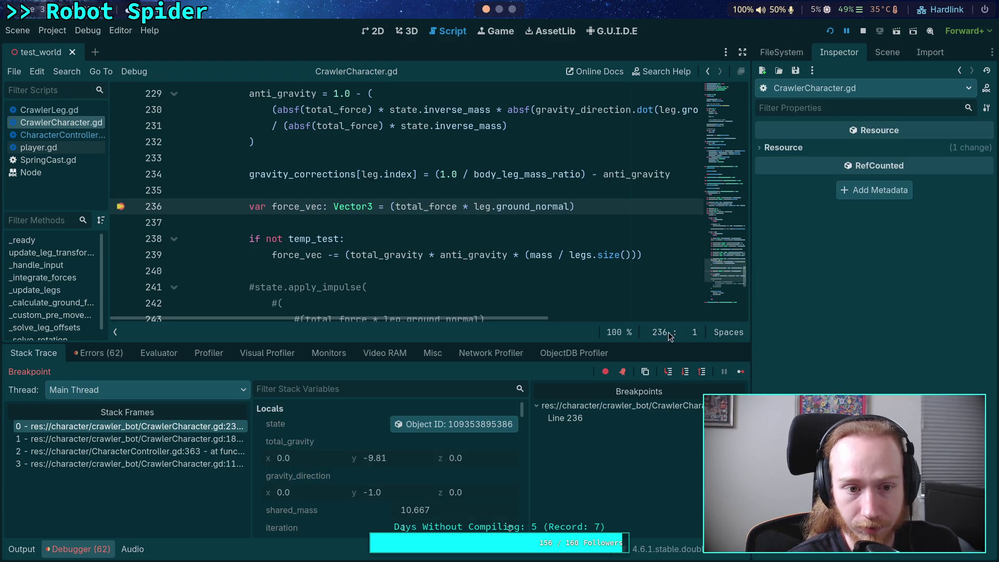
left_click(437, 424)
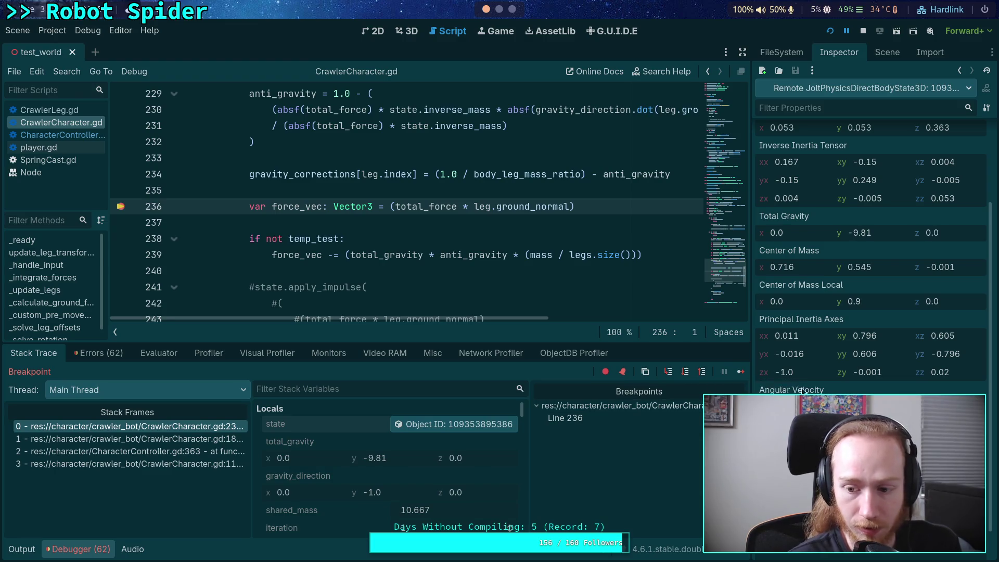
Step: Review the leg-spring values, like shared_mass 10.667 and leg offset 0.034, and continue once more
scroll(841, 384, "up", 3)
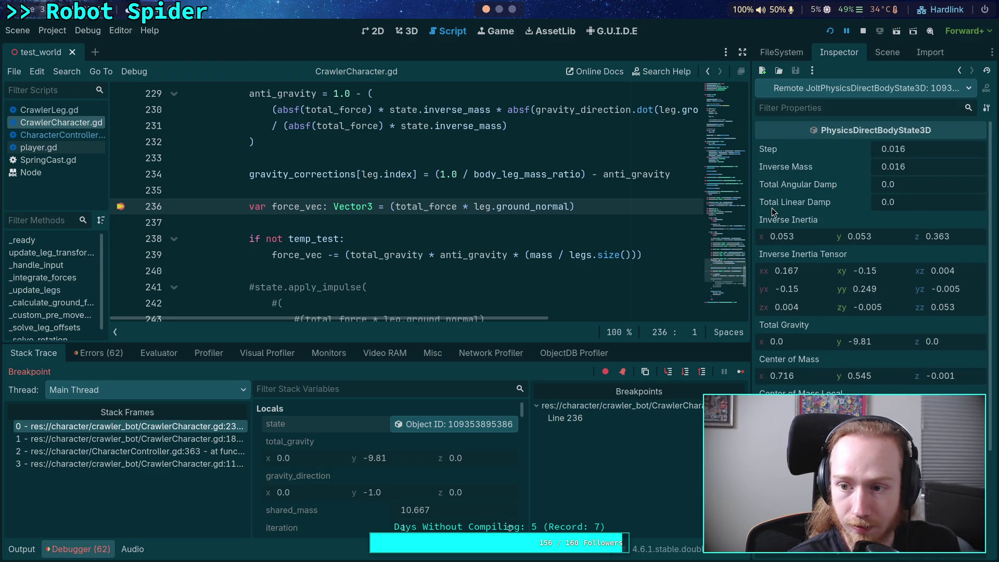
scroll(362, 441, "down", 5)
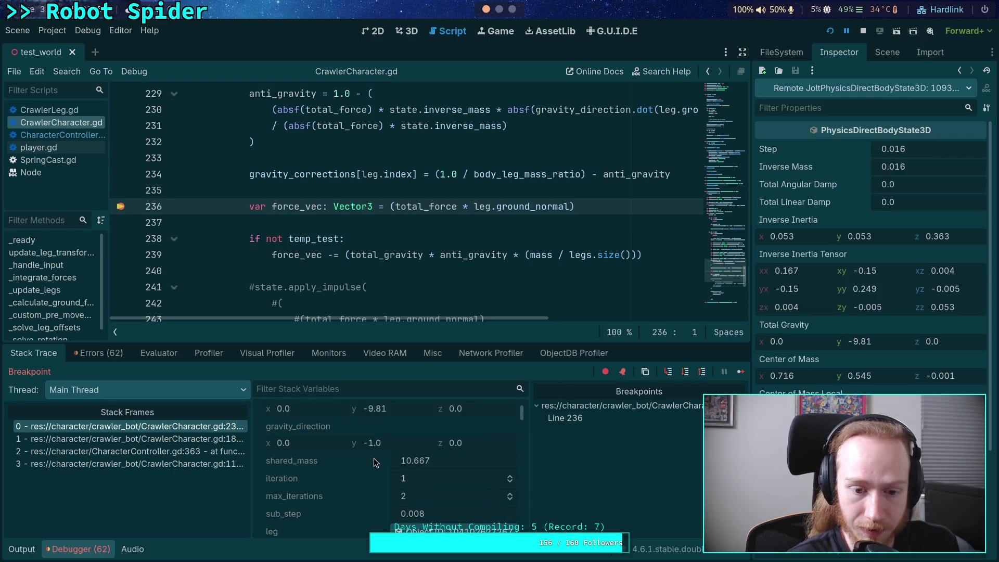
scroll(369, 473, "up", 5)
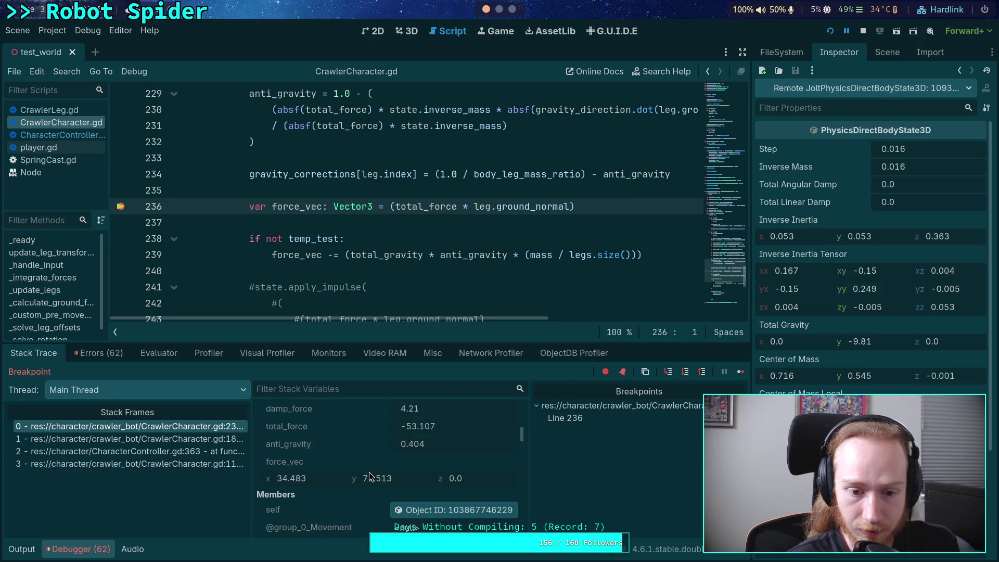
scroll(369, 473, "up", 5)
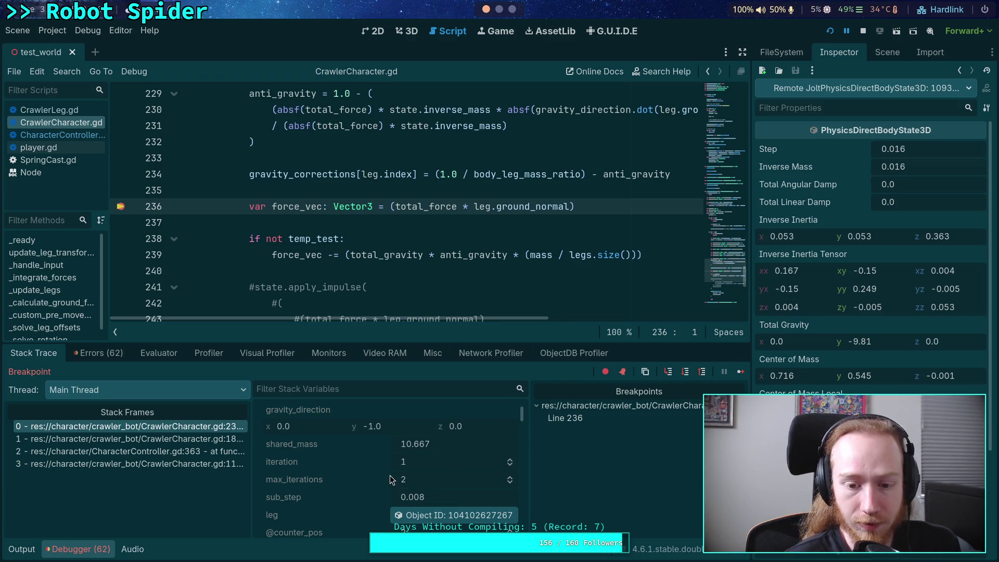
scroll(452, 486, "up", 1)
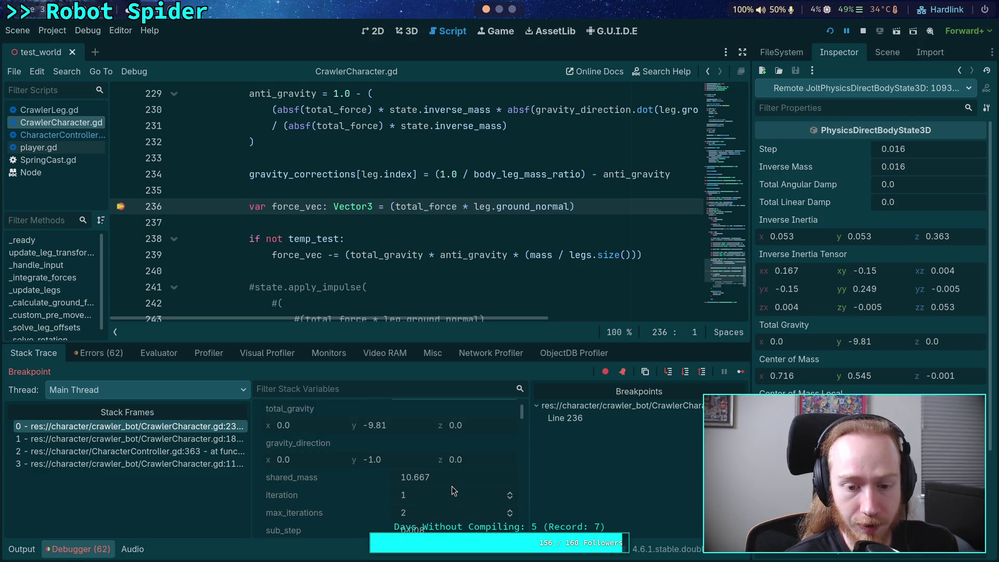
left_click(739, 372)
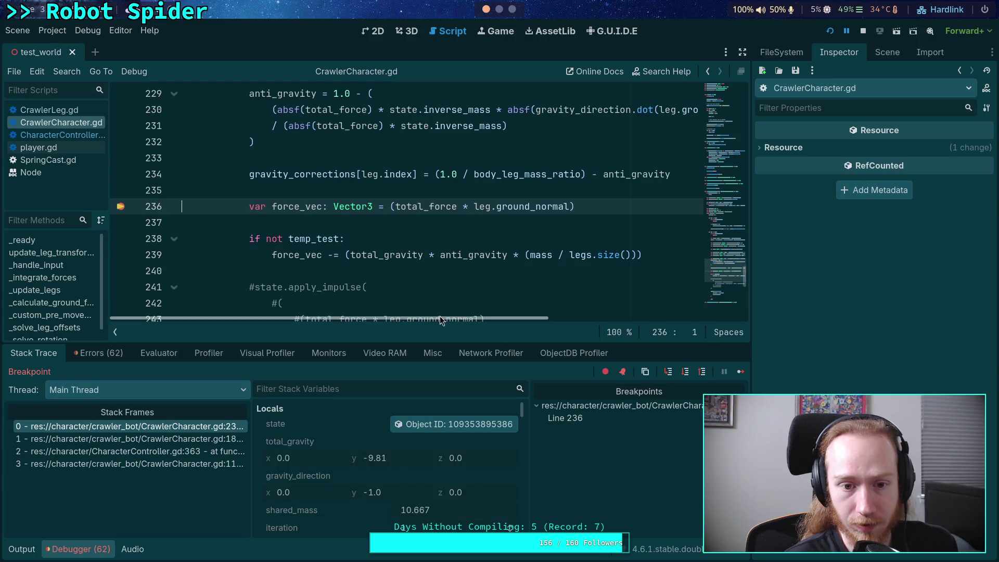
scroll(314, 269, "down", 7)
scroll(313, 269, "up", 7)
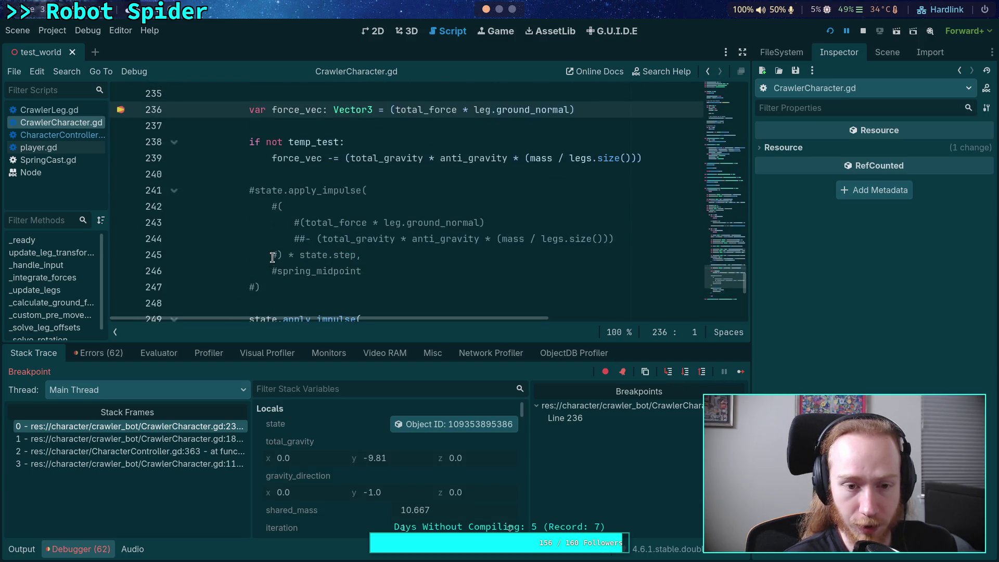
Step: Move the breakpoint from CrawlerCharacter.gd line 236 to CharacterController.gd line 365
left_click(64, 136)
left_click(119, 191)
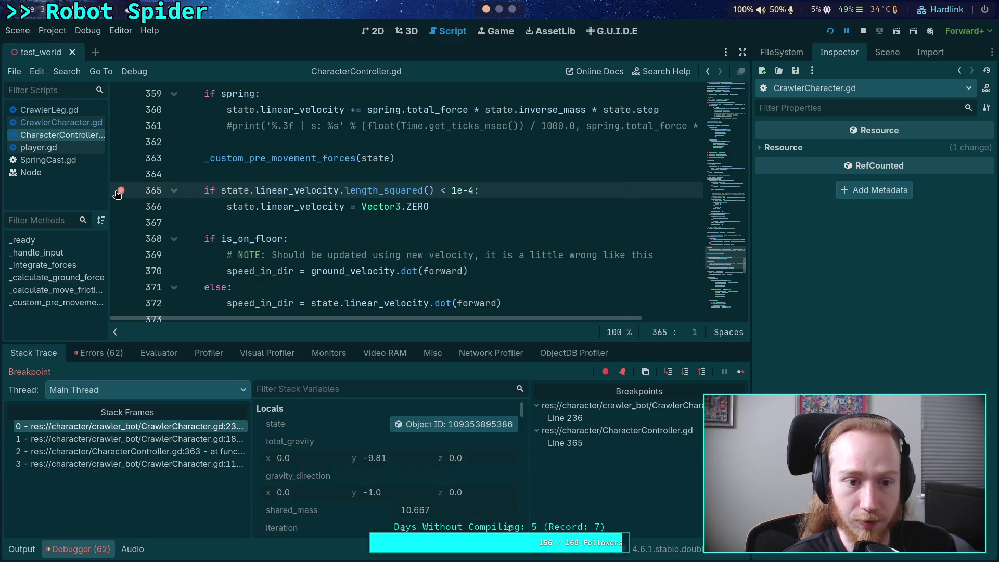
left_click(61, 122)
scroll(313, 208, "down", 4)
left_click(120, 159)
Step: Continue to line 365, inspect the body state object, then clear the breakpoint and resume
left_click(741, 373)
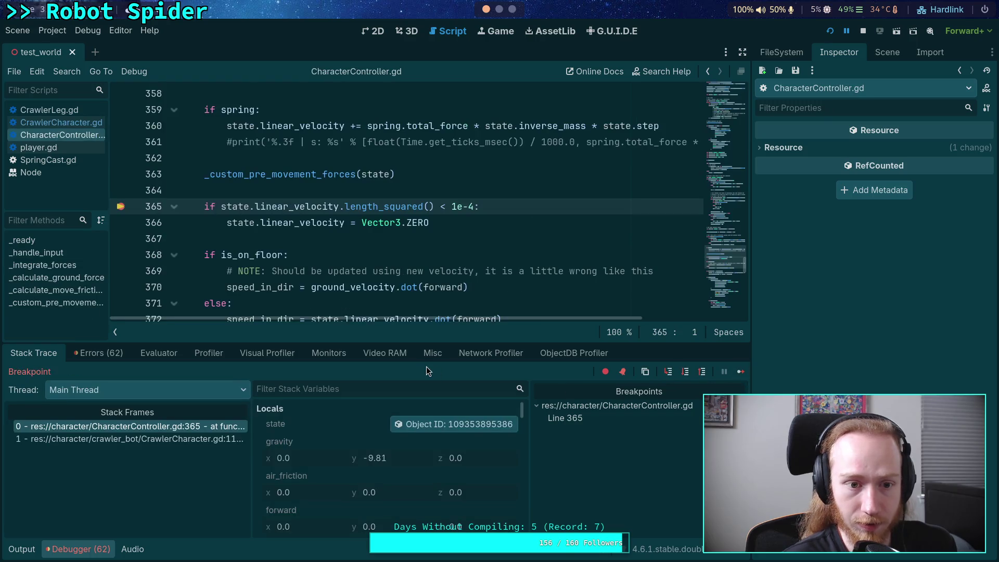
left_click(436, 426)
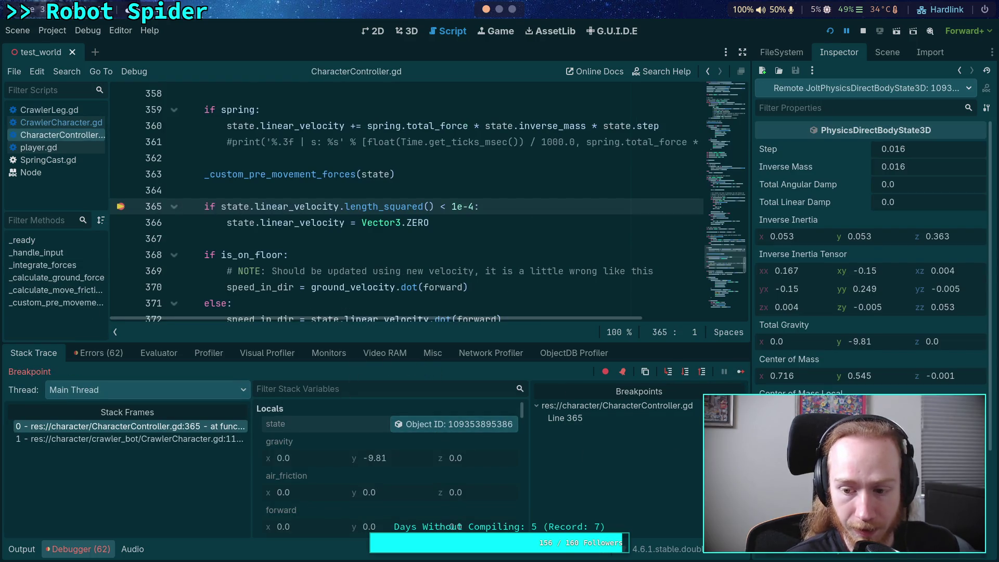
scroll(872, 260, "down", 2)
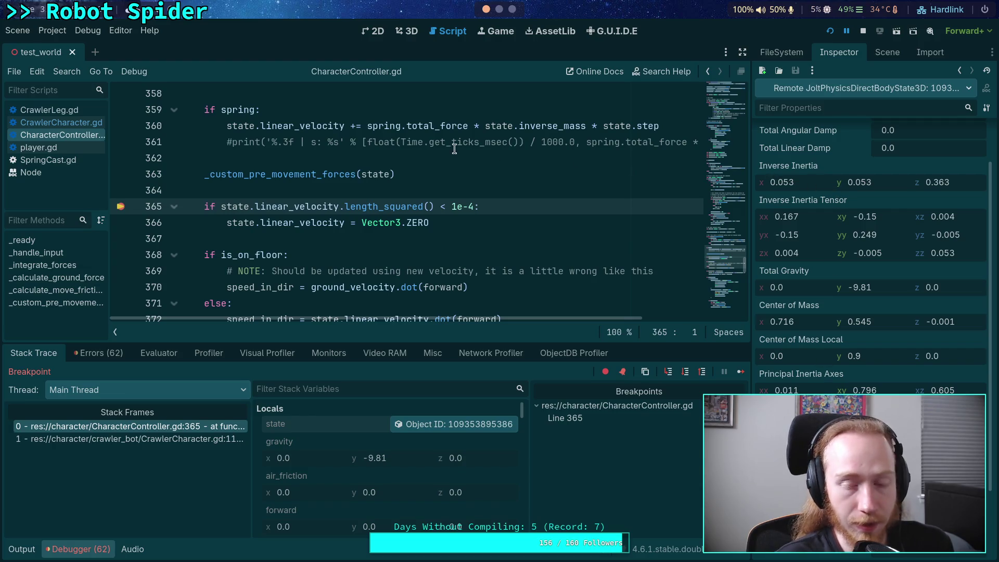
left_click(119, 207)
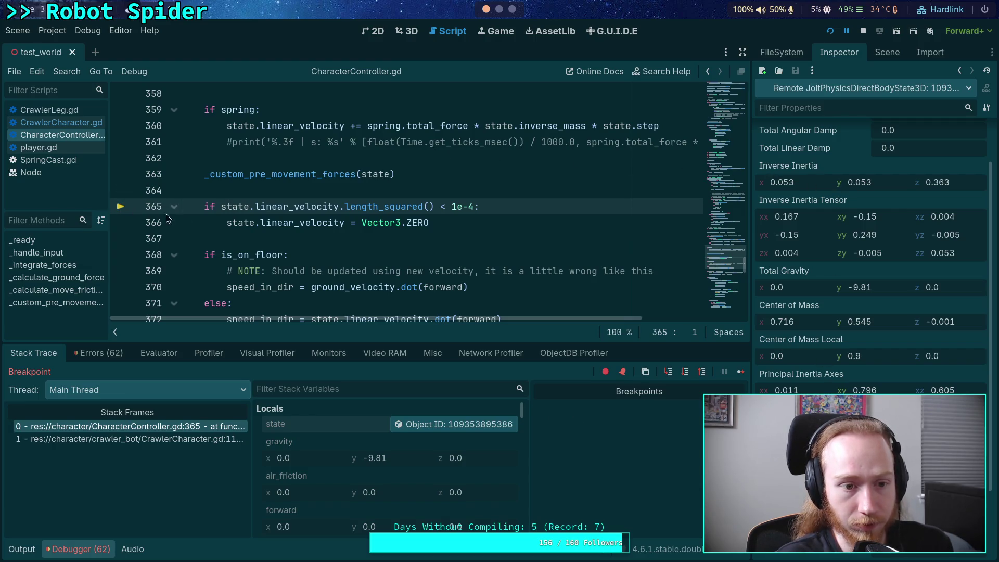
left_click(724, 372)
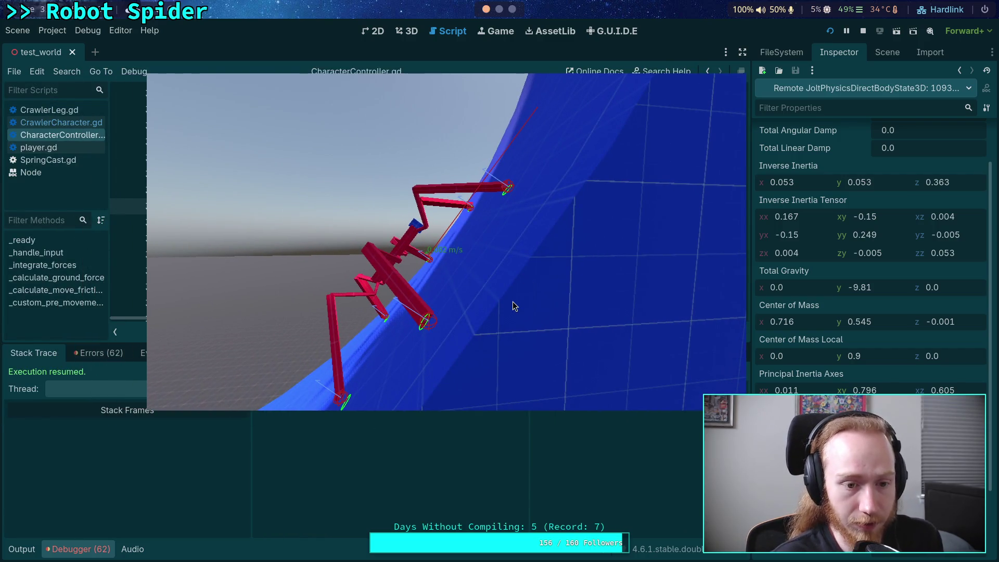
Step: Look around the spider climbing the blue ramp in-game, then return to the editor with Escape
left_click(473, 298)
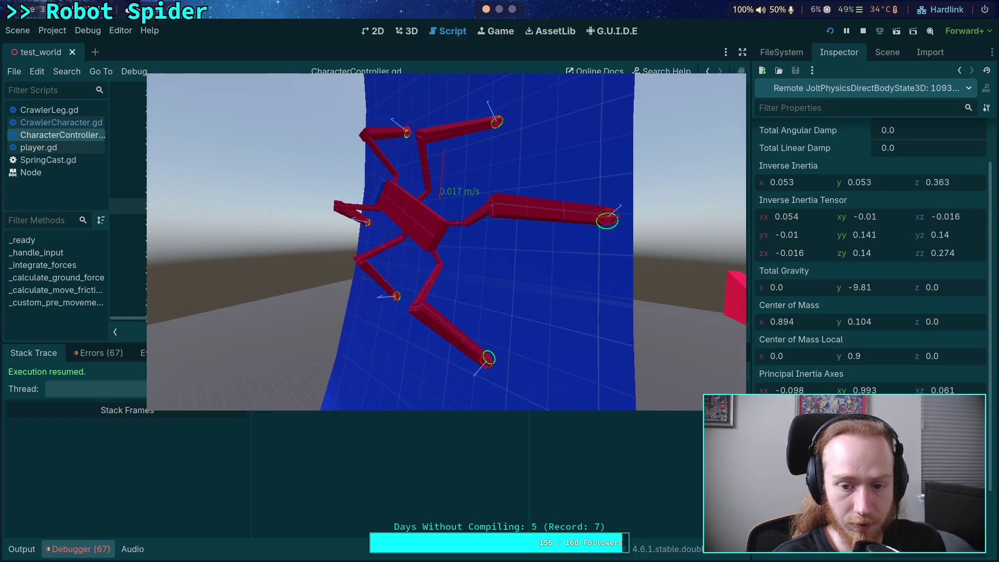
key("Escape")
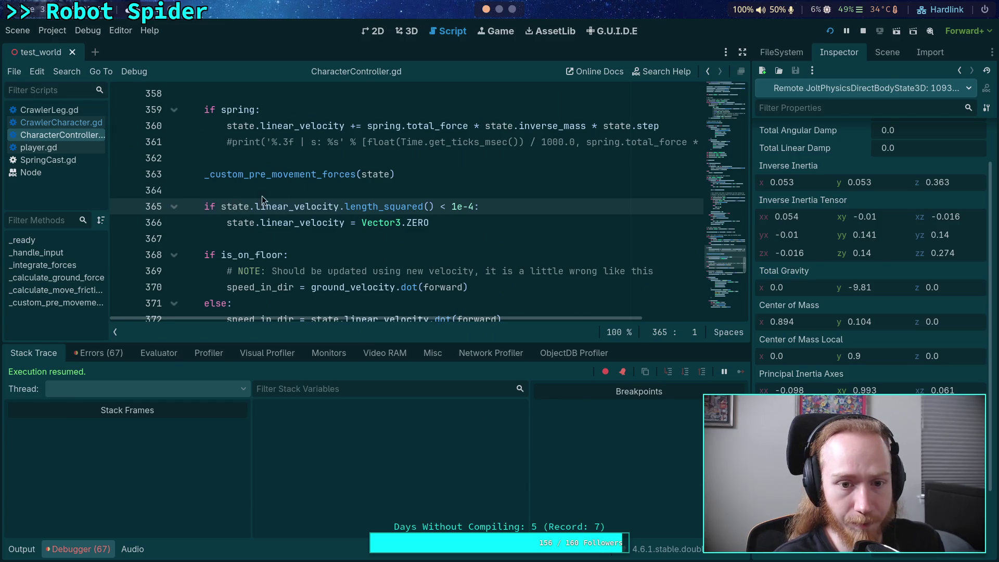
Step: Set a breakpoint on CrawlerCharacter.gd line 236 and inspect the physics body state object
left_click(62, 122)
scroll(159, 244, "up", 2)
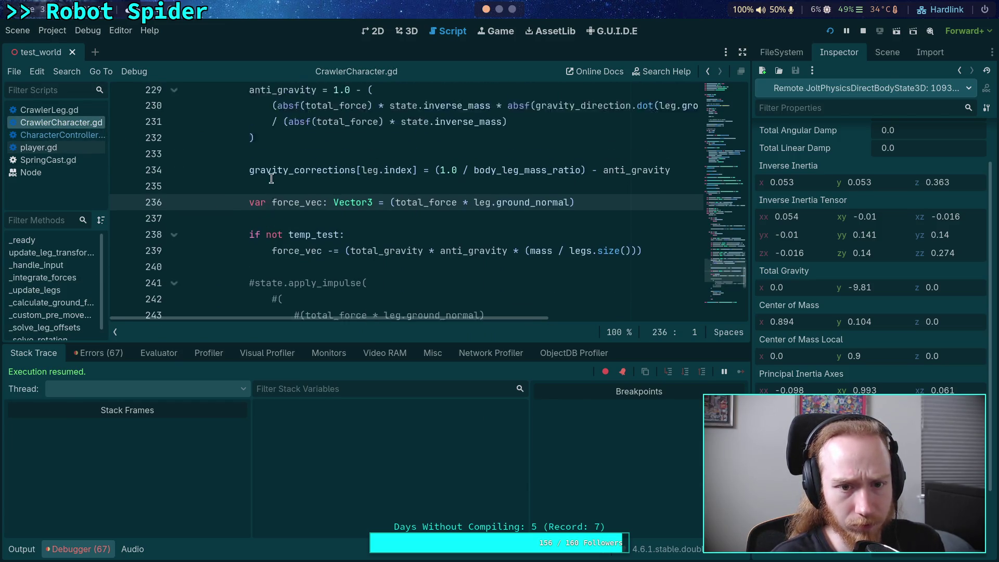
left_click(125, 258)
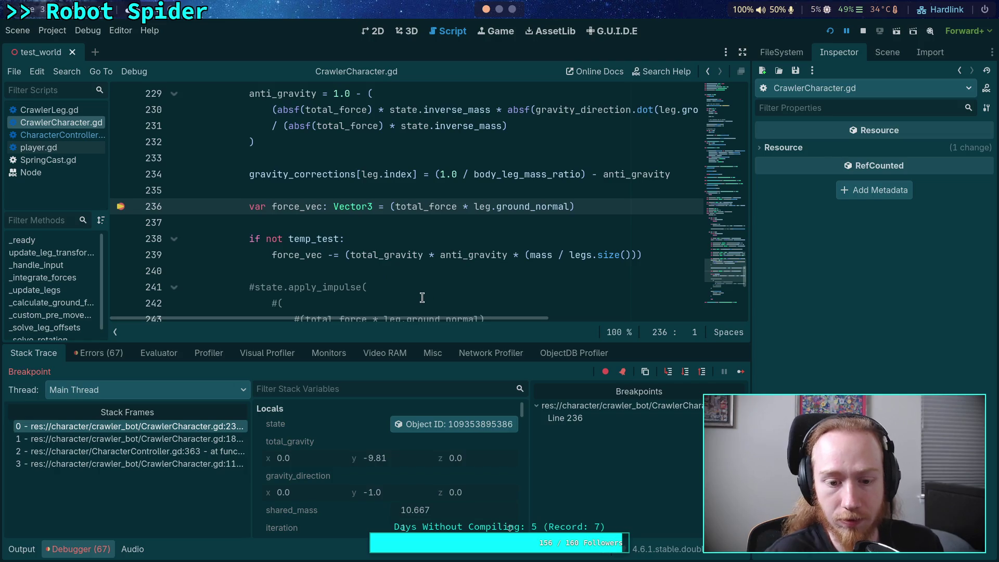
left_click(443, 425)
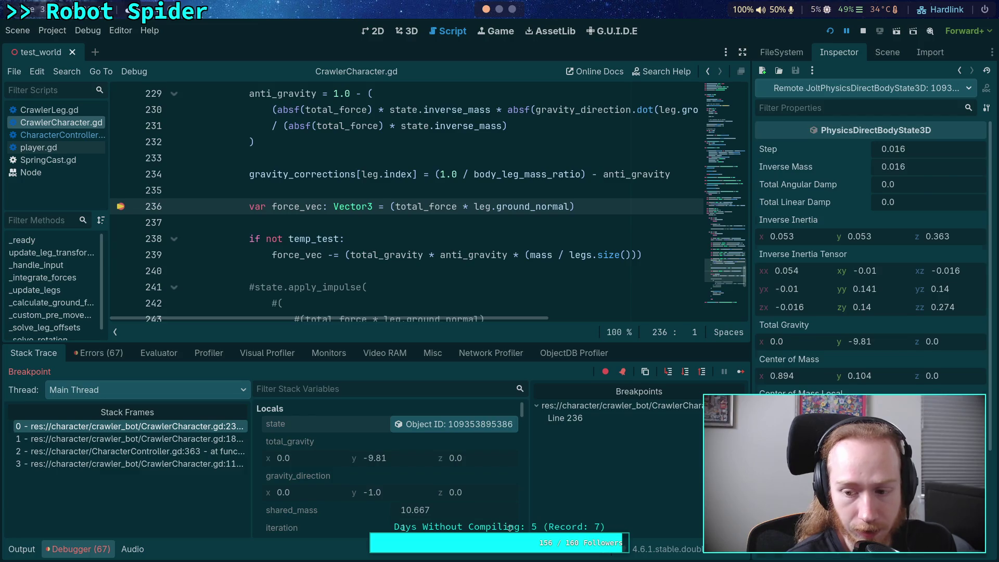
scroll(872, 234, "down", 2)
scroll(426, 244, "down", 2)
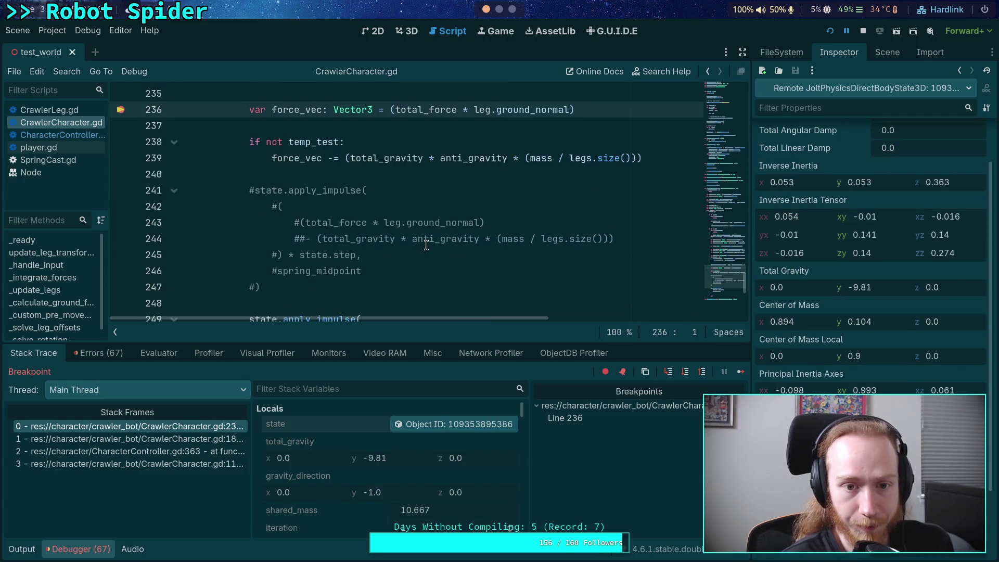
scroll(426, 244, "down", 2)
scroll(427, 244, "up", 3)
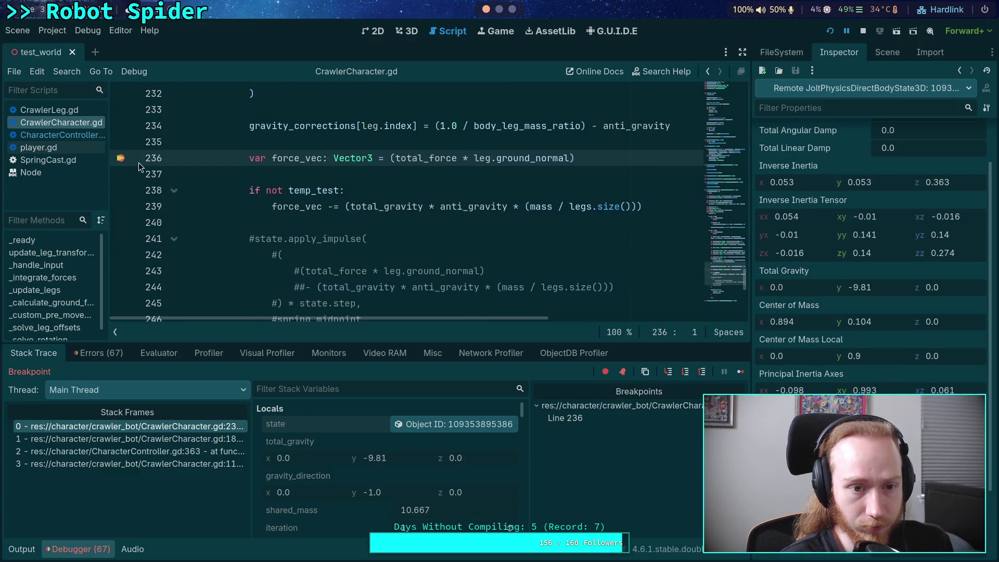
Step: Break at CharacterController.gd line 365, inspect the body state there, then stop the game
left_click(73, 134)
left_click(125, 208)
left_click(740, 373)
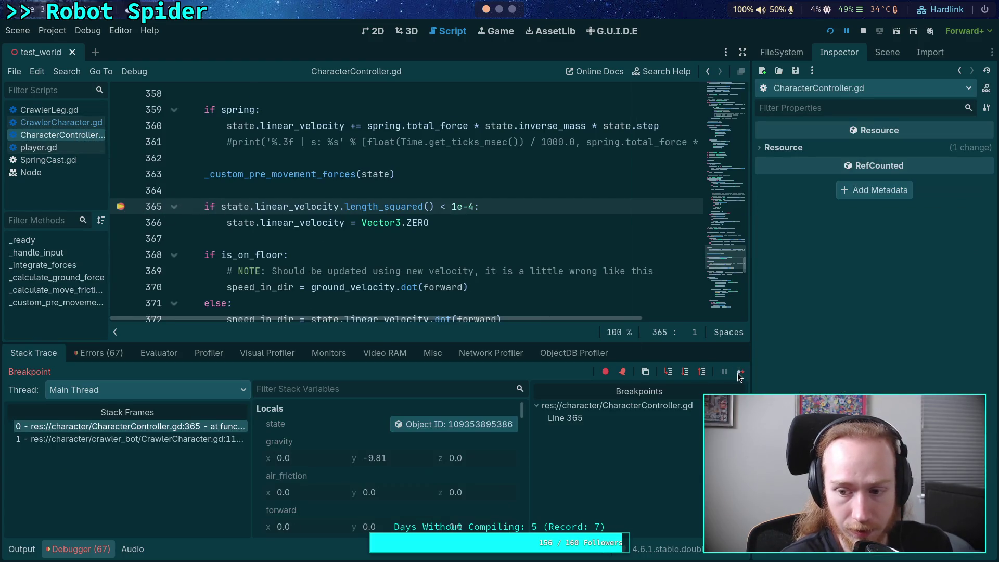
left_click(427, 424)
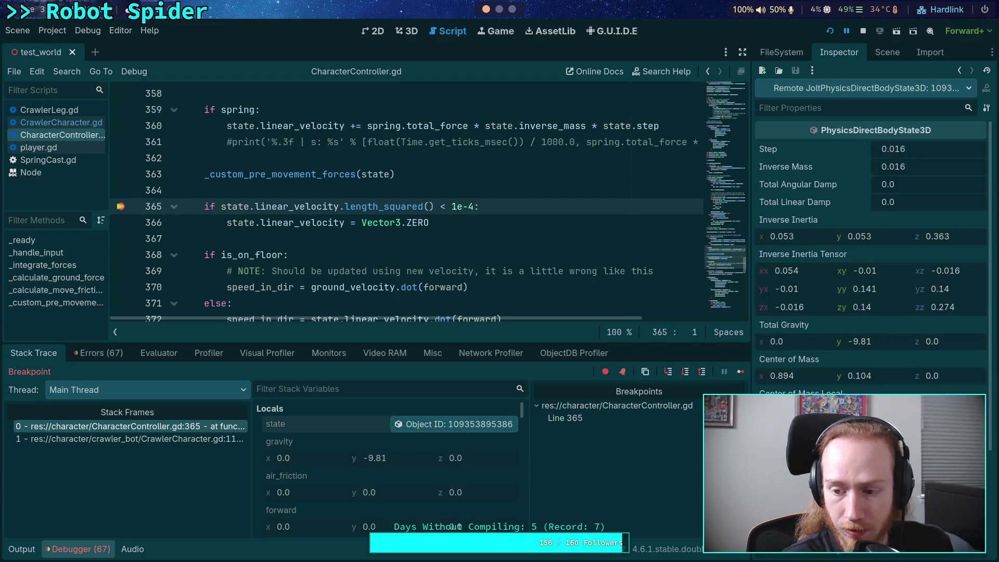
scroll(871, 234, "down", 2)
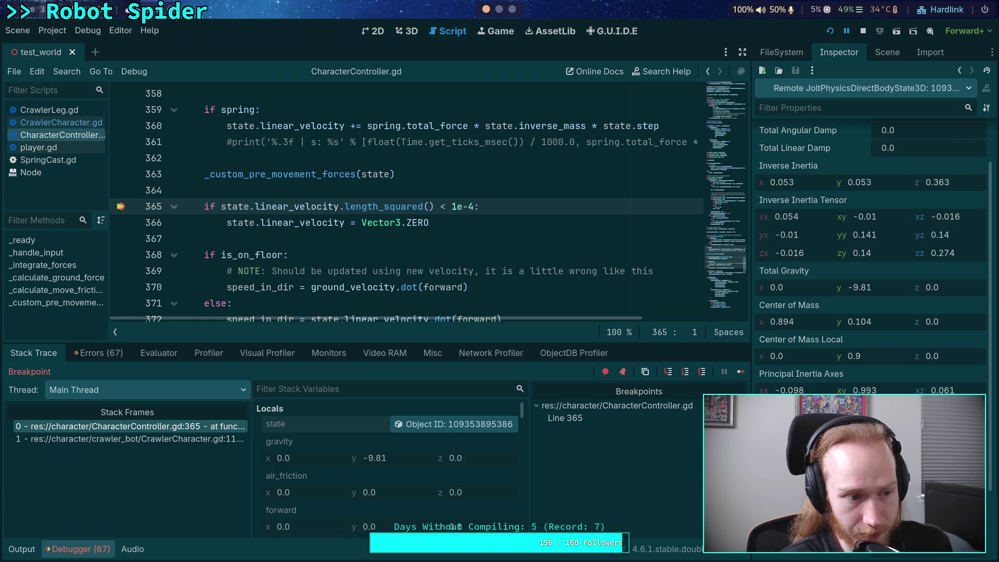
left_click(862, 32)
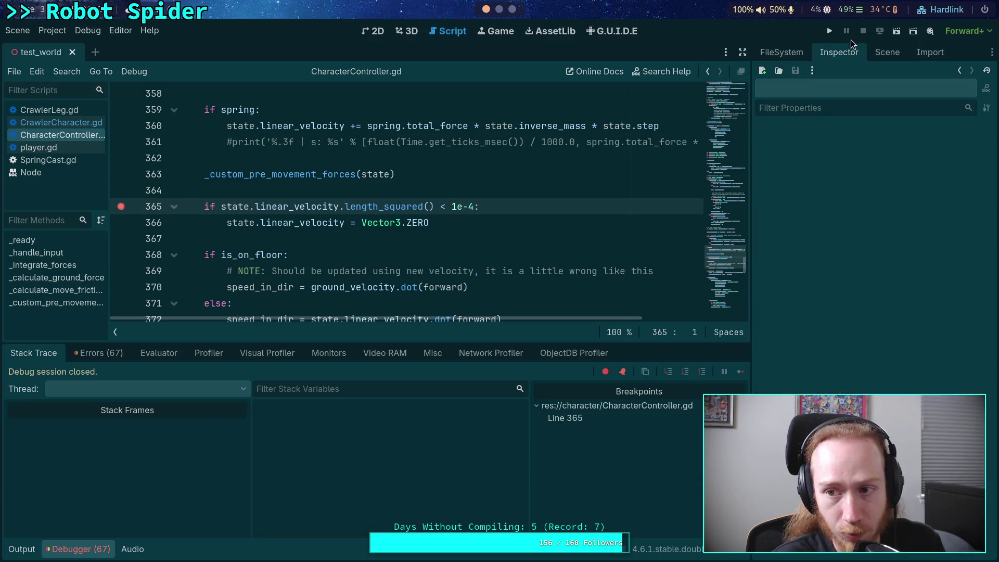
Step: Set max_iterations on line 197 to 1, save, and run the game
left_click(67, 122)
scroll(303, 204, "up", 5)
scroll(302, 204, "up", 8)
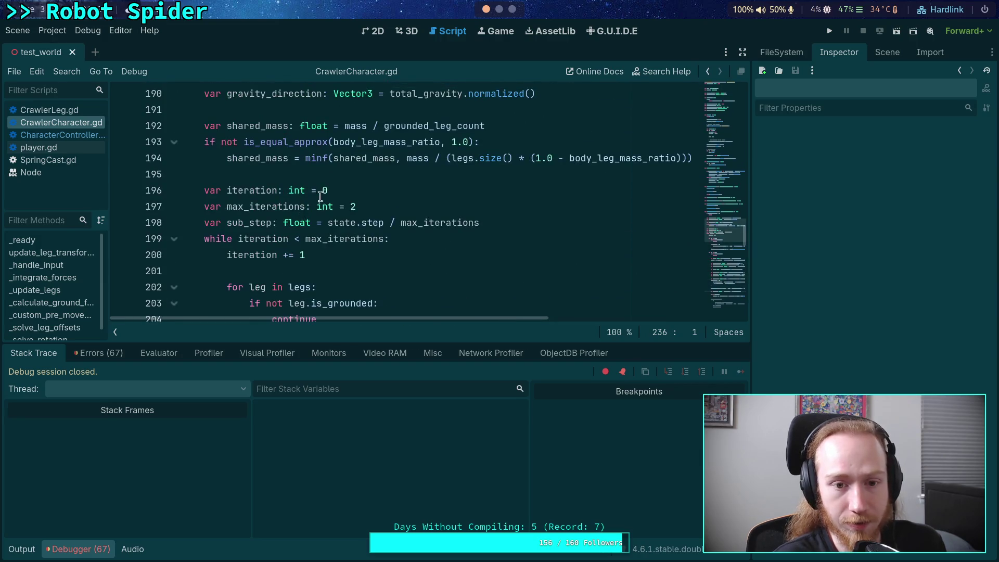
left_click(359, 206)
type("1")
key("ctrl+s")
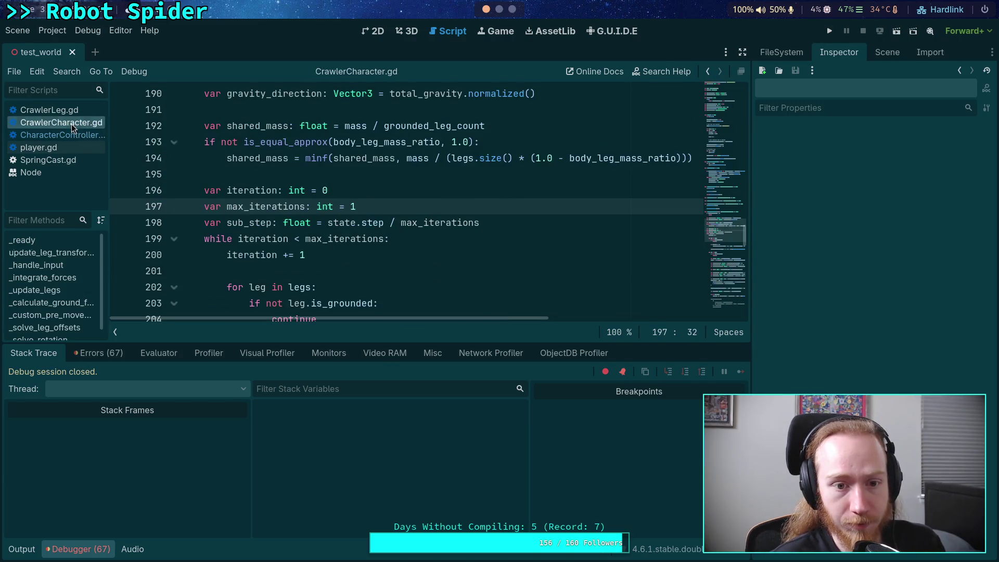
key("F5")
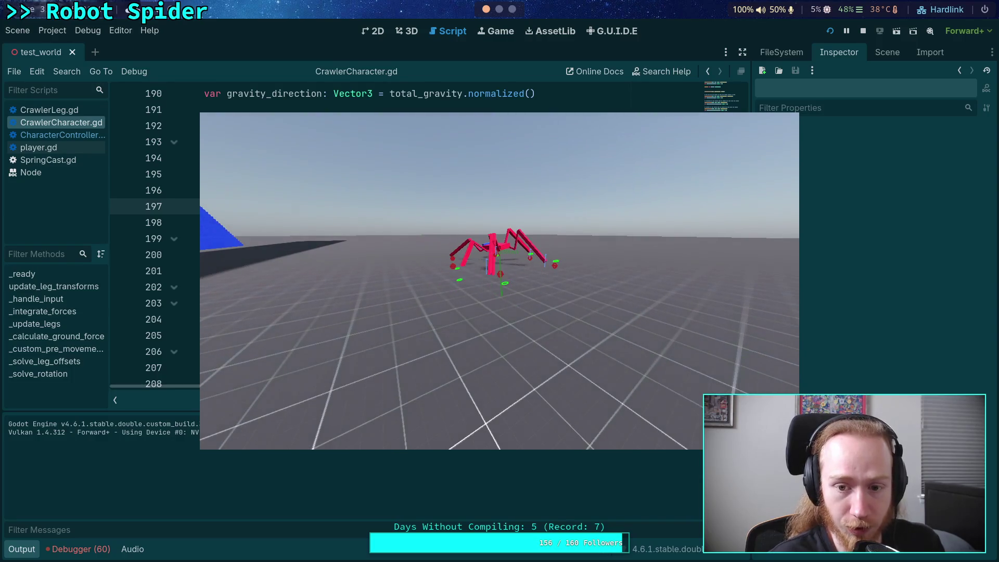
Step: Stop and relaunch the game, then run it again with max_iterations at 3
key("F8")
key("F5")
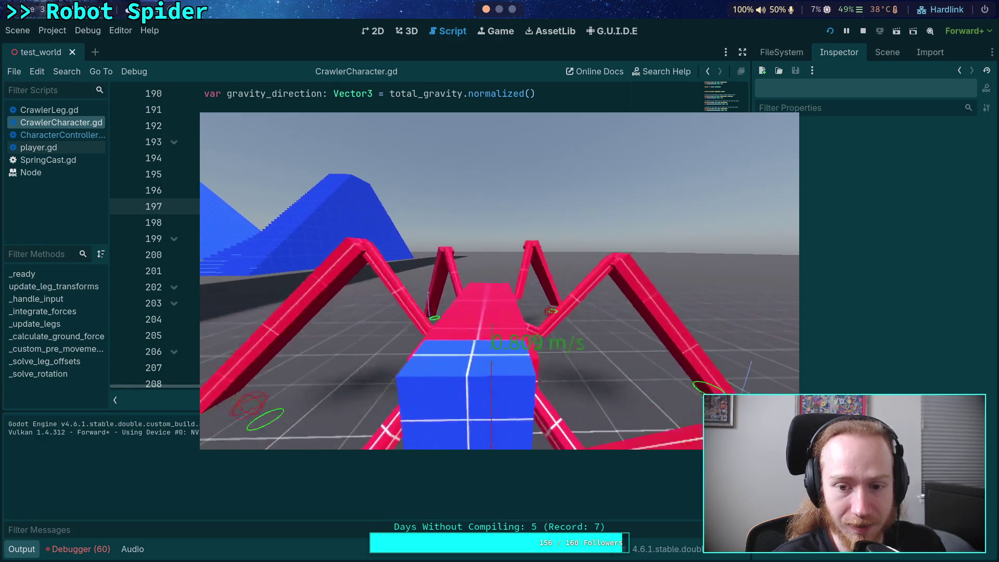
left_click(863, 31)
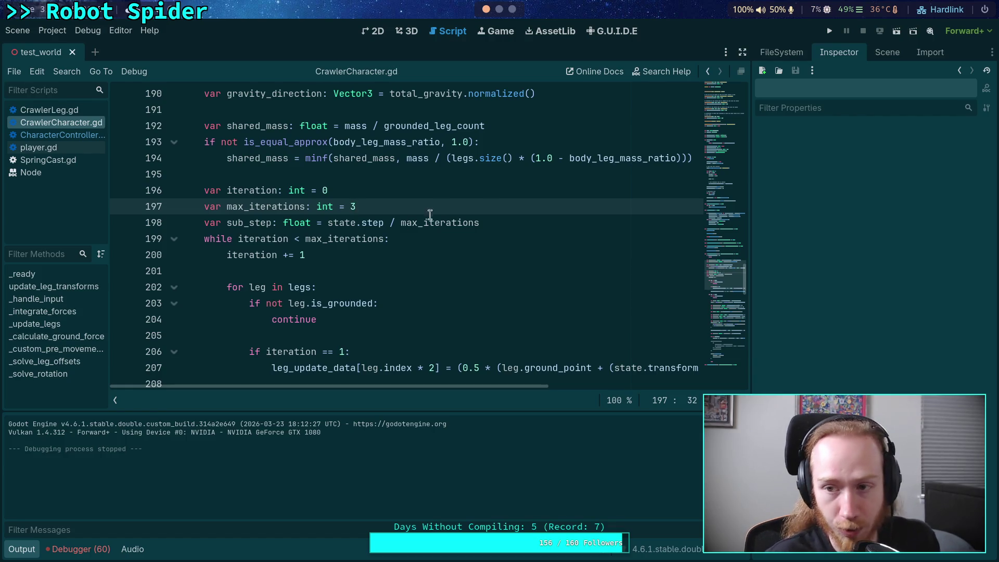
key("F5")
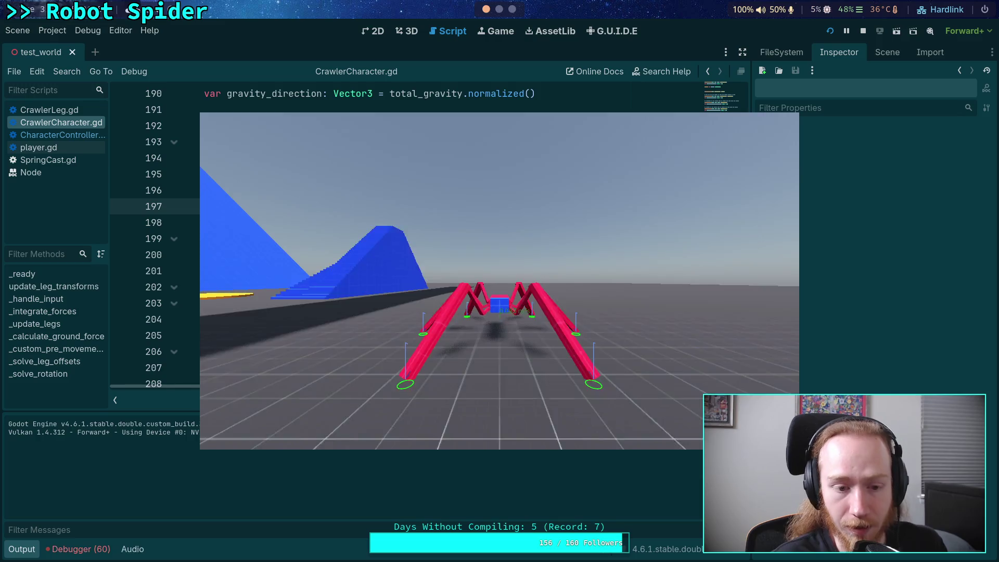